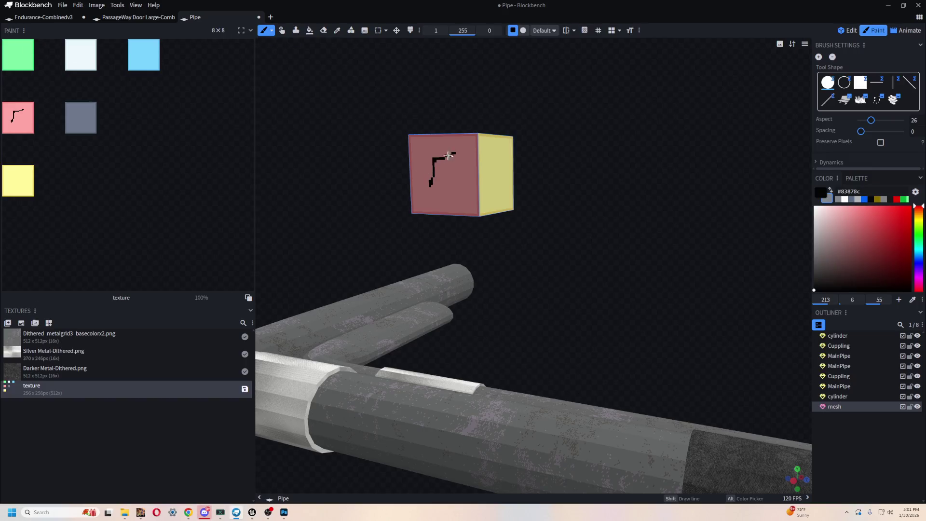
# Paint a black stroke across the test cube's yellow face, then recentre to the front view
pyautogui.moveTo(507, 176)
pyautogui.mouseDown()
pyautogui.moveTo(550, 138)
pyautogui.moveTo(608, 184)
pyautogui.moveTo(528, 172)
pyautogui.moveTo(585, 196)
pyautogui.mouseUp()
pyautogui.rightClick(404, 75)
pyautogui.click(478, 97)
pyautogui.moveTo(516, 150)
pyautogui.mouseDown()
pyautogui.moveTo(536, 213)
pyautogui.moveTo(555, 227)
pyautogui.mouseUp()
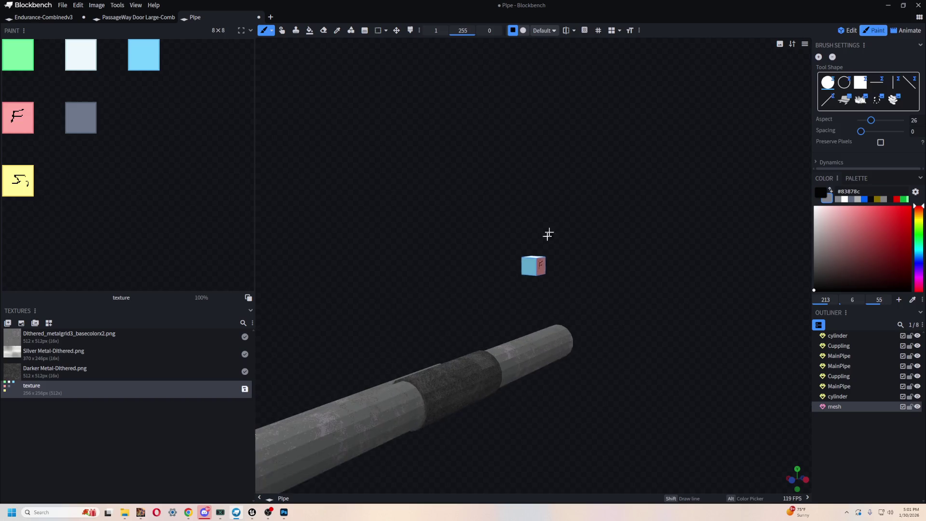
pyautogui.scroll(5, 555, 227)
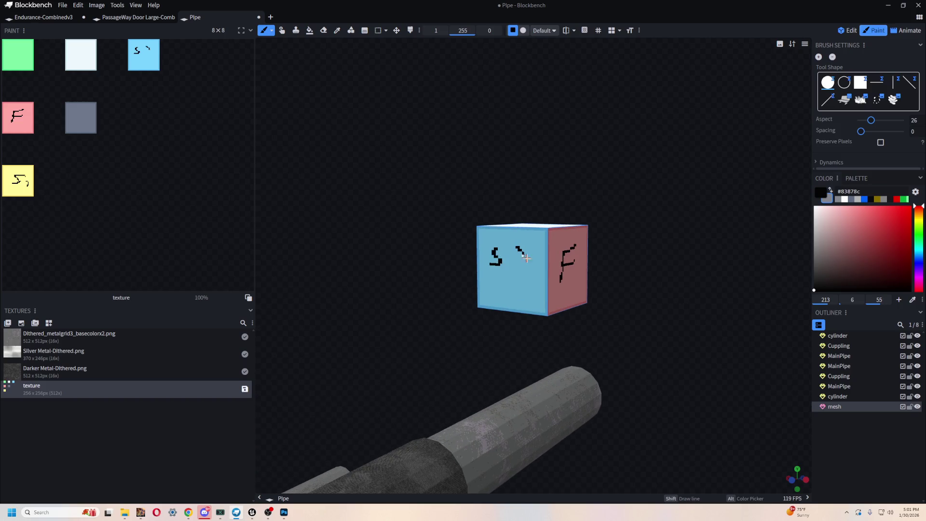
pyautogui.press('KP_1')
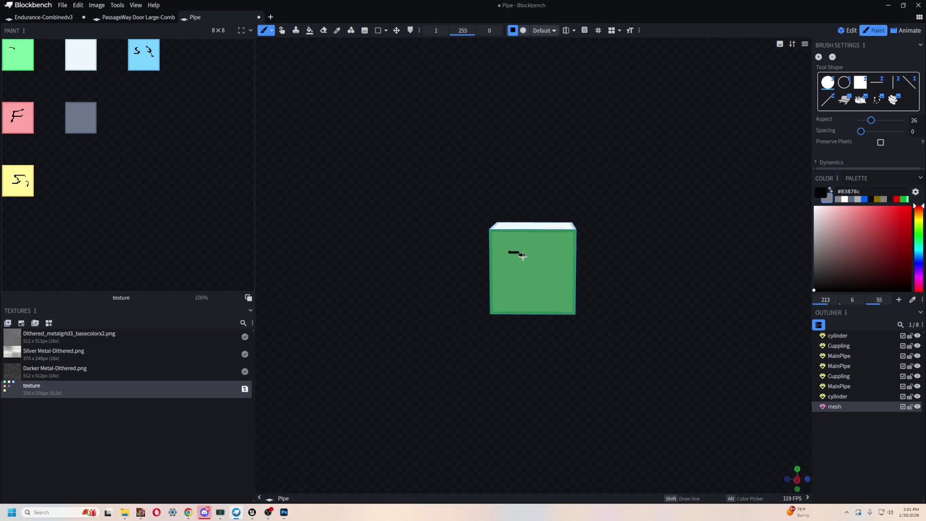
# Paint a black stroke on the cube's white face and orbit round to the blue side
pyautogui.moveTo(576, 187)
pyautogui.mouseDown()
pyautogui.moveTo(550, 256)
pyautogui.moveTo(560, 234)
pyautogui.mouseUp()
pyautogui.moveTo(606, 311); pyautogui.dragTo(565, 301)
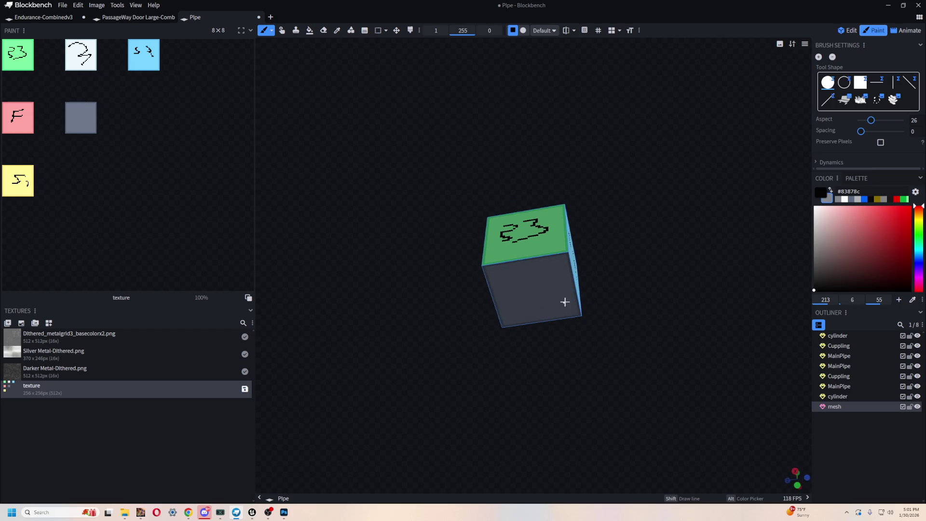
pyautogui.moveTo(625, 242)
pyautogui.mouseDown()
pyautogui.moveTo(465, 265)
pyautogui.moveTo(408, 441)
pyautogui.moveTo(448, 353)
pyautogui.mouseUp()
pyautogui.moveTo(524, 319)
pyautogui.mouseDown()
pyautogui.moveTo(546, 317)
pyautogui.moveTo(534, 269)
pyautogui.mouseUp()
pyautogui.scroll(3, 534, 269)
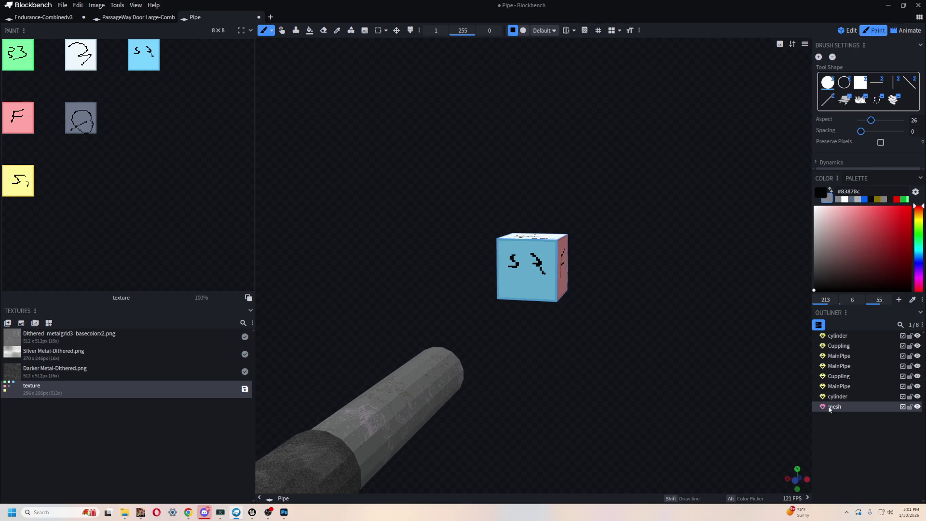
# Delete the painted test cube and orbit to view the whole bent pipe
pyautogui.press('Delete')
pyautogui.scroll(-5, 571, 143)
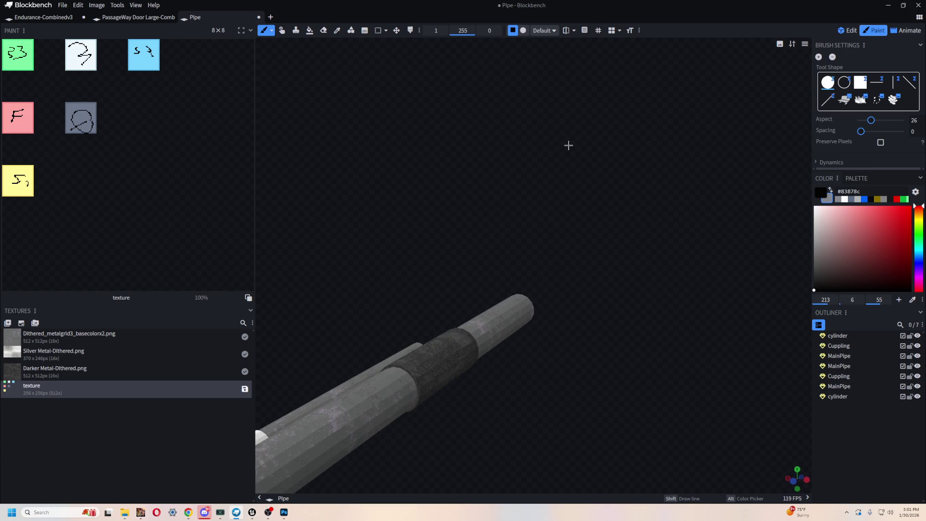
pyautogui.scroll(-5, 607, 237)
pyautogui.moveTo(607, 237)
pyautogui.mouseDown()
pyautogui.moveTo(589, 310)
pyautogui.moveTo(632, 327)
pyautogui.moveTo(616, 364)
pyautogui.moveTo(526, 323)
pyautogui.moveTo(534, 306)
pyautogui.moveTo(521, 174)
pyautogui.moveTo(587, 207)
pyautogui.mouseUp()
# Zoom and orbit around the pipe to inspect its couplings, then switch to Unreal Editor
pyautogui.scroll(3, 654, 268)
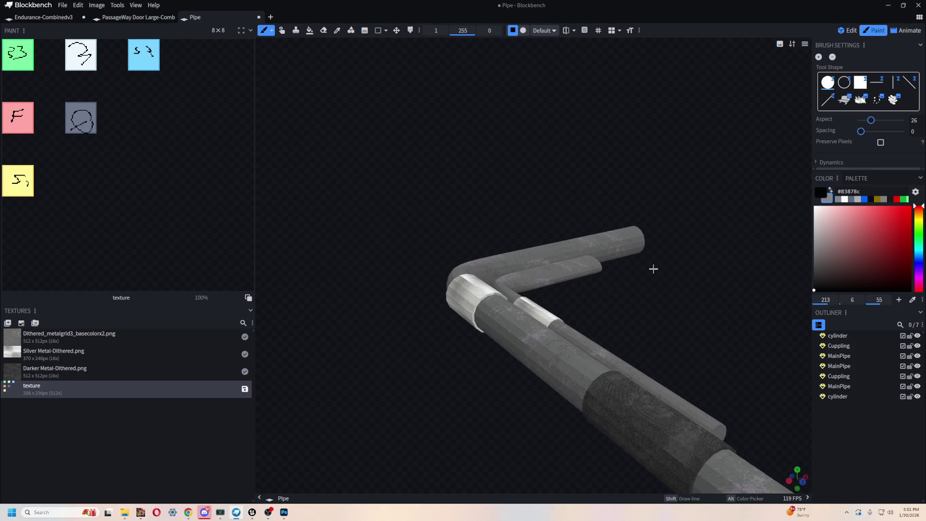
pyautogui.scroll(10, 654, 267)
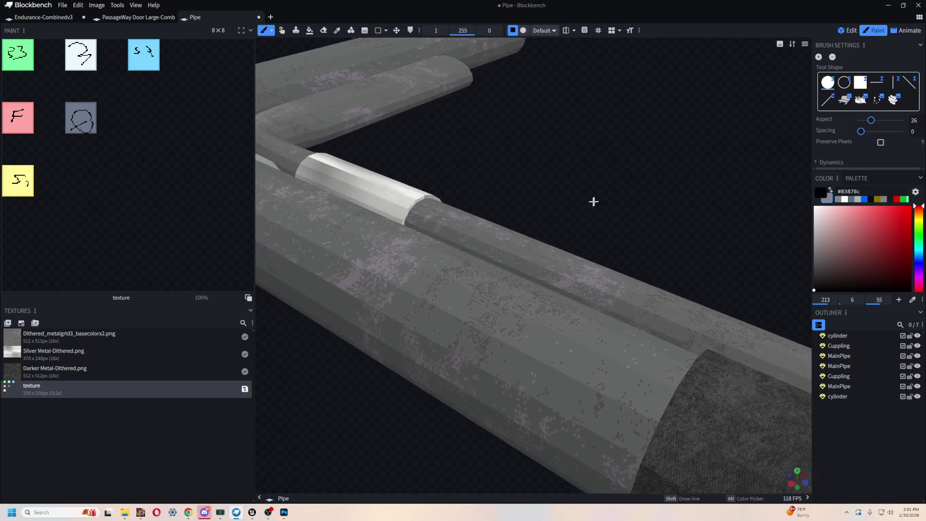
pyautogui.scroll(5, 589, 204)
pyautogui.scroll(-5, 674, 116)
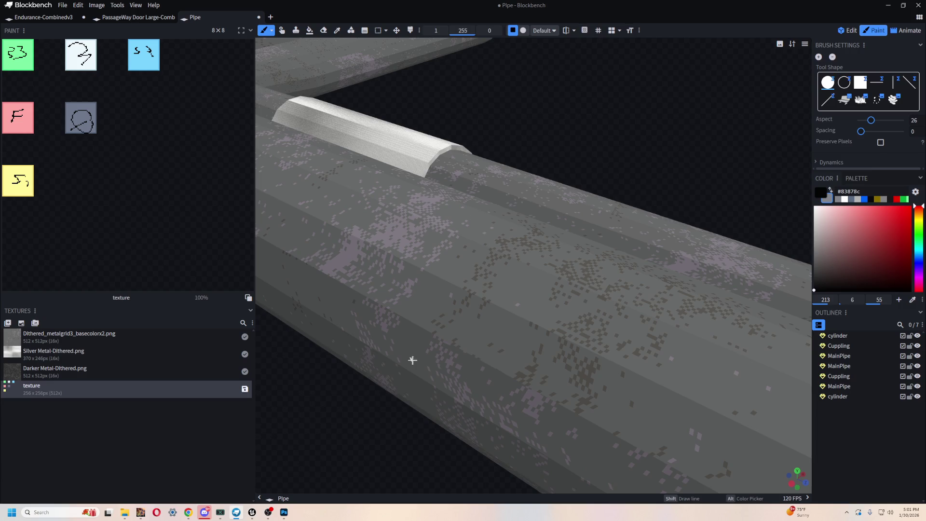
pyautogui.scroll(-1, 571, 178)
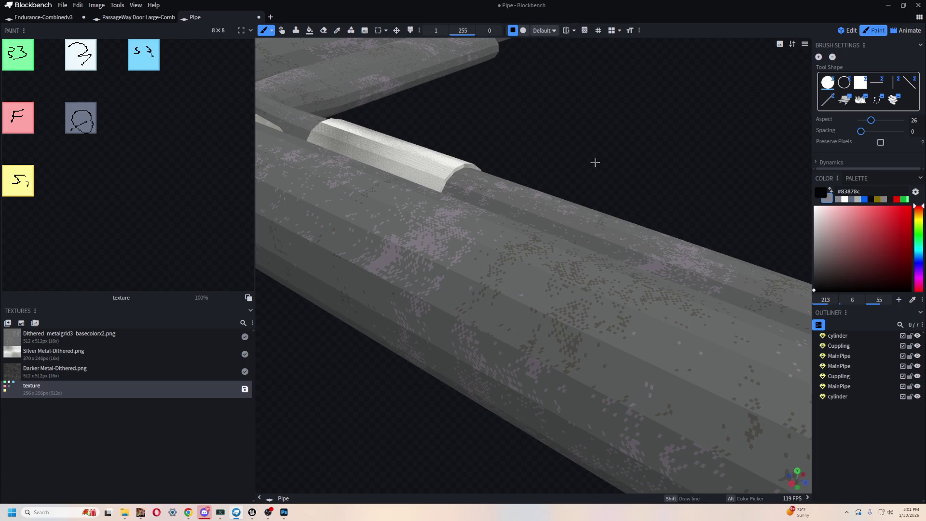
pyautogui.scroll(-5, 684, 225)
pyautogui.moveTo(699, 259)
pyautogui.mouseDown()
pyautogui.moveTo(626, 264)
pyautogui.moveTo(597, 283)
pyautogui.moveTo(507, 302)
pyautogui.moveTo(549, 285)
pyautogui.mouseUp()
pyautogui.scroll(5, 546, 277)
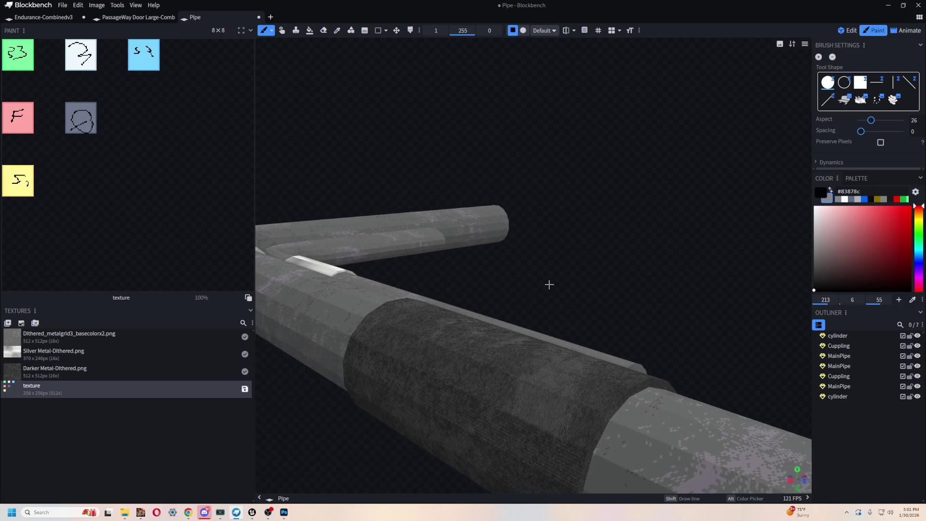
pyautogui.hotkey('alt', 'Tab')
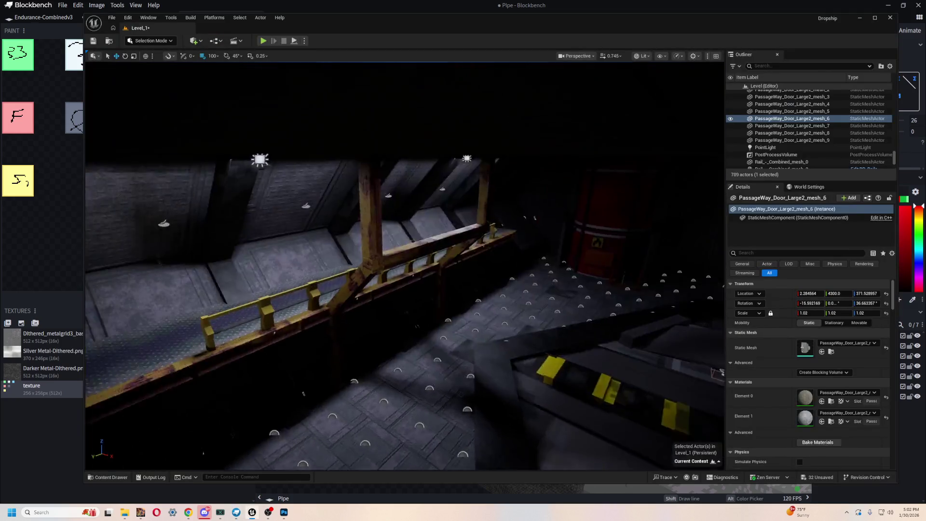
# Place PipeLarge_mesh_0 from the PipeLarge StaticMeshes folder into the hangar level
pyautogui.moveTo(721, 372)
pyautogui.mouseDown()
pyautogui.moveTo(690, 396)
pyautogui.moveTo(647, 386)
pyautogui.mouseUp()
pyautogui.moveTo(449, 288)
pyautogui.mouseDown()
pyautogui.moveTo(424, 270)
pyautogui.moveTo(449, 288)
pyautogui.mouseUp()
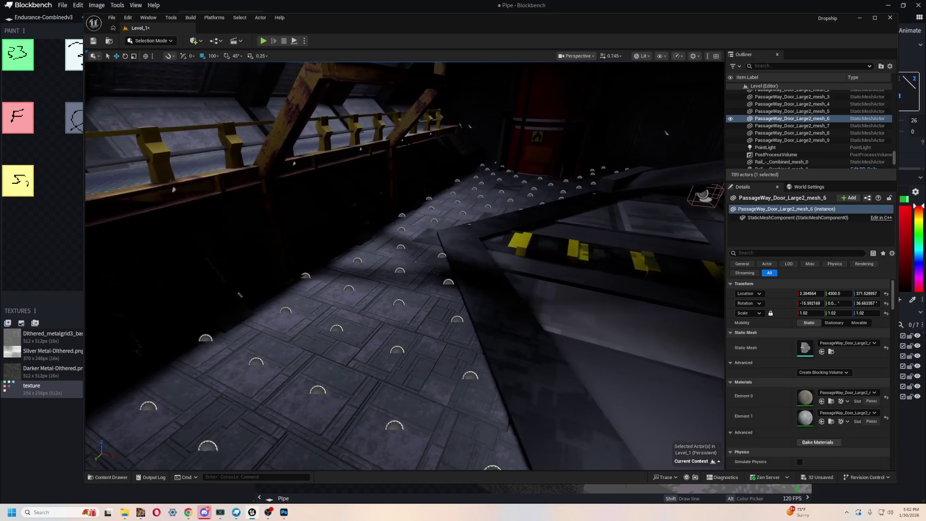
pyautogui.hotkey('ctrl', 'space')
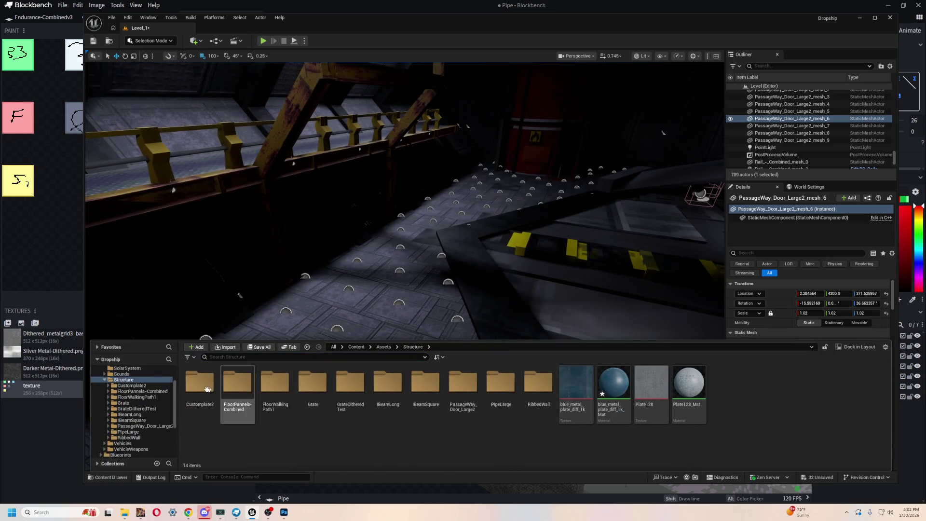
pyautogui.doubleClick(500, 382)
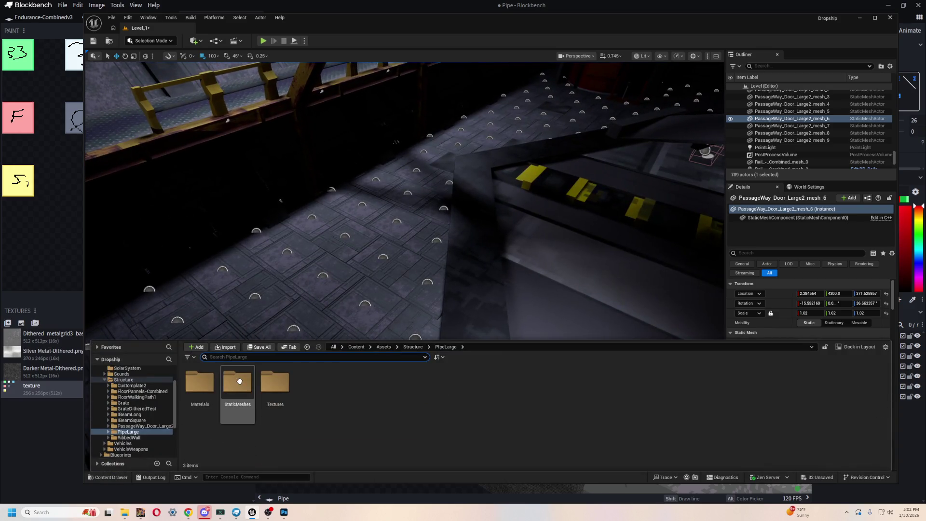
pyautogui.doubleClick(237, 382)
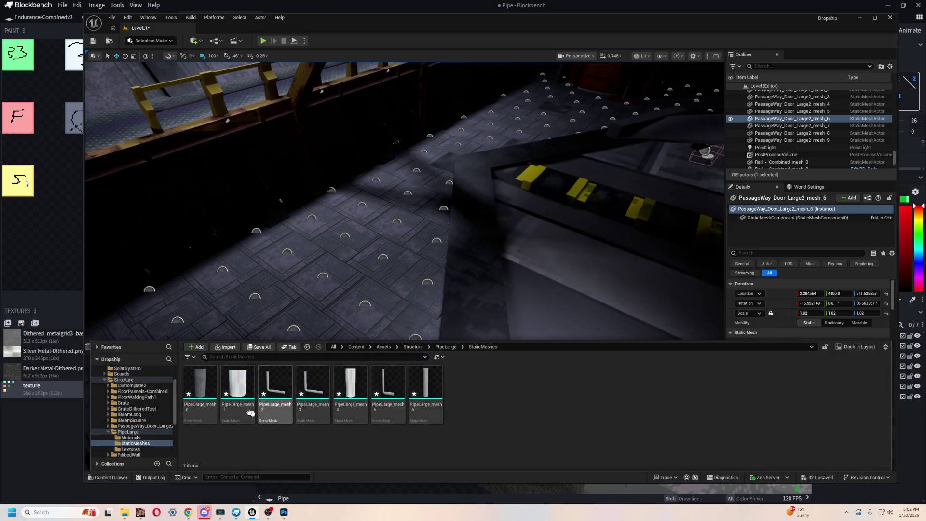
pyautogui.moveTo(215, 373); pyautogui.dragTo(420, 201)
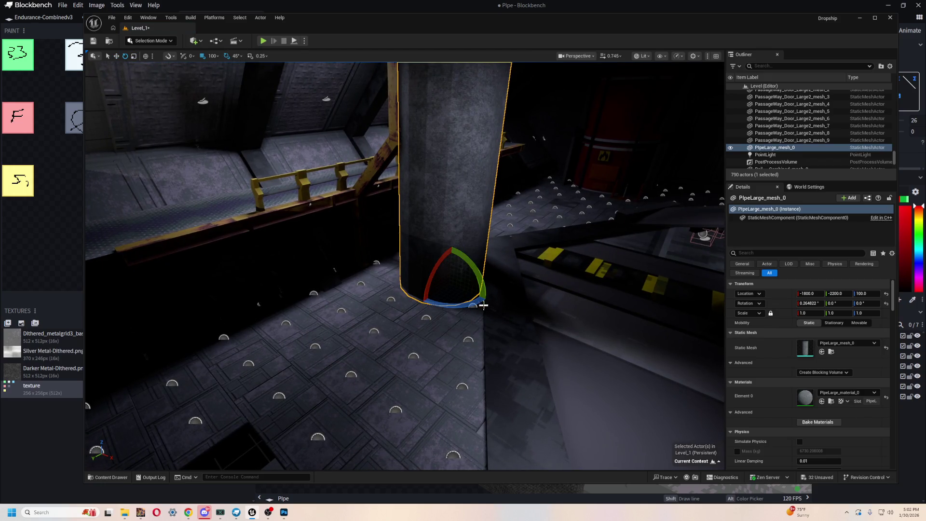
# Rotate the pipe 90° onto its side and set its height to Z 1000
pyautogui.moveTo(453, 246); pyautogui.dragTo(422, 304)
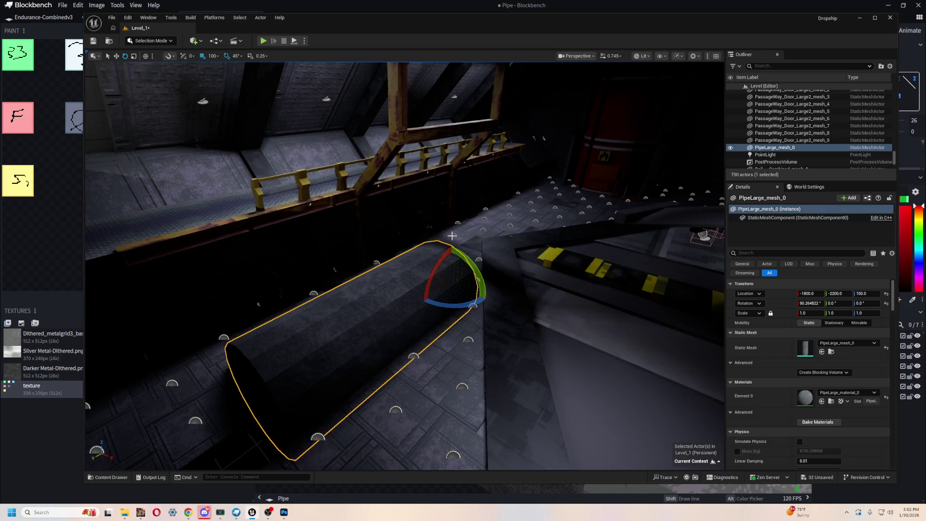
pyautogui.moveTo(459, 261)
pyautogui.mouseDown()
pyautogui.moveTo(444, 212)
pyautogui.moveTo(435, 86)
pyautogui.mouseUp()
pyautogui.press('f')
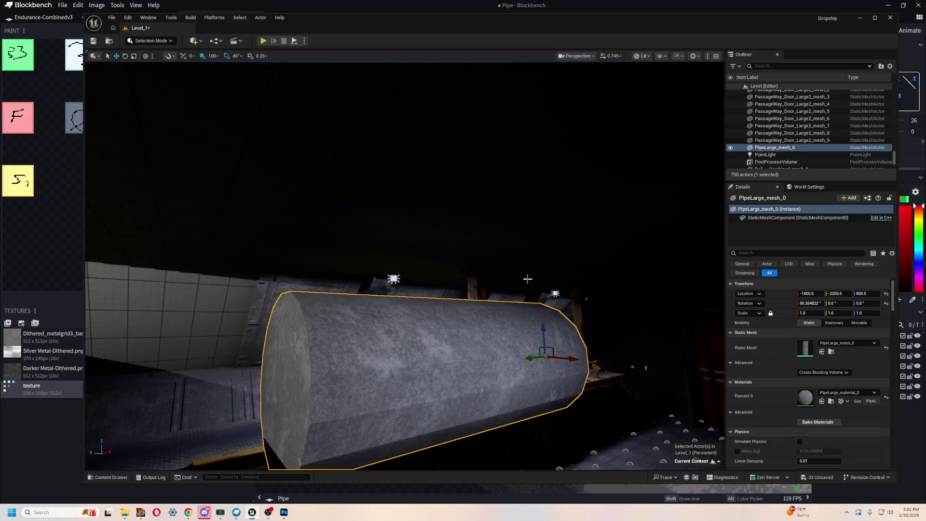
pyautogui.moveTo(542, 331)
pyautogui.mouseDown()
pyautogui.moveTo(542, 193)
pyautogui.moveTo(538, 232)
pyautogui.mouseUp()
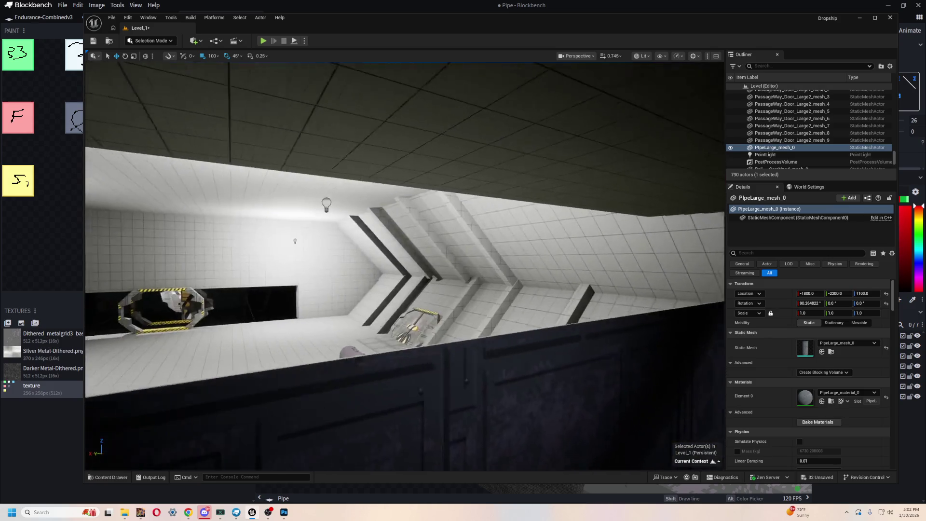
pyautogui.press('f')
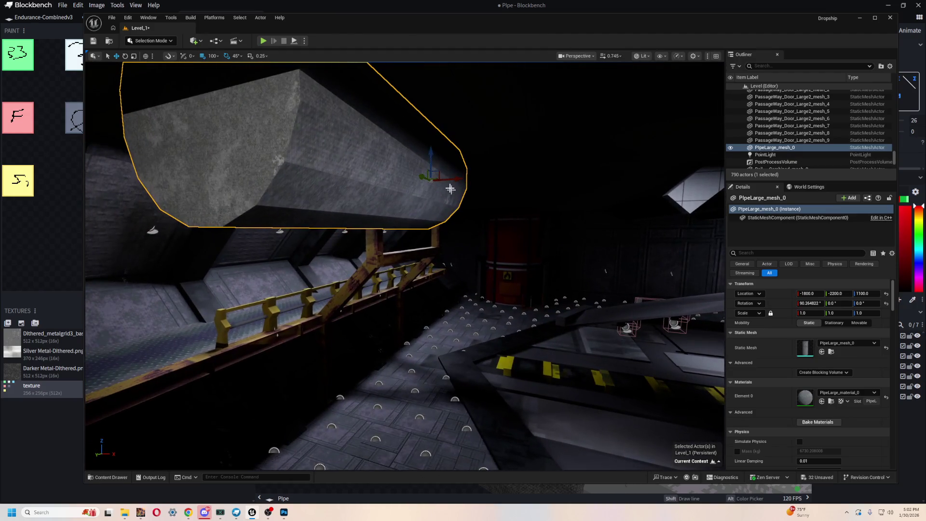
pyautogui.moveTo(431, 149); pyautogui.dragTo(424, 178)
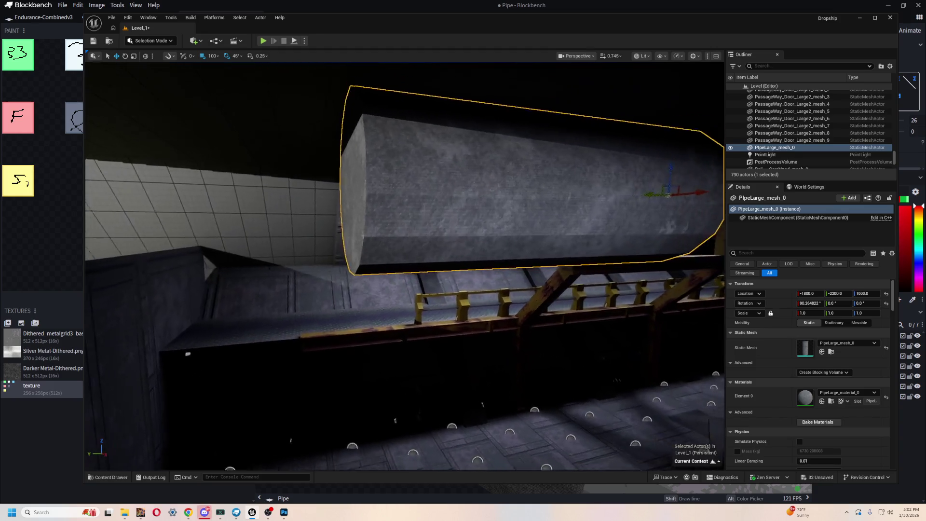
# Check the ceiling piece Floor7, then reselect PipeLarge_mesh_0 and frame it in view
pyautogui.click(277, 153)
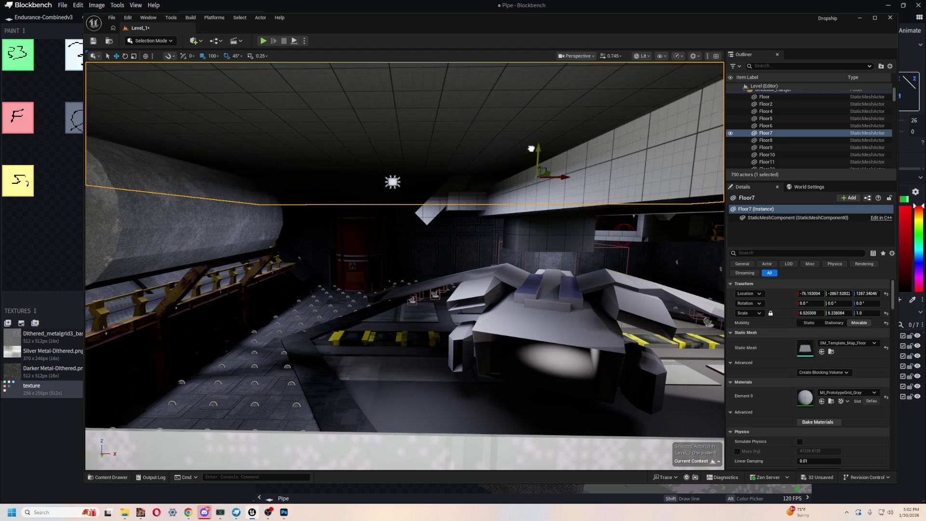
pyautogui.click(208, 230)
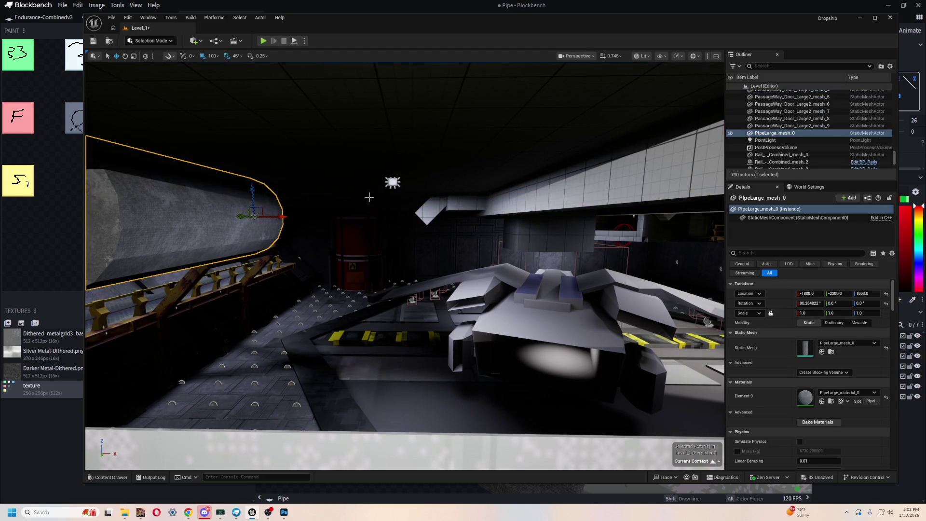
pyautogui.press('f')
pyautogui.scroll(5, 386, 229)
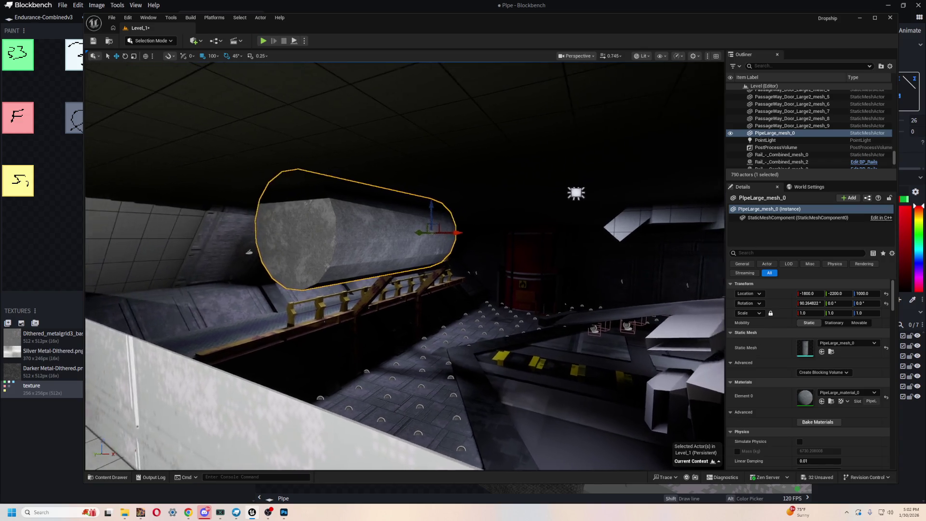
pyautogui.hotkey('ctrl', 'space')
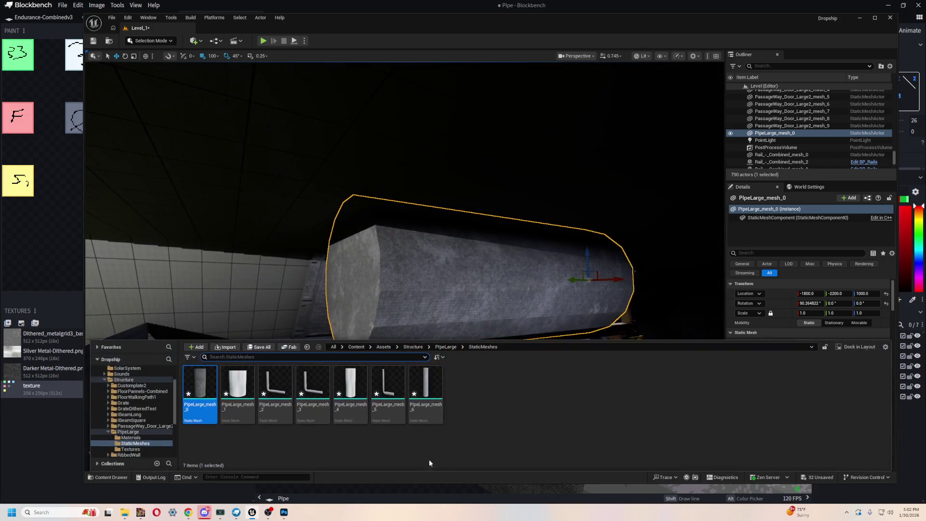
# Place PipeLarge_mesh_1 into the level beside the first pipe and frame it
pyautogui.moveTo(238, 386)
pyautogui.mouseDown()
pyautogui.moveTo(472, 300)
pyautogui.moveTo(579, 287)
pyautogui.moveTo(519, 311)
pyautogui.mouseUp()
pyautogui.moveTo(562, 349); pyautogui.dragTo(616, 231)
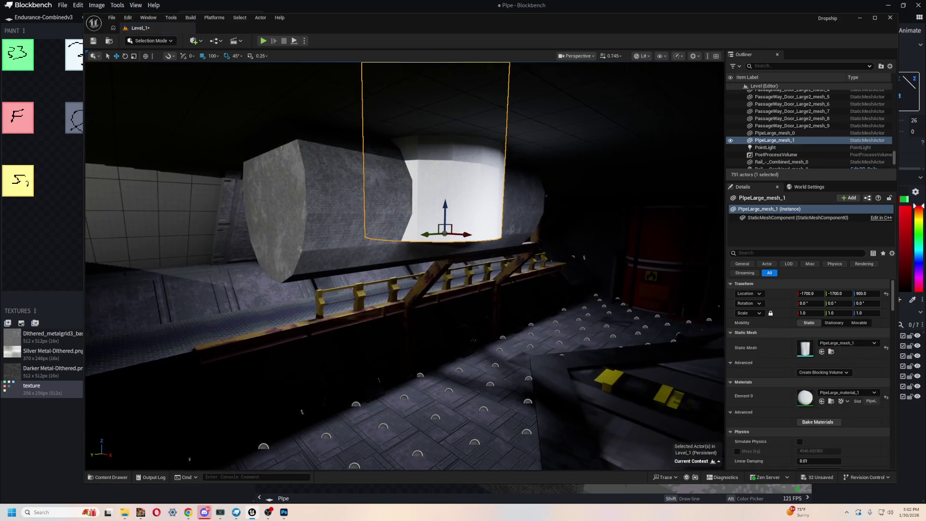
pyautogui.press('e')
pyautogui.press('f')
# Rotate PipeLarge_mesh_1 90° to lie flat and switch to Modeling Mode
pyautogui.moveTo(435, 279)
pyautogui.mouseDown()
pyautogui.moveTo(478, 241)
pyautogui.moveTo(483, 213)
pyautogui.mouseUp()
pyautogui.moveTo(238, 460); pyautogui.dragTo(536, 272)
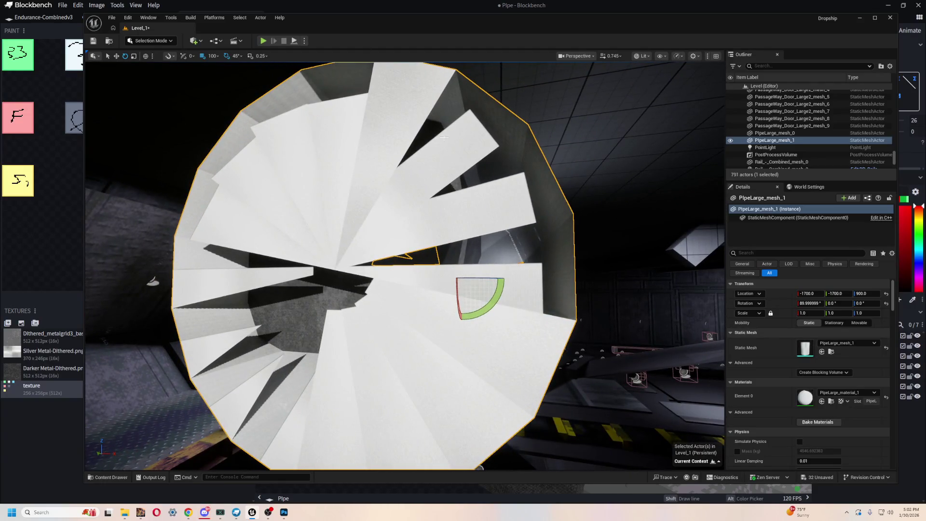
pyautogui.click(150, 41)
pyautogui.click(164, 84)
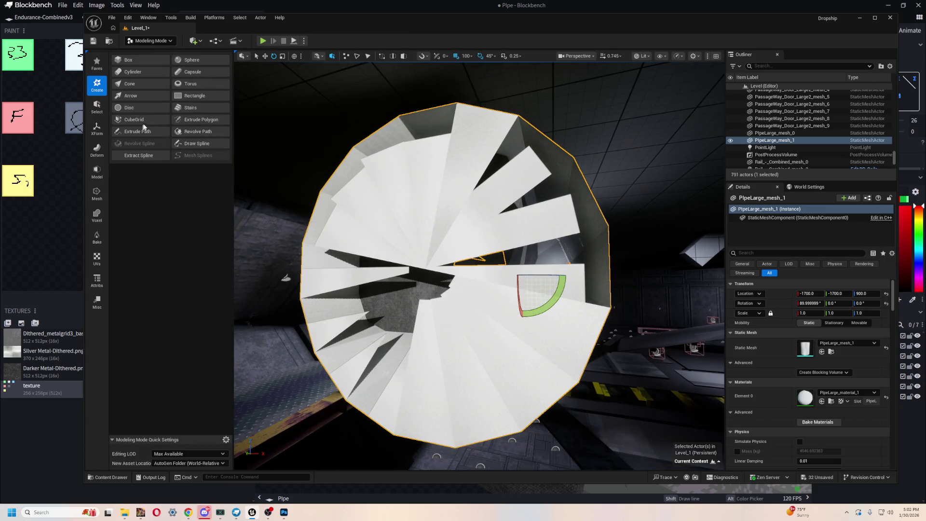
pyautogui.click(99, 147)
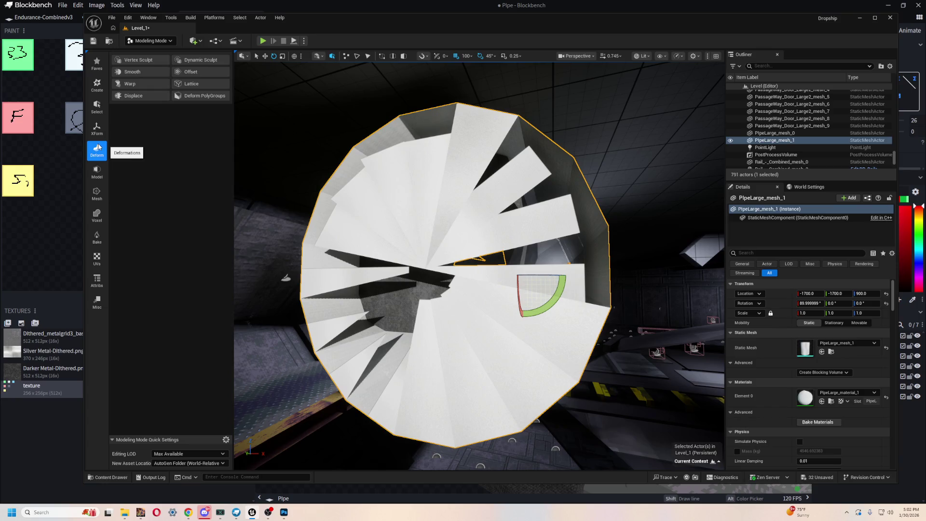
pyautogui.click(93, 175)
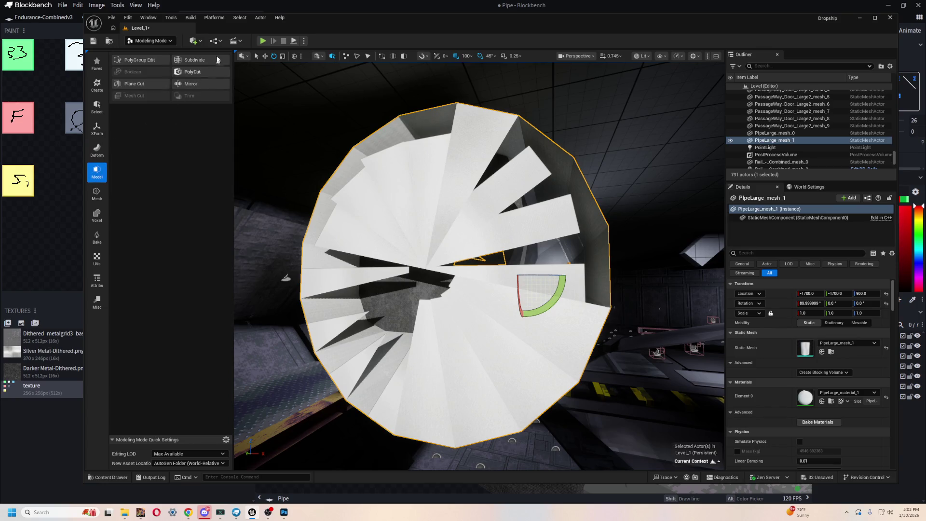
pyautogui.click(97, 191)
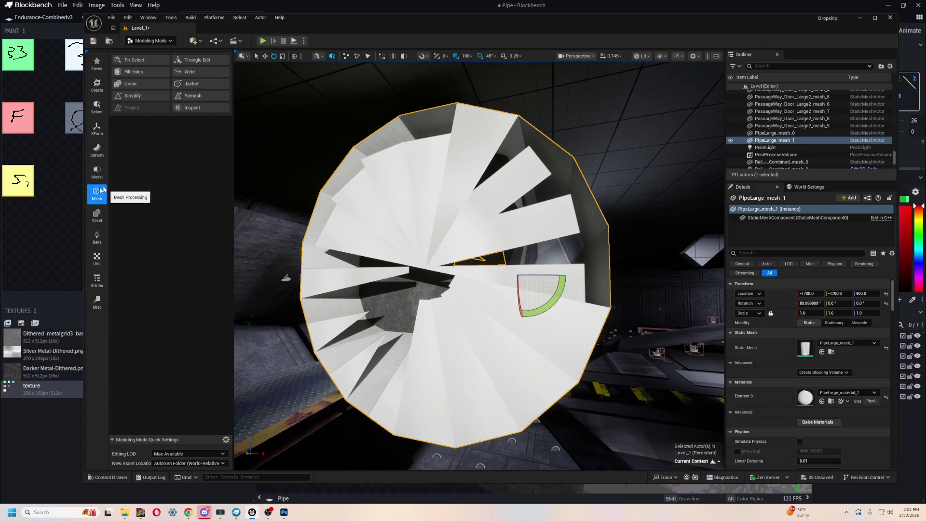
pyautogui.click(202, 108)
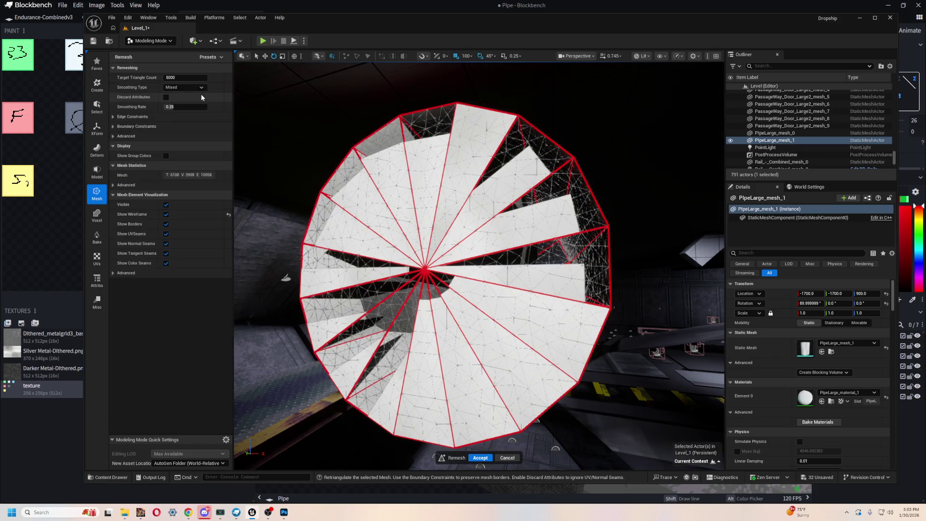
pyautogui.click(503, 458)
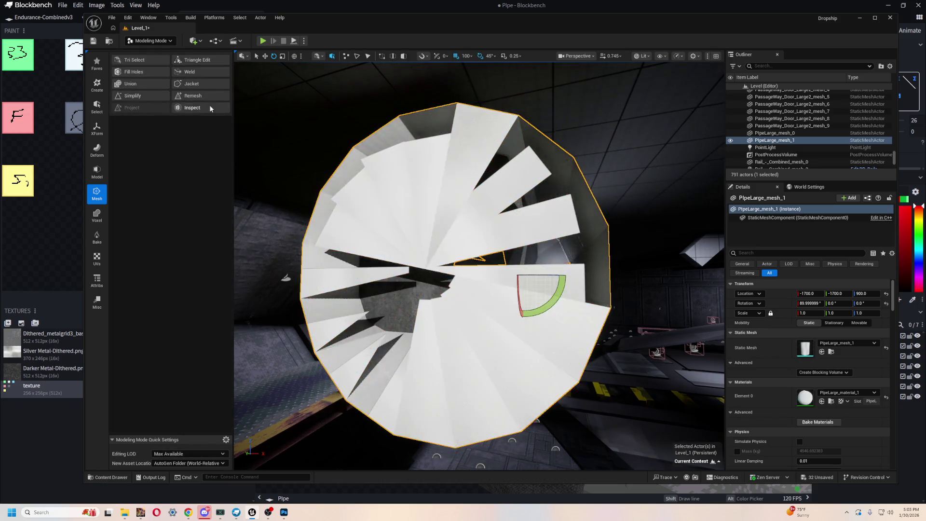
pyautogui.click(146, 95)
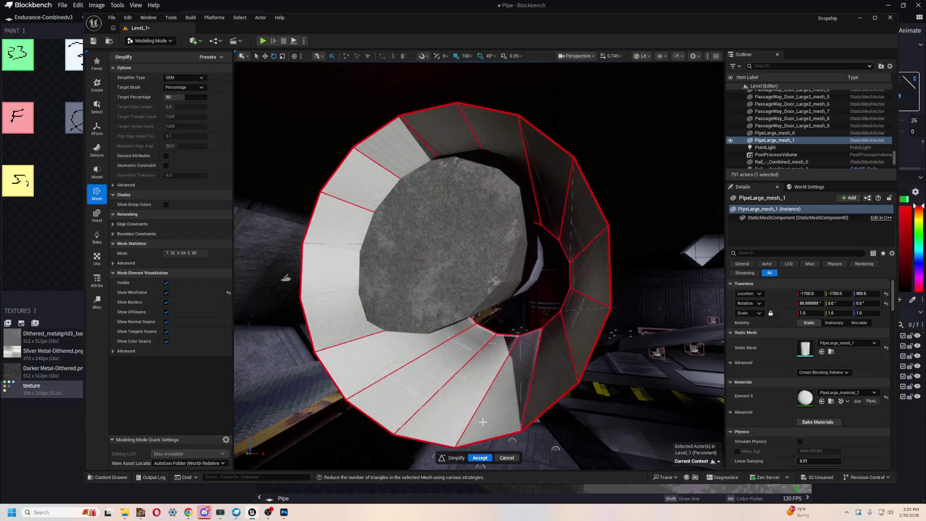
pyautogui.click(508, 458)
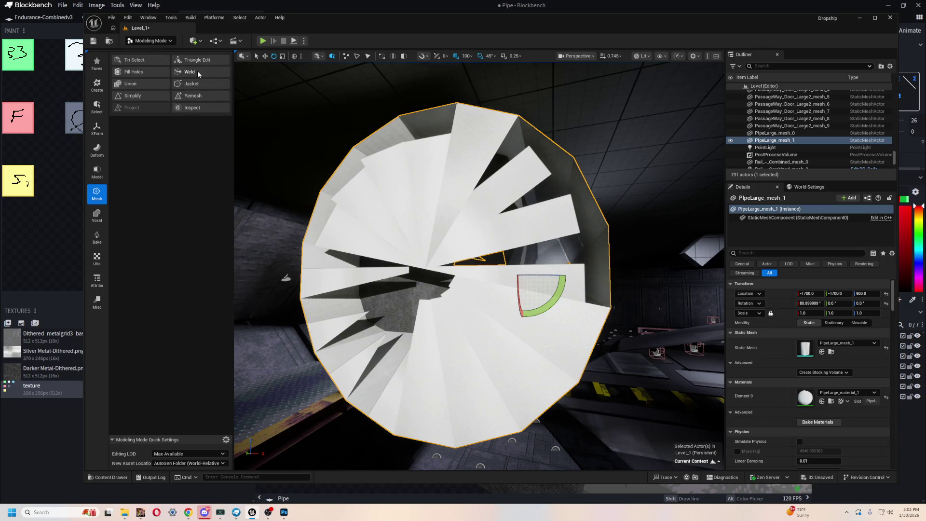
pyautogui.click(198, 70)
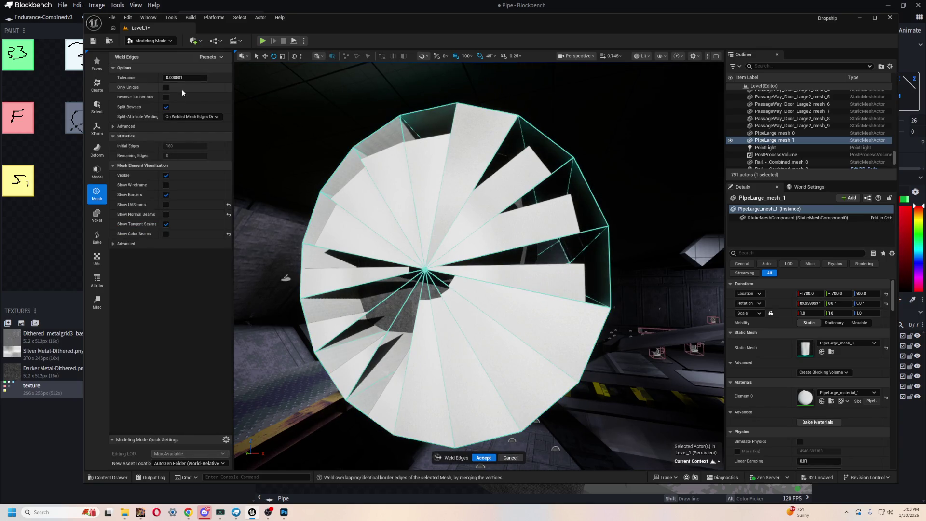
pyautogui.click(515, 457)
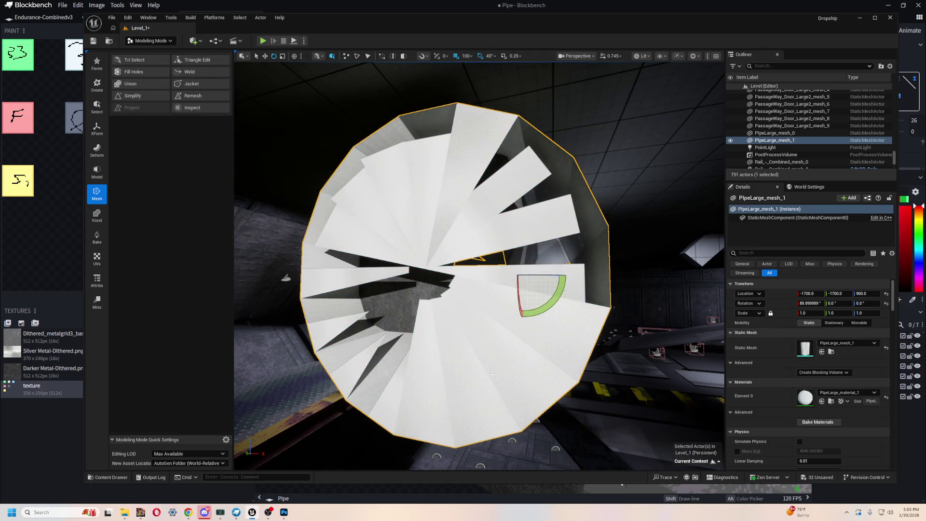
pyautogui.scroll(-3, 492, 375)
pyautogui.scroll(5, 511, 386)
pyautogui.hotkey('alt', 'Tab')
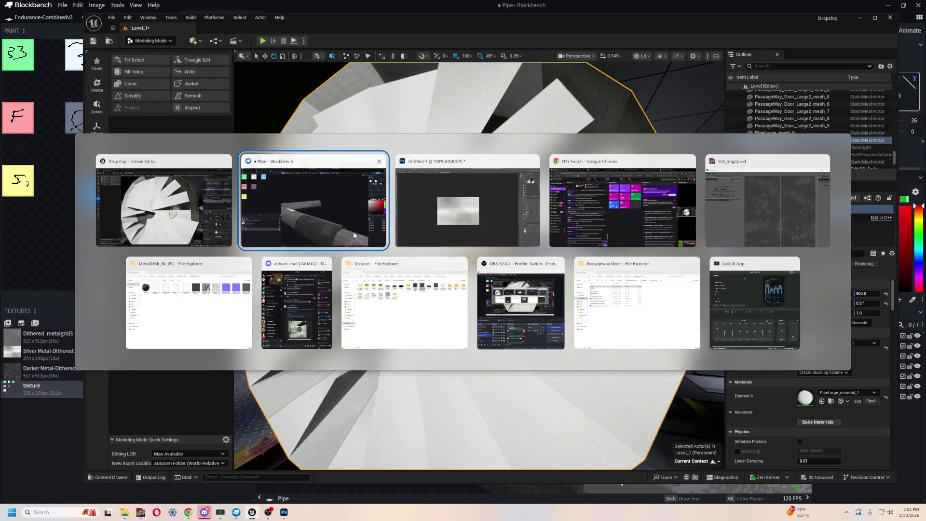
# In Edit mode, slide the Cupling to X −5 away from the bend, then return to Unreal
pyautogui.moveTo(544, 285)
pyautogui.mouseDown()
pyautogui.moveTo(468, 295)
pyautogui.moveTo(664, 233)
pyautogui.moveTo(565, 304)
pyautogui.moveTo(545, 277)
pyautogui.mouseUp()
pyautogui.click(546, 277)
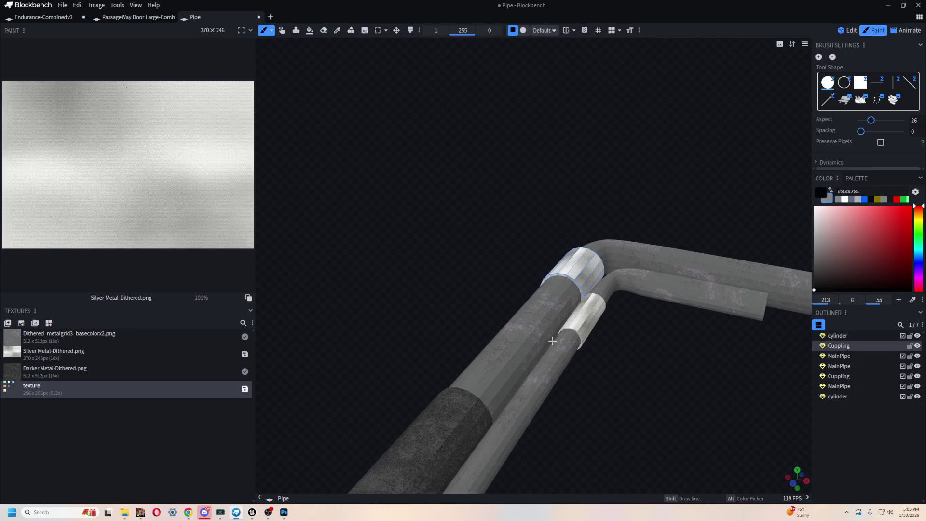
pyautogui.press('Tab')
pyautogui.moveTo(619, 292); pyautogui.dragTo(555, 280)
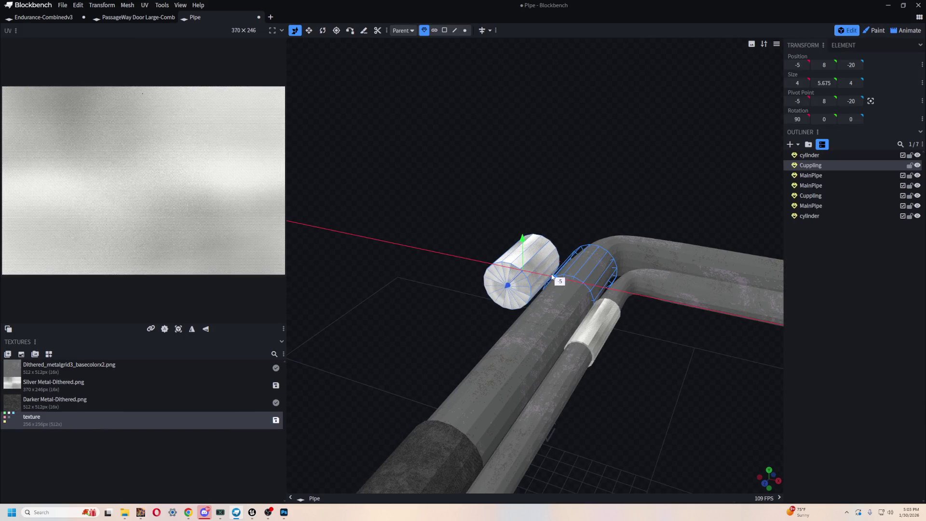
pyautogui.moveTo(594, 172)
pyautogui.mouseDown()
pyautogui.moveTo(426, 159)
pyautogui.moveTo(520, 93)
pyautogui.moveTo(513, 192)
pyautogui.moveTo(595, 299)
pyautogui.moveTo(605, 338)
pyautogui.moveTo(591, 267)
pyautogui.mouseUp()
pyautogui.press('s')
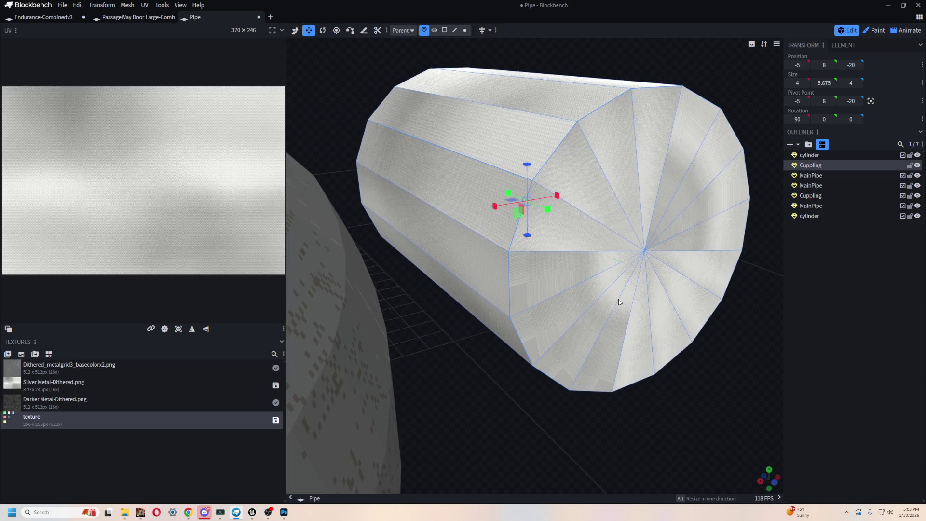
pyautogui.scroll(-3, 623, 303)
pyautogui.hotkey('alt', 'Tab')
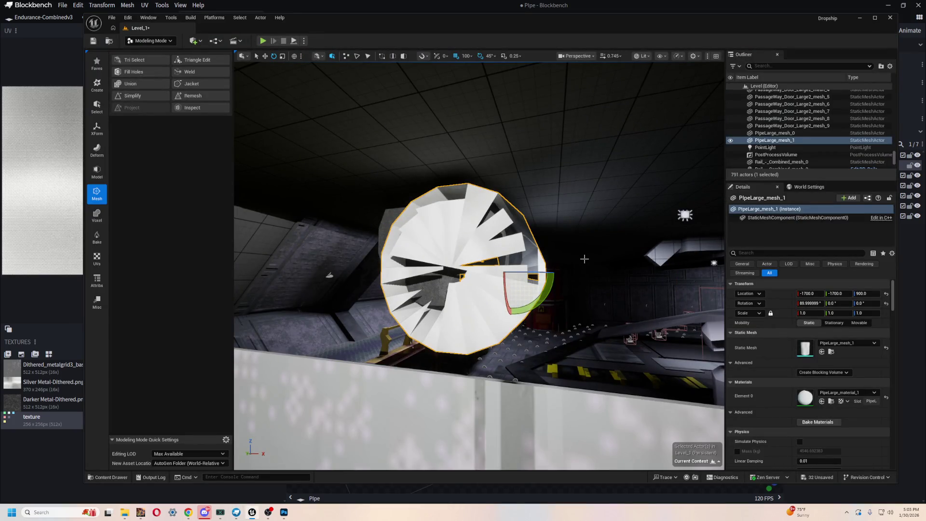
# Orbit around PipeLarge_mesh_1 to inspect it from the side
pyautogui.scroll(5, 573, 259)
pyautogui.scroll(-3, 573, 259)
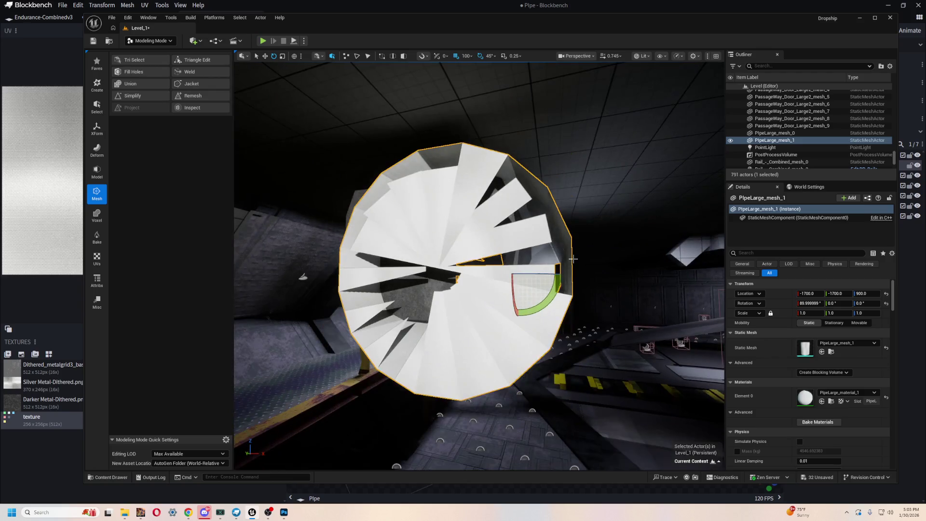
pyautogui.moveTo(628, 259); pyautogui.dragTo(517, 279)
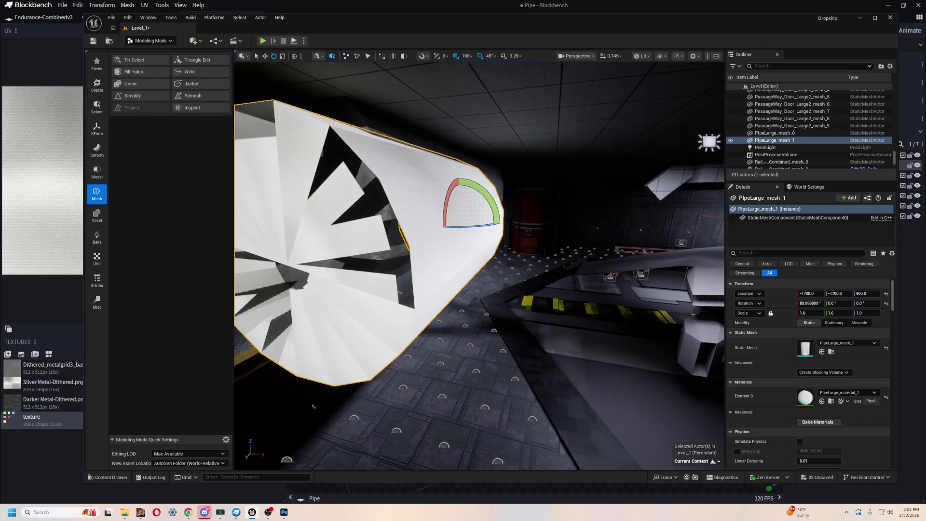
pyautogui.rightClick(567, 278)
pyautogui.moveTo(567, 277); pyautogui.dragTo(555, 280)
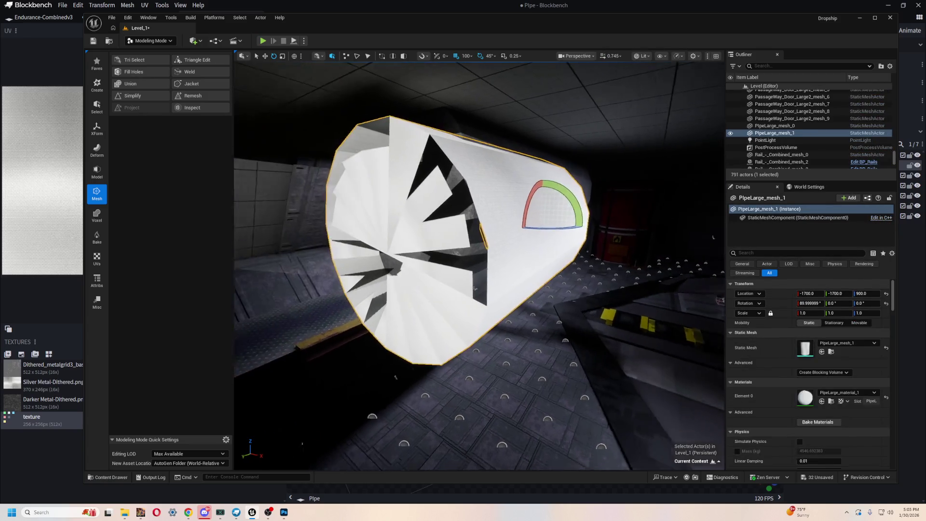
# Delete PipeLarge_mesh_1 and play-test the hangar level
pyautogui.press('Delete')
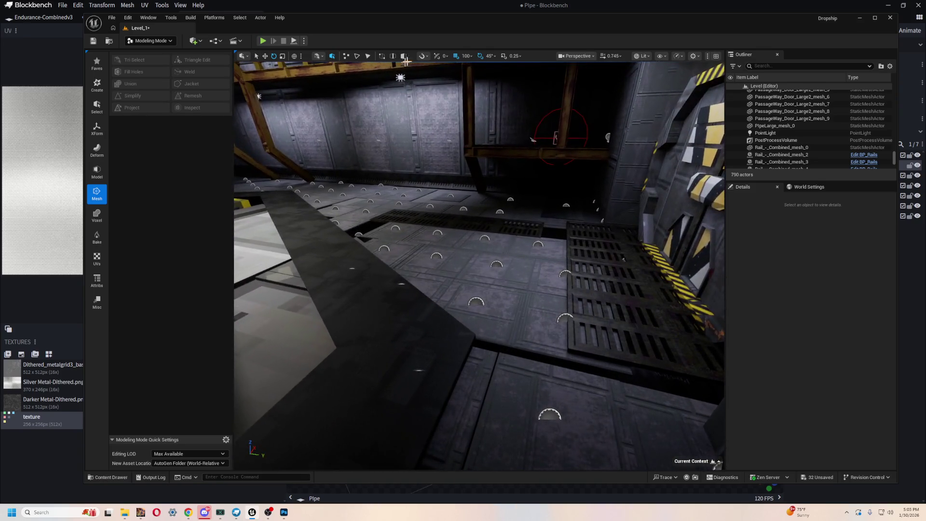
pyautogui.click(263, 41)
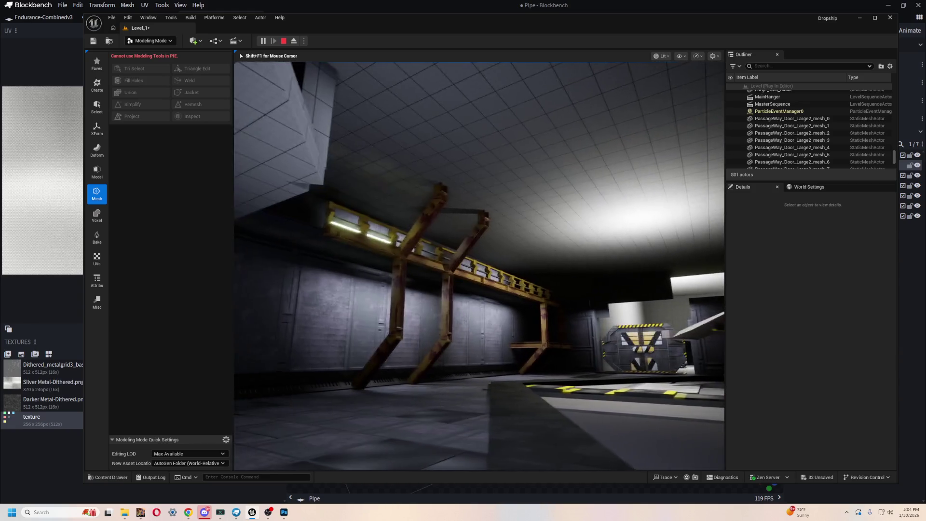
pyautogui.press('Escape')
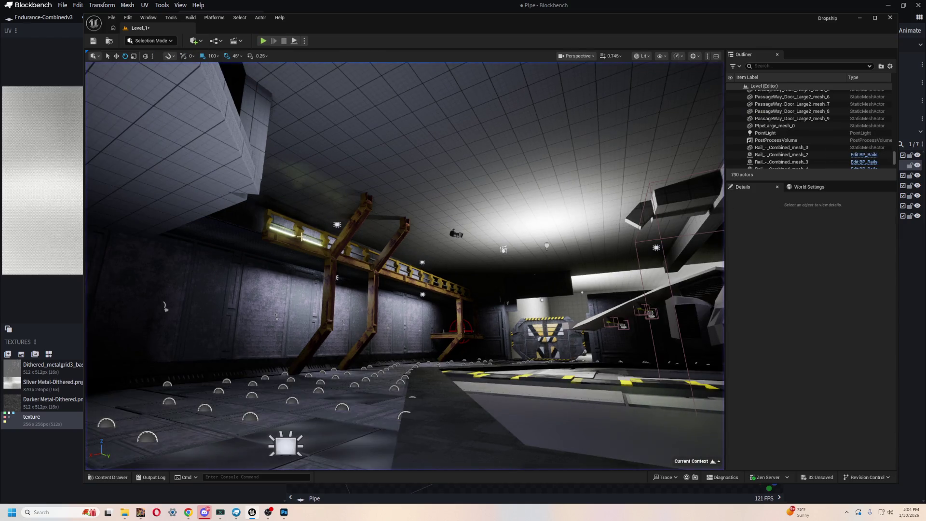
# Delete a light fixture and the Rail_-_Combined_mesh_0 rail
pyautogui.click(296, 230)
pyautogui.press('Delete')
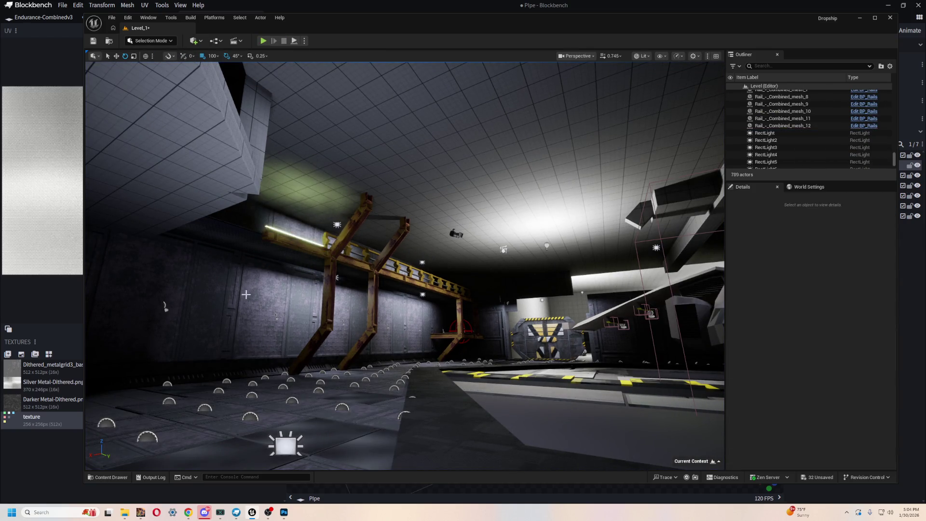
pyautogui.click(299, 237)
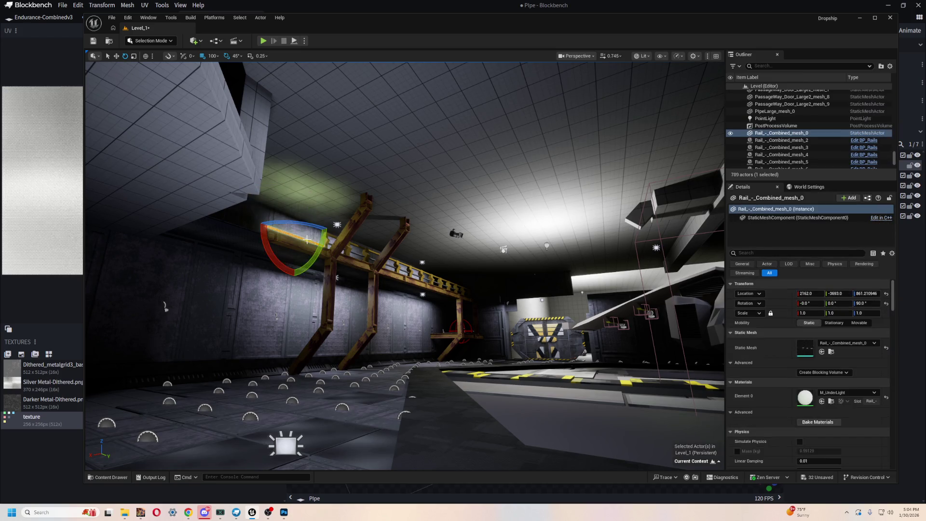
pyautogui.press('Delete')
# Duplicate Rail_-_Combined_mesh_2 and move the copy further along the wall
pyautogui.click(333, 244)
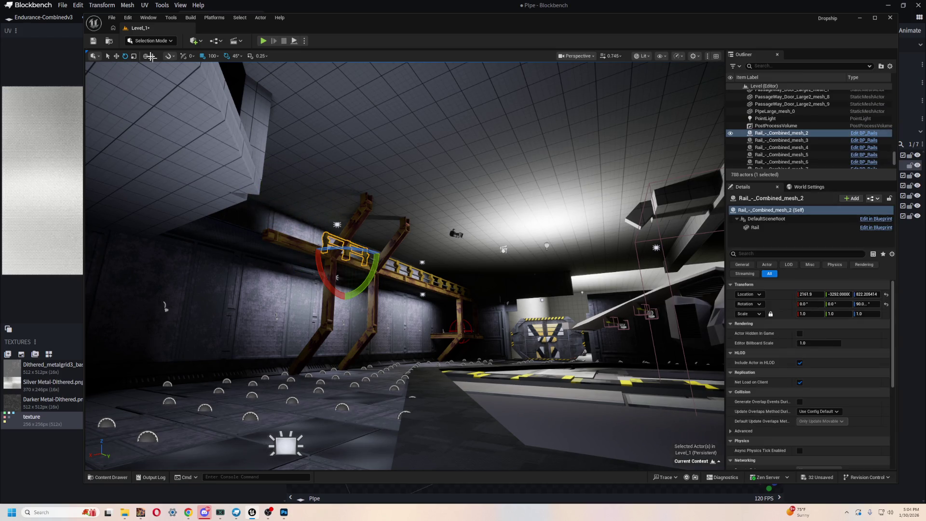
pyautogui.click(106, 57)
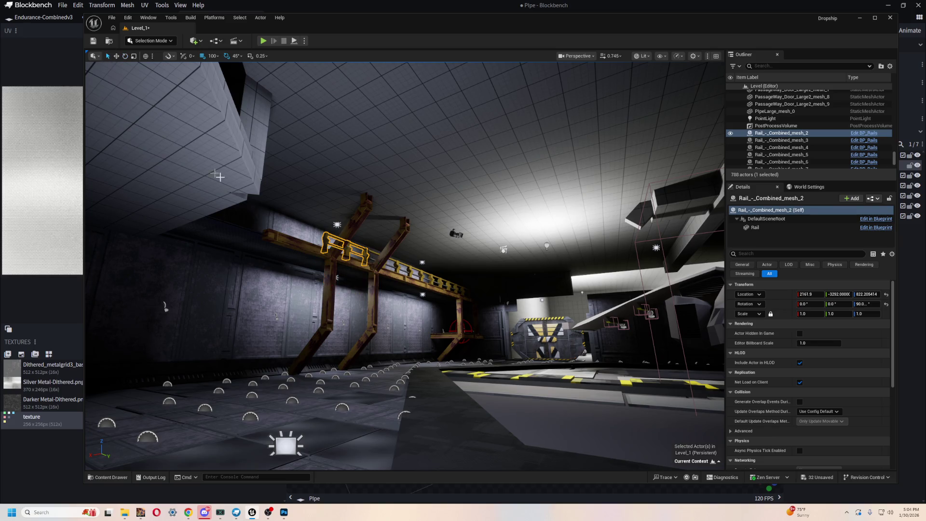
pyautogui.hotkey('ctrl', 'd')
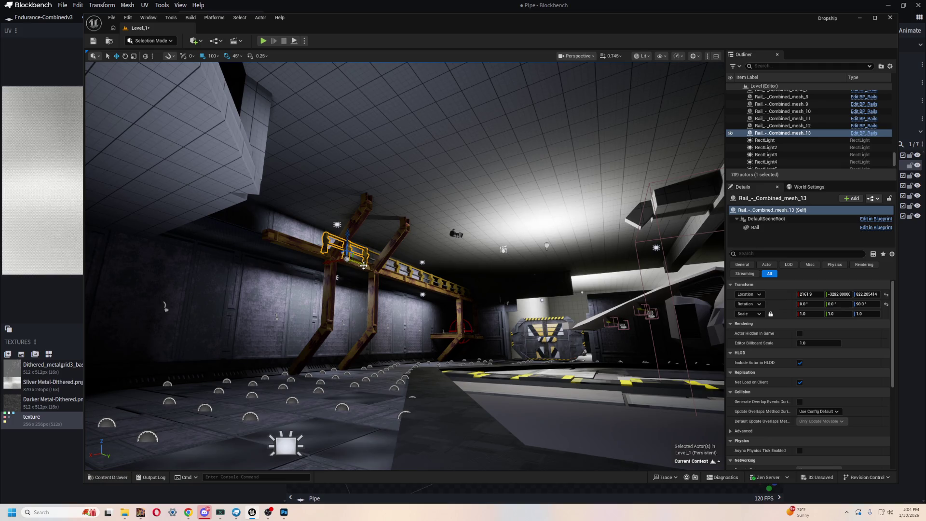
pyautogui.moveTo(368, 264); pyautogui.dragTo(324, 256)
pyautogui.moveTo(226, 159); pyautogui.dragTo(226, 133)
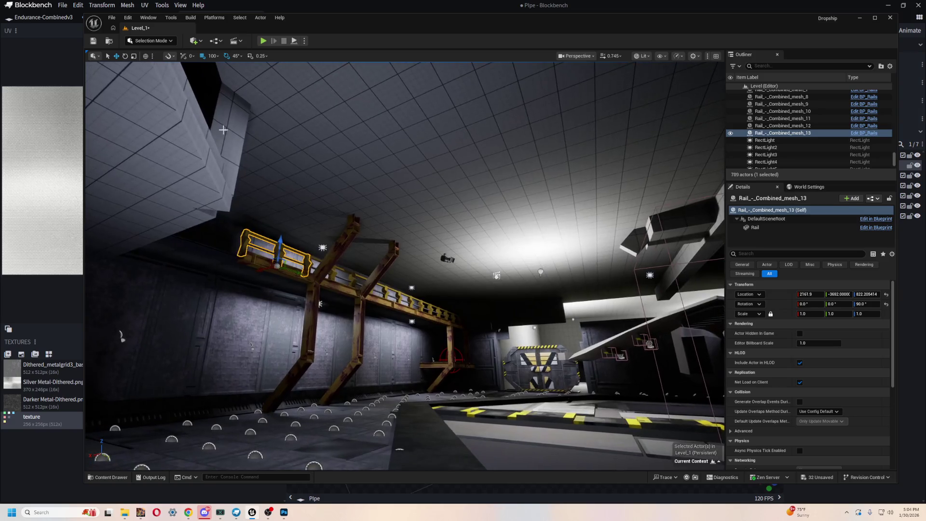
# Save the level and fly the camera along the rail walkway toward the parked ship
pyautogui.hotkey('ctrl', 's')
pyautogui.press('f')
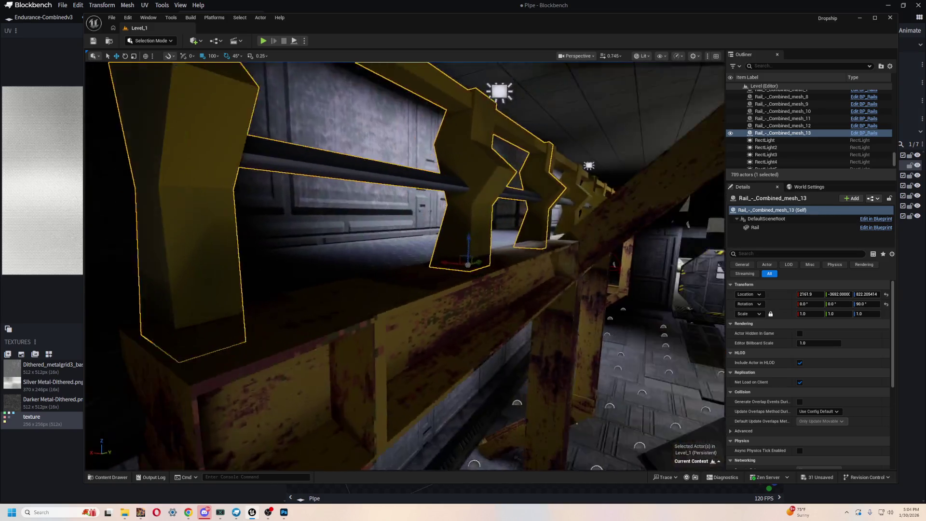
pyautogui.moveTo(406, 266)
pyautogui.mouseDown()
pyautogui.moveTo(406, 217)
pyautogui.moveTo(386, 289)
pyautogui.moveTo(371, 289)
pyautogui.mouseUp()
pyautogui.moveTo(464, 308)
pyautogui.mouseDown()
pyautogui.moveTo(425, 304)
pyautogui.moveTo(341, 193)
pyautogui.mouseUp()
pyautogui.hotkey('ctrl', 'space')
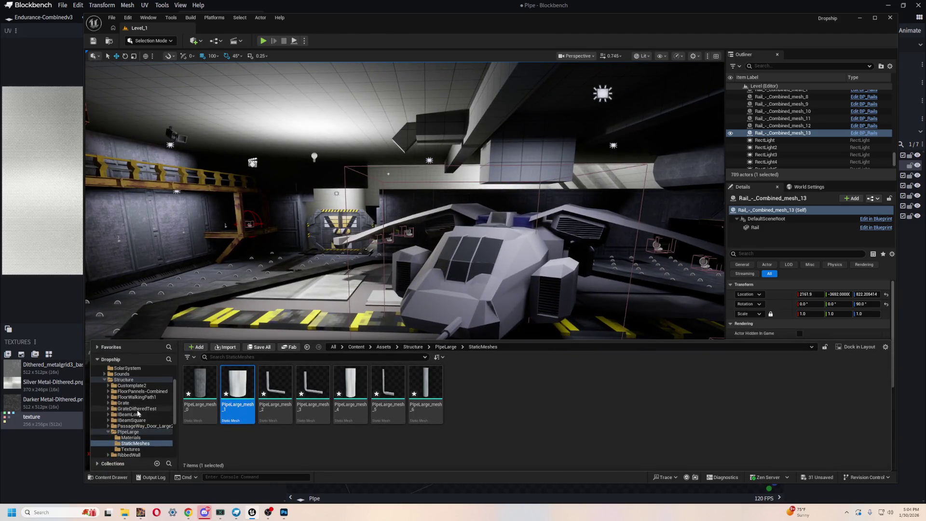
# Browse through Content, Levels and Variant_Horror to the Cutscene folder and open MasterSequence
pyautogui.scroll(3, 130, 414)
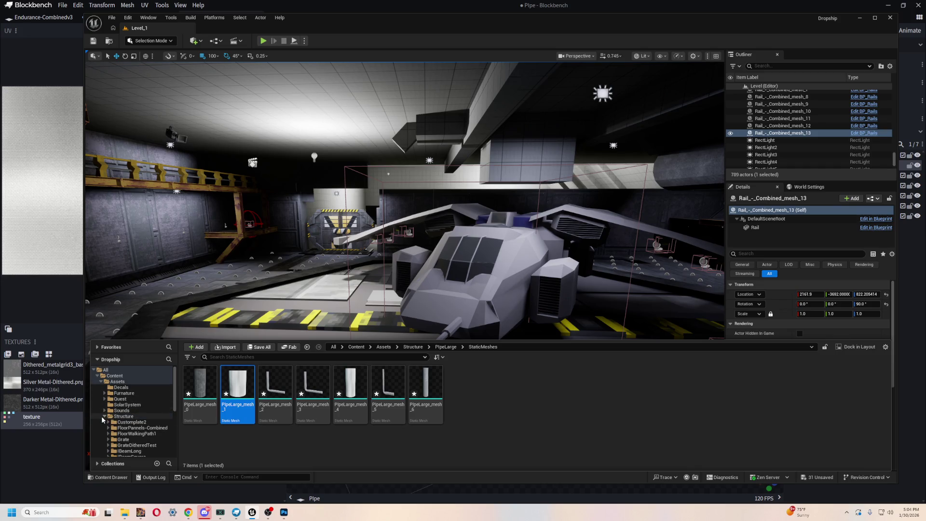
pyautogui.click(103, 418)
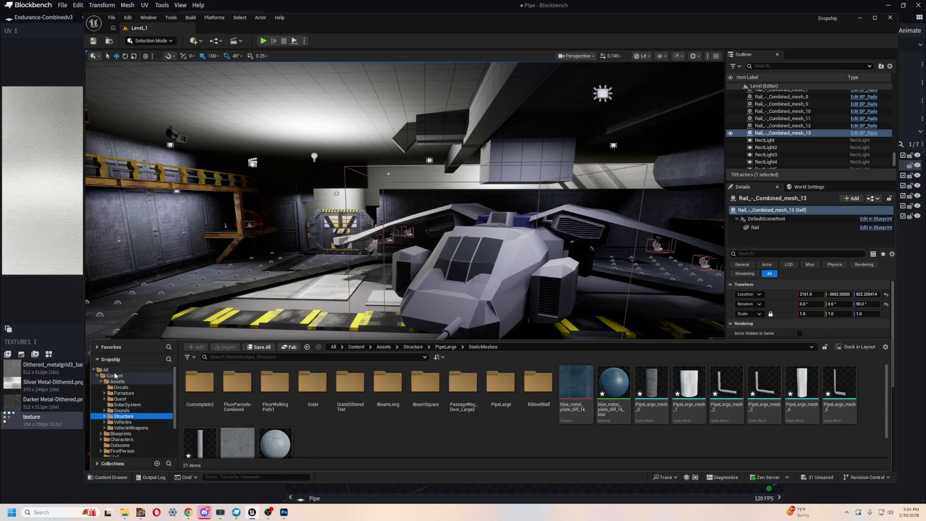
pyautogui.click(111, 372)
pyautogui.click(115, 376)
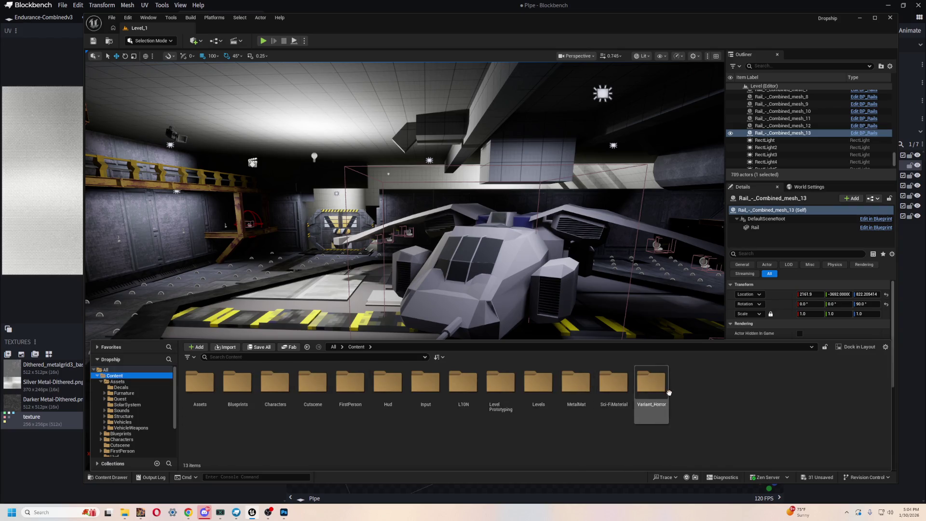
pyautogui.doubleClick(538, 384)
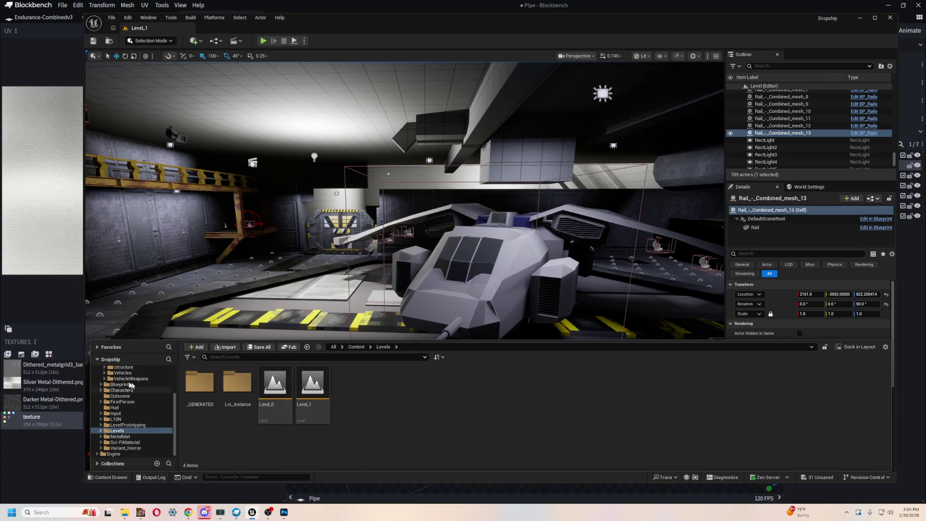
pyautogui.click(124, 443)
pyautogui.click(126, 448)
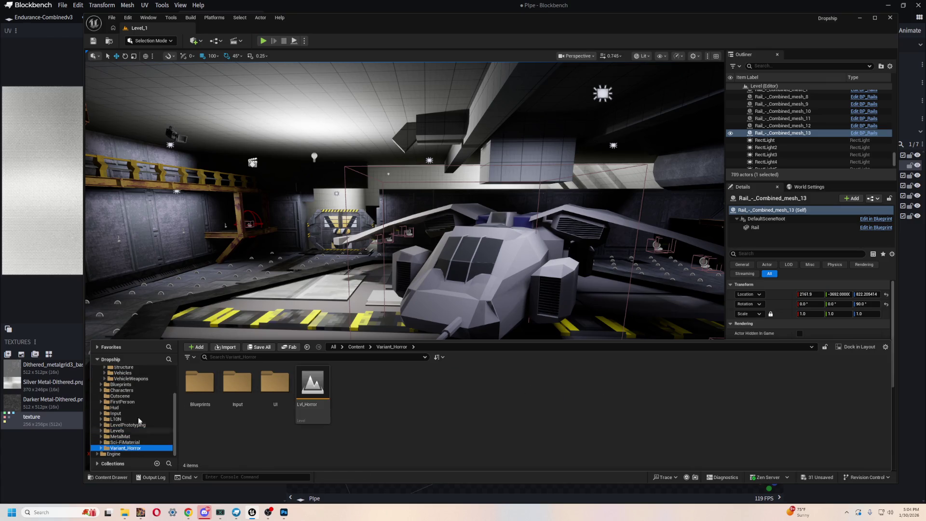
pyautogui.scroll(3, 134, 413)
pyautogui.click(114, 376)
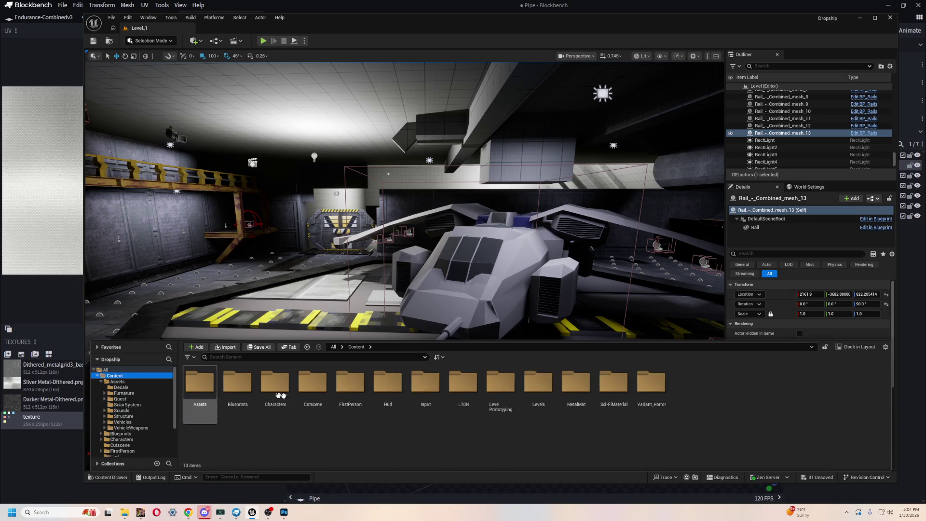
pyautogui.doubleClick(311, 382)
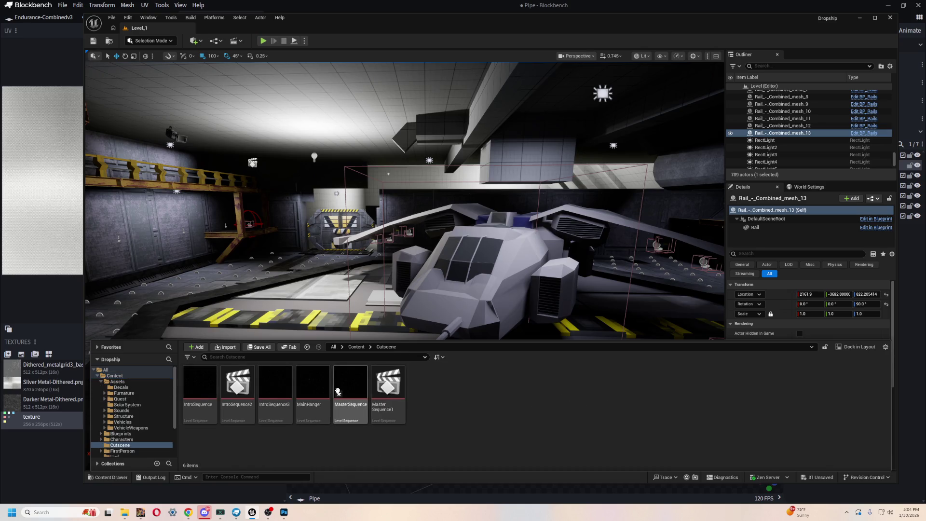
pyautogui.doubleClick(351, 380)
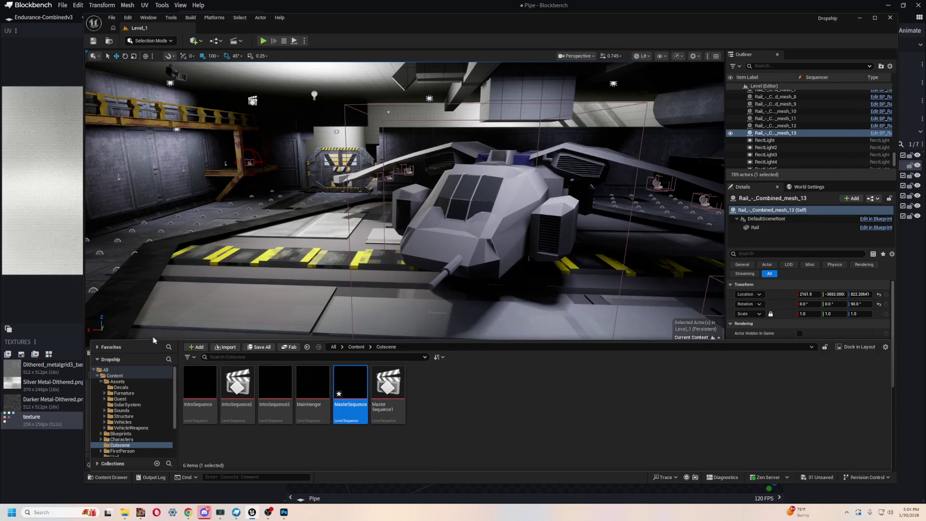
# Lock the viewport to the Shots cameras, play MasterSequence through, then return to Blockbench
pyautogui.click(259, 434)
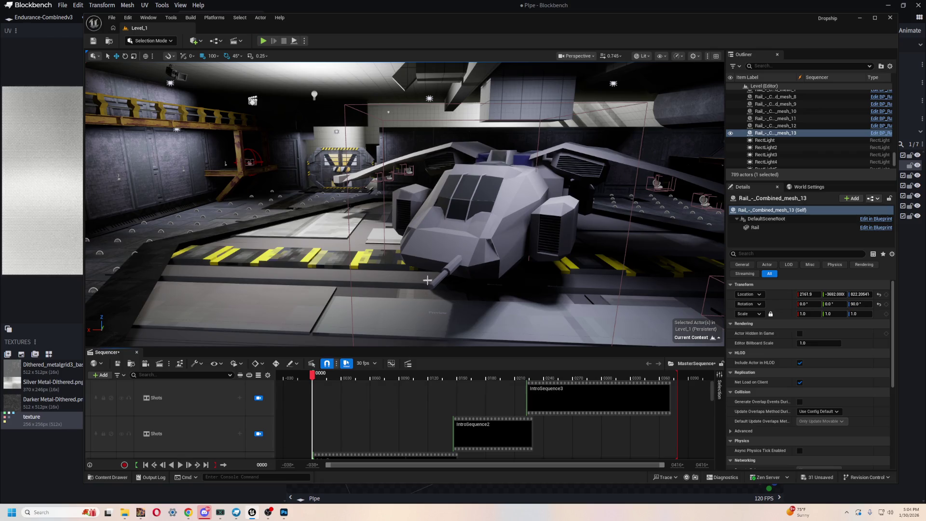
pyautogui.press('space')
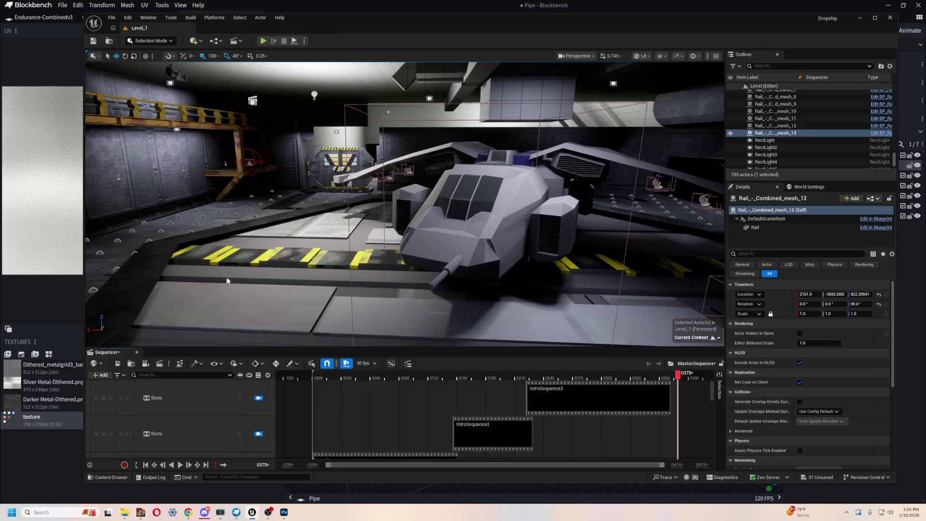
pyautogui.moveTo(141, 346); pyautogui.dragTo(141, 470)
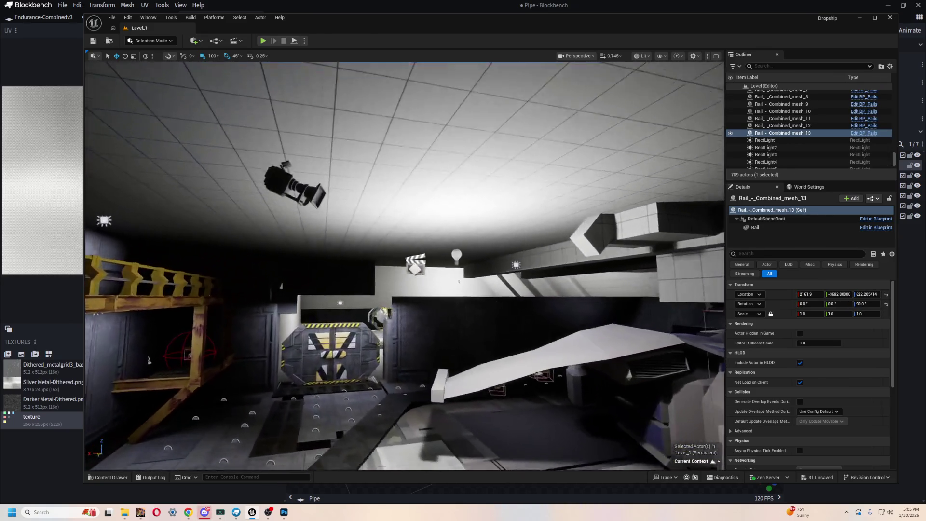
pyautogui.hotkey('ctrl', 'space')
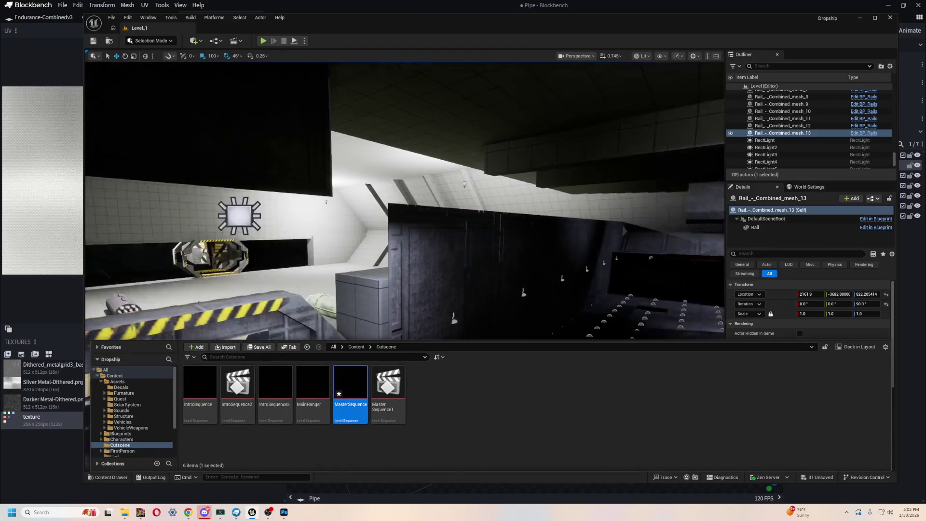
pyautogui.hotkey('alt', 'Tab')
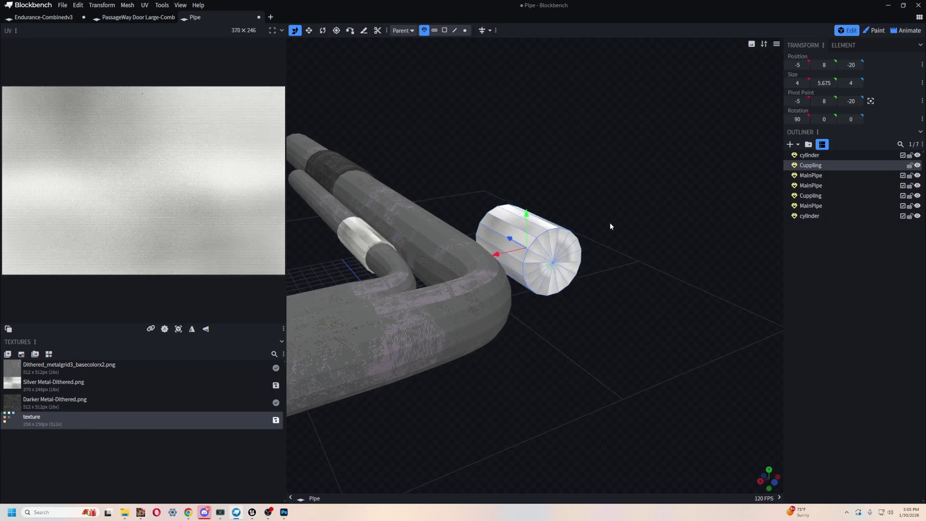
# In face select mode, select all 16 wedge faces of the coupling's end cap
pyautogui.moveTo(609, 222)
pyautogui.mouseDown()
pyautogui.moveTo(628, 261)
pyautogui.moveTo(460, 356)
pyautogui.moveTo(548, 314)
pyautogui.moveTo(453, 312)
pyautogui.moveTo(620, 389)
pyautogui.moveTo(569, 335)
pyautogui.moveTo(639, 324)
pyautogui.moveTo(535, 355)
pyautogui.moveTo(635, 265)
pyautogui.moveTo(630, 244)
pyautogui.moveTo(682, 182)
pyautogui.moveTo(670, 216)
pyautogui.moveTo(652, 215)
pyautogui.mouseUp()
pyautogui.scroll(10, 569, 336)
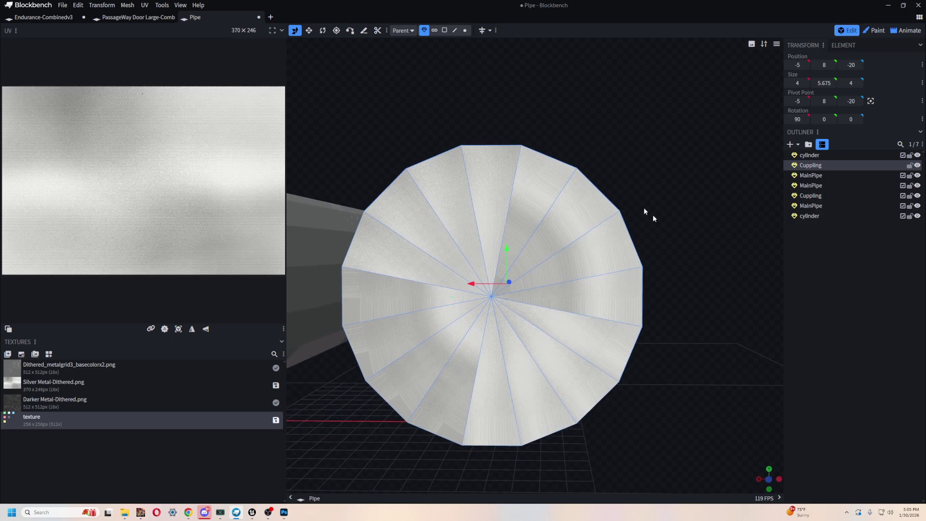
pyautogui.click(445, 30)
pyautogui.click(505, 209)
pyautogui.keyDown('shift'); pyautogui.click(525, 206); pyautogui.keyUp('shift')
pyautogui.keyDown('shift'); pyautogui.click(560, 222); pyautogui.keyUp('shift')
pyautogui.keyDown('shift'); pyautogui.click(591, 256); pyautogui.keyUp('shift')
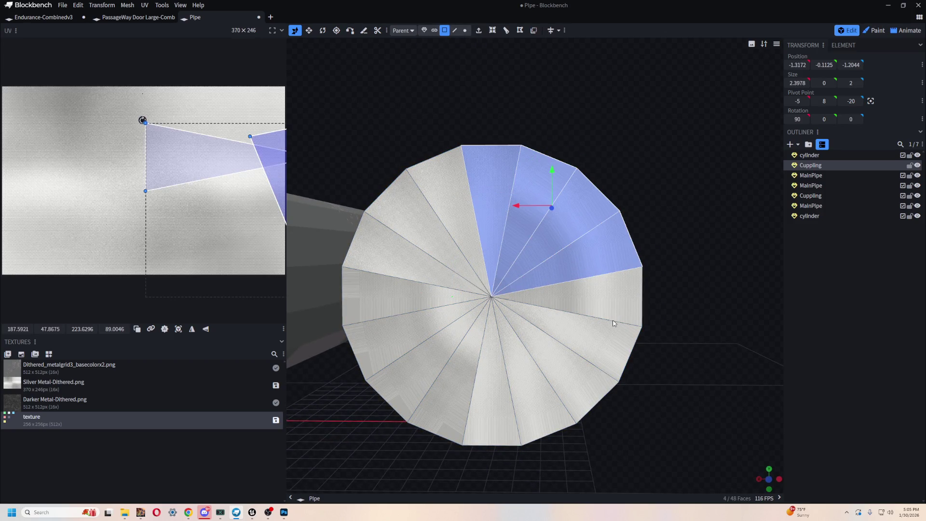
pyautogui.keyDown('shift'); pyautogui.click(605, 306); pyautogui.keyUp('shift')
pyautogui.keyDown('shift'); pyautogui.click(598, 349); pyautogui.keyUp('shift')
pyautogui.keyDown('shift'); pyautogui.click(569, 386); pyautogui.keyUp('shift')
pyautogui.keyDown('shift'); pyautogui.click(535, 415); pyautogui.keyUp('shift')
pyautogui.keyDown('shift'); pyautogui.click(496, 396); pyautogui.keyUp('shift')
pyautogui.keyDown('shift'); pyautogui.click(450, 399); pyautogui.keyUp('shift')
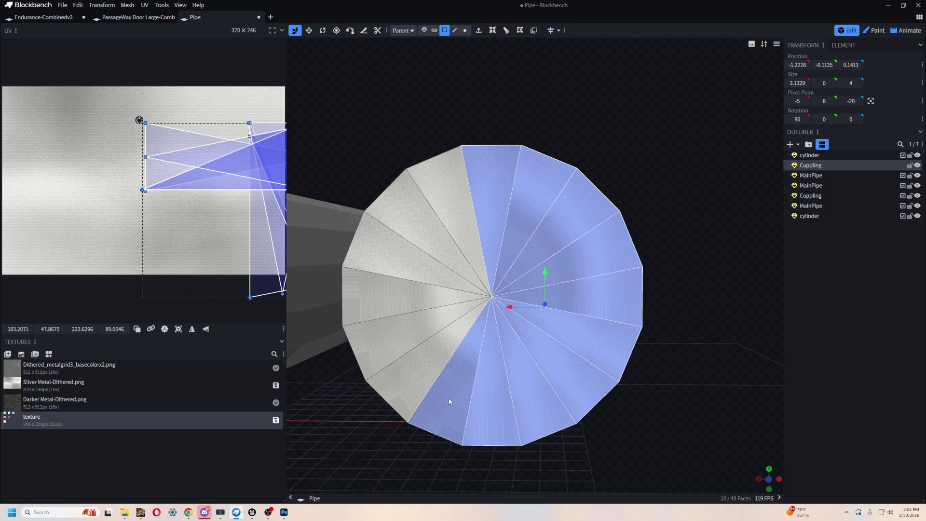
pyautogui.keyDown('shift'); pyautogui.click(411, 354); pyautogui.keyUp('shift')
pyautogui.keyDown('shift'); pyautogui.click(409, 346); pyautogui.keyUp('shift')
pyautogui.keyDown('shift'); pyautogui.click(382, 296); pyautogui.keyUp('shift')
pyautogui.keyDown('shift'); pyautogui.click(379, 251); pyautogui.keyUp('shift')
pyautogui.keyDown('shift'); pyautogui.click(411, 213); pyautogui.keyUp('shift')
pyautogui.keyDown('shift'); pyautogui.click(439, 188); pyautogui.keyUp('shift')
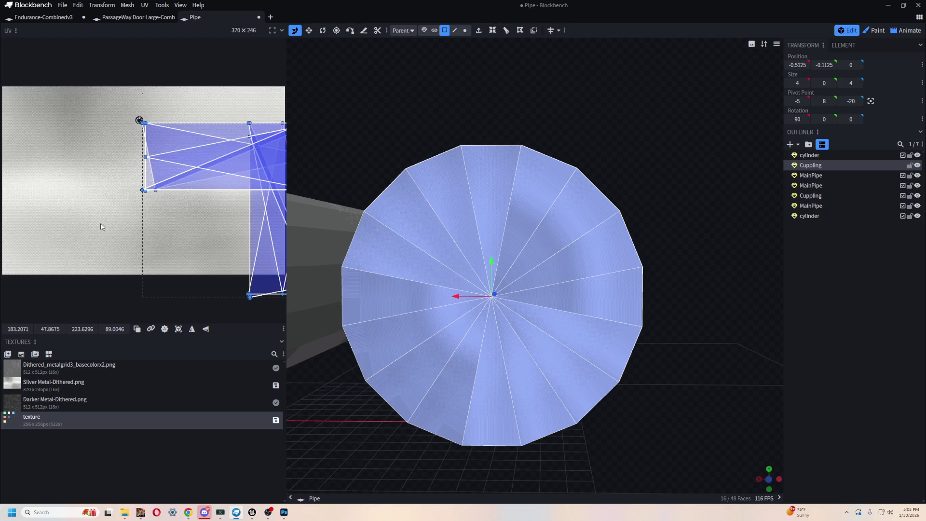
# Project the cap's UVs from a head-on front view and enlarge the circle over the texture
pyautogui.press('KP_7')
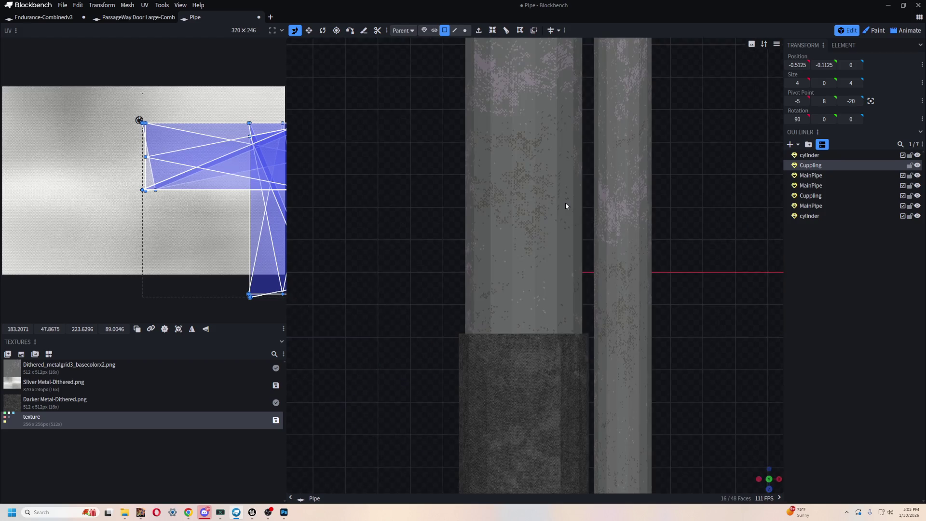
pyautogui.press('KP_1')
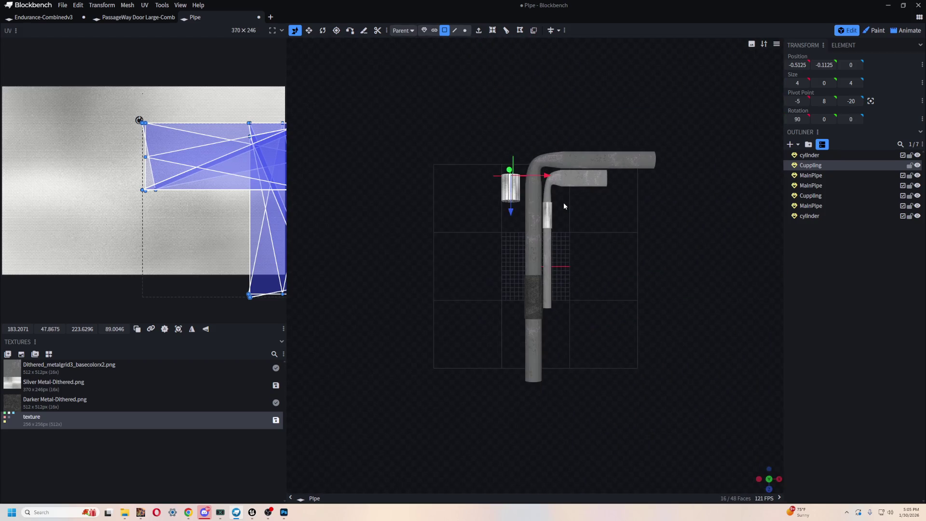
pyautogui.press('KP_0')
pyautogui.press('KP_7')
pyautogui.press('KP_1')
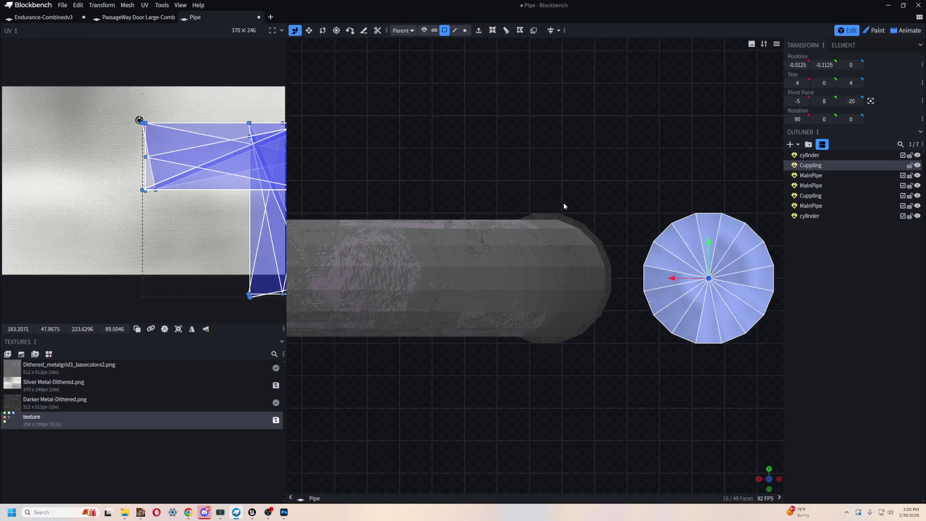
pyautogui.moveTo(628, 203); pyautogui.dragTo(474, 223)
pyautogui.scroll(5, 474, 223)
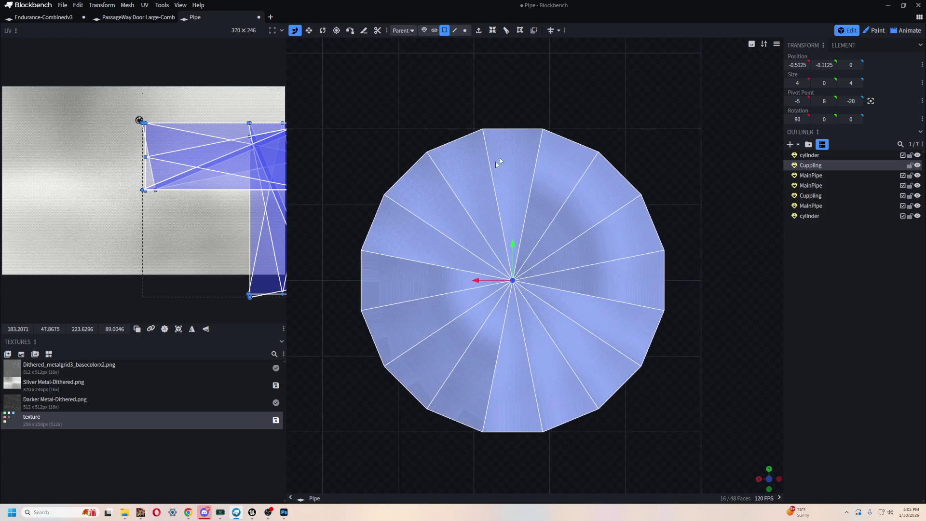
pyautogui.click(178, 329)
pyautogui.moveTo(10, 94)
pyautogui.mouseDown()
pyautogui.moveTo(207, 291)
pyautogui.moveTo(175, 258)
pyautogui.mouseUp()
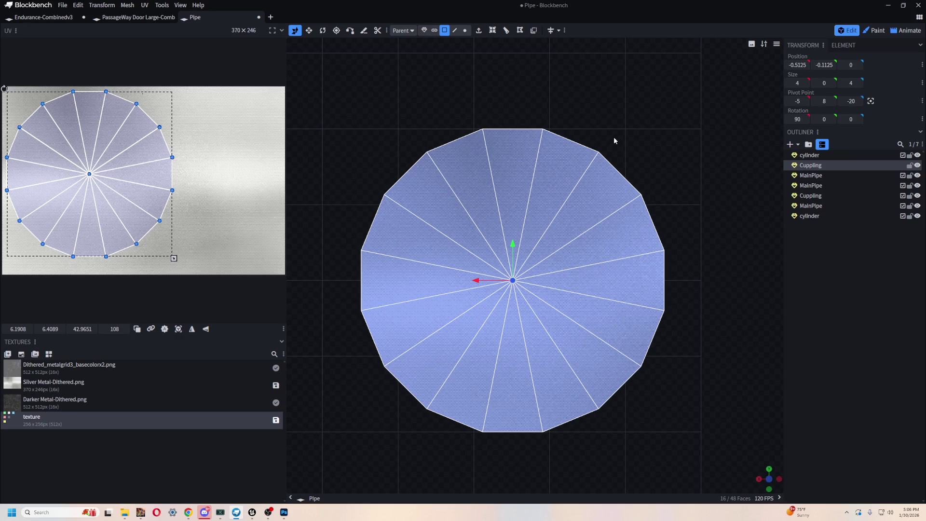
# View the cylinder end cap head-on and select all of its wedge faces
pyautogui.press('KP_1')
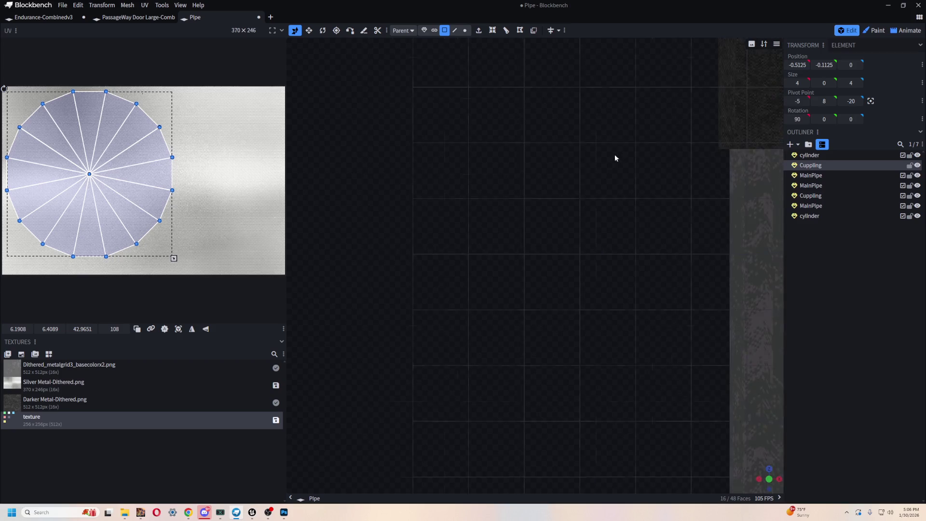
pyautogui.moveTo(614, 173)
pyautogui.mouseDown()
pyautogui.moveTo(434, 285)
pyautogui.moveTo(419, 83)
pyautogui.moveTo(427, 92)
pyautogui.mouseUp()
pyautogui.press('KP_1')
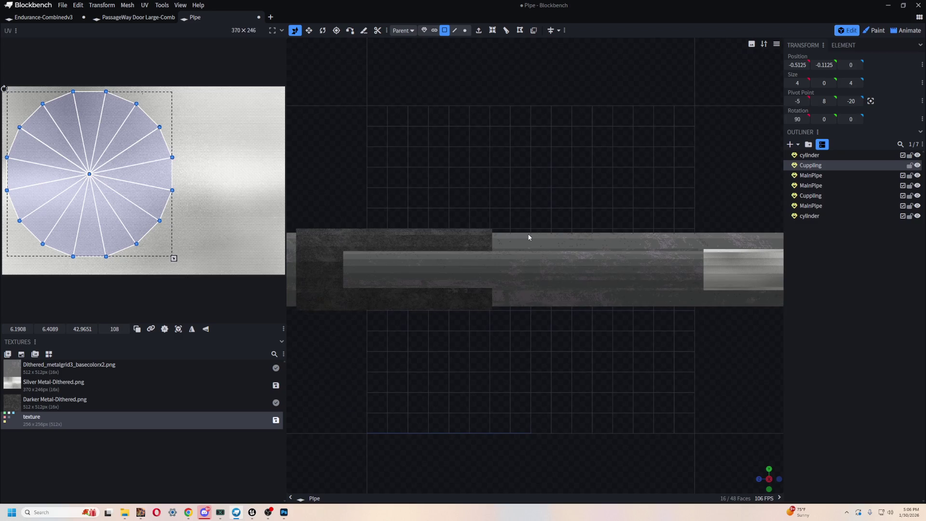
pyautogui.scroll(5, 561, 243)
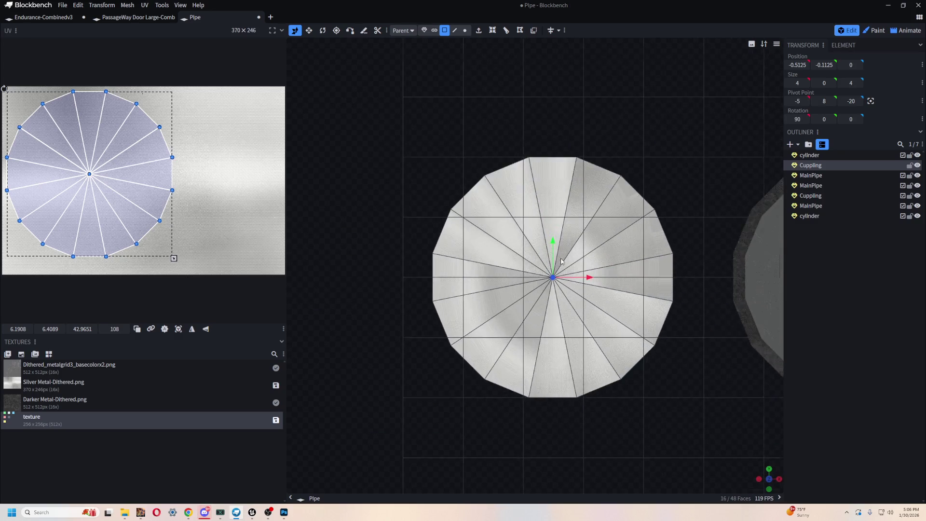
pyautogui.click(479, 222)
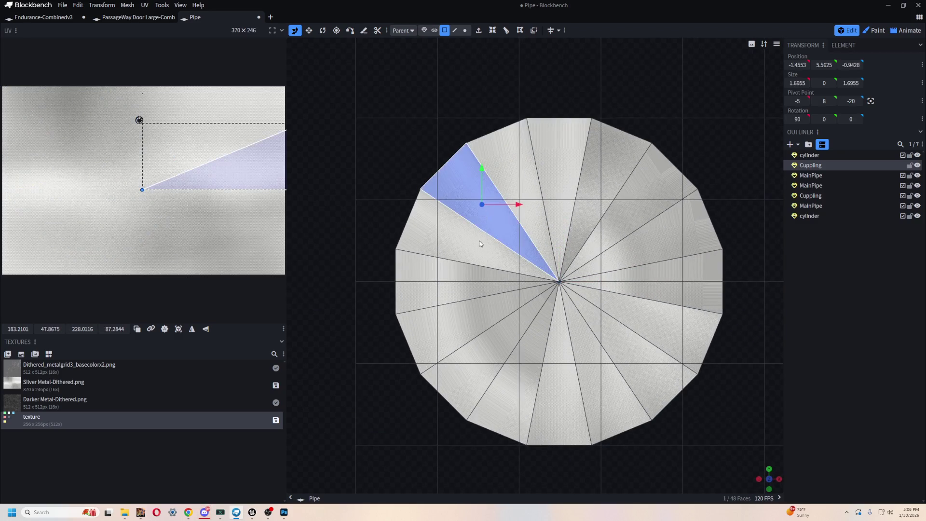
pyautogui.keyDown('shift'); pyautogui.click(478, 243); pyautogui.keyUp('shift')
pyautogui.keyDown('shift'); pyautogui.click(461, 285); pyautogui.keyUp('shift')
pyautogui.keyDown('shift'); pyautogui.click(472, 306); pyautogui.keyUp('shift')
pyautogui.keyDown('shift'); pyautogui.click(493, 351); pyautogui.keyUp('shift')
pyautogui.keyDown('shift'); pyautogui.click(521, 386); pyautogui.keyUp('shift')
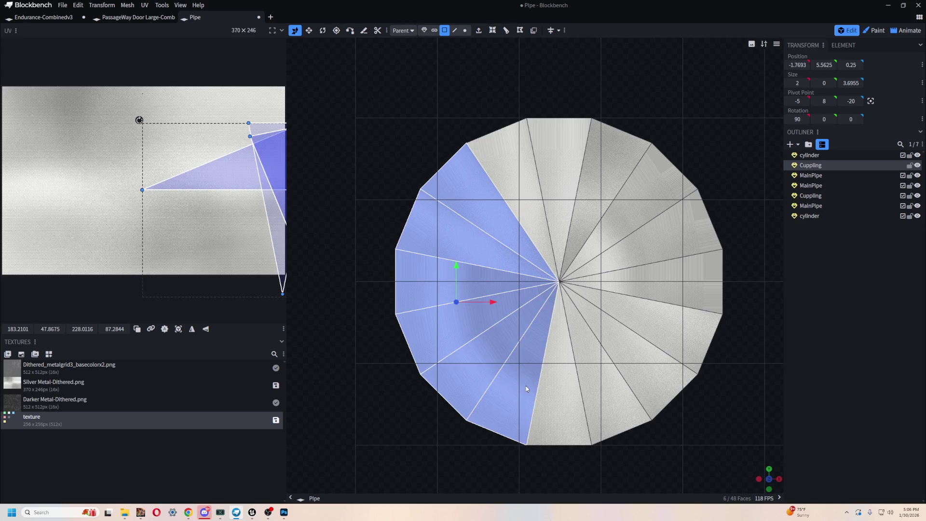
pyautogui.keyDown('shift'); pyautogui.click(560, 396); pyautogui.keyUp('shift')
pyautogui.keyDown('shift'); pyautogui.click(601, 386); pyautogui.keyUp('shift')
pyautogui.keyDown('shift'); pyautogui.click(637, 359); pyautogui.keyUp('shift')
pyautogui.keyDown('shift'); pyautogui.click(661, 323); pyautogui.keyUp('shift')
pyautogui.keyDown('shift'); pyautogui.click(662, 273); pyautogui.keyUp('shift')
pyautogui.keyDown('shift'); pyautogui.click(680, 232); pyautogui.keyUp('shift')
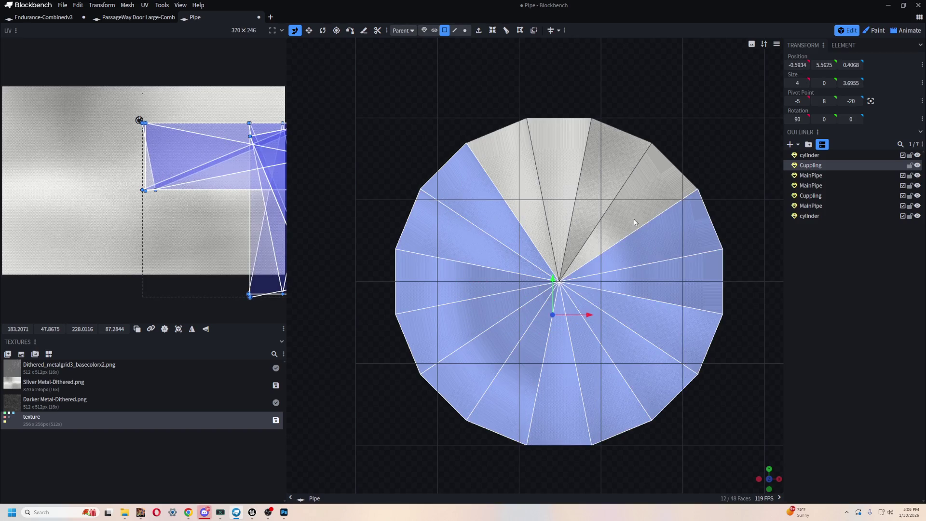
pyautogui.keyDown('shift'); pyautogui.click(632, 212); pyautogui.keyUp('shift')
pyautogui.keyDown('shift'); pyautogui.click(610, 161); pyautogui.keyUp('shift')
pyautogui.keyDown('shift'); pyautogui.click(560, 164); pyautogui.keyUp('shift')
pyautogui.keyDown('shift'); pyautogui.click(522, 163); pyautogui.keyUp('shift')
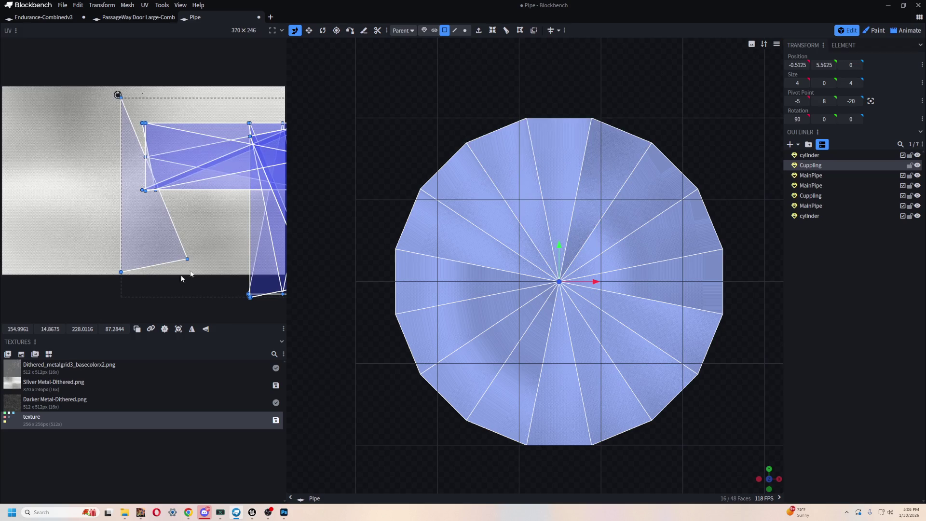
# Reset the cap UVs and scale them to 90.29 × 90.29 across the metal texture
pyautogui.click(178, 328)
pyautogui.moveTo(633, 282); pyautogui.dragTo(569, 280)
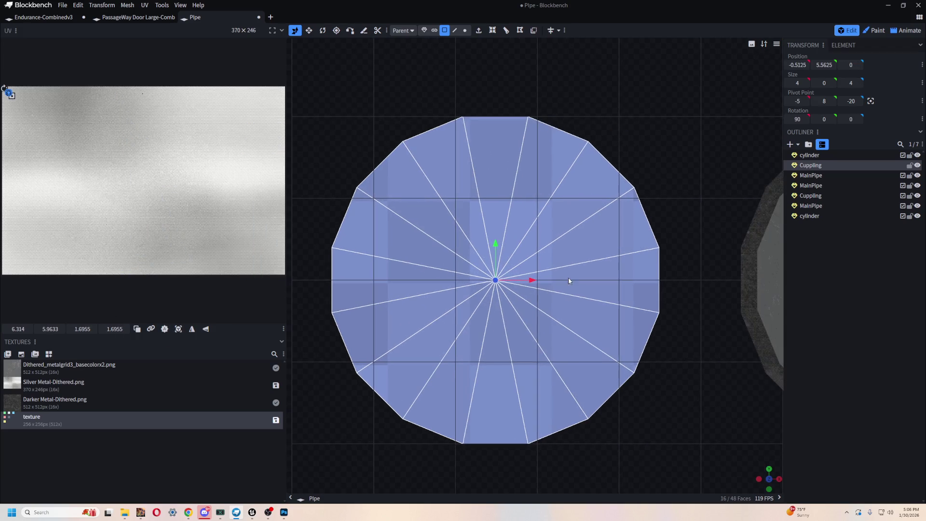
pyautogui.moveTo(9, 94); pyautogui.dragTo(171, 255)
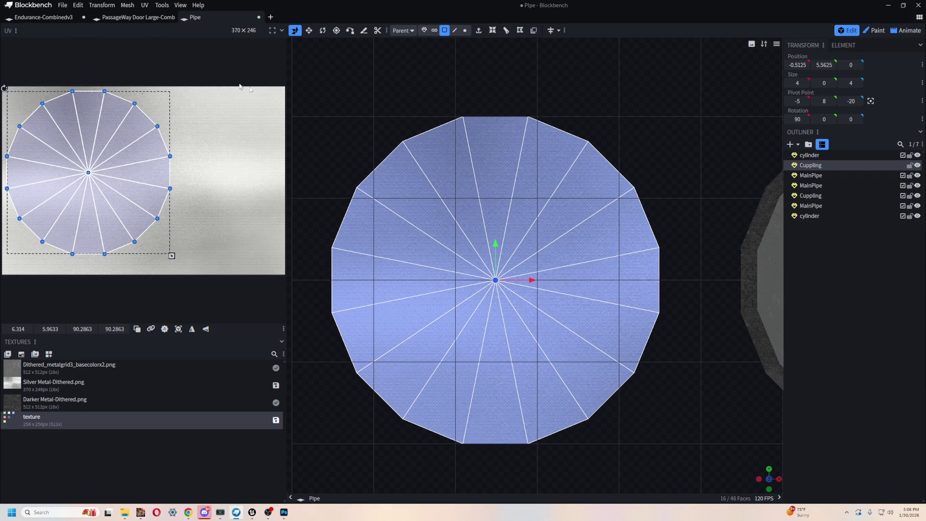
pyautogui.press('-')
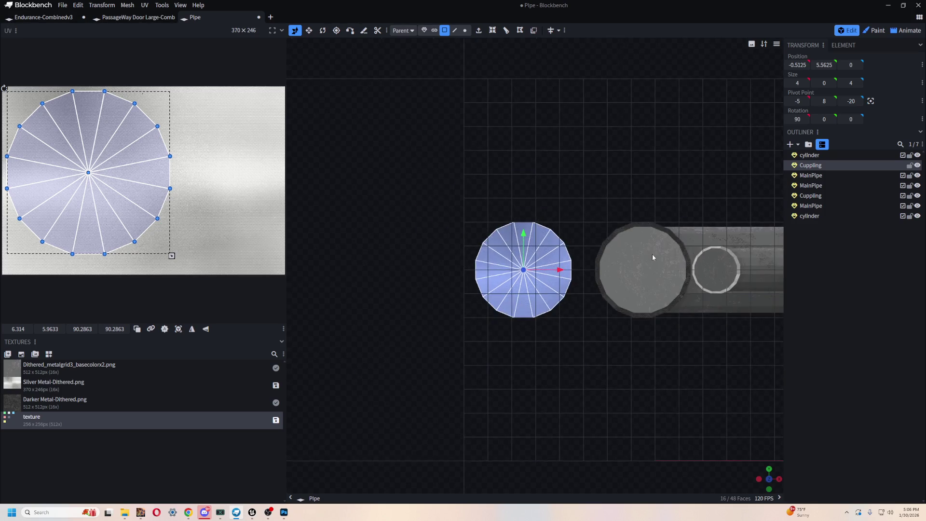
pyautogui.moveTo(549, 126); pyautogui.dragTo(475, 179)
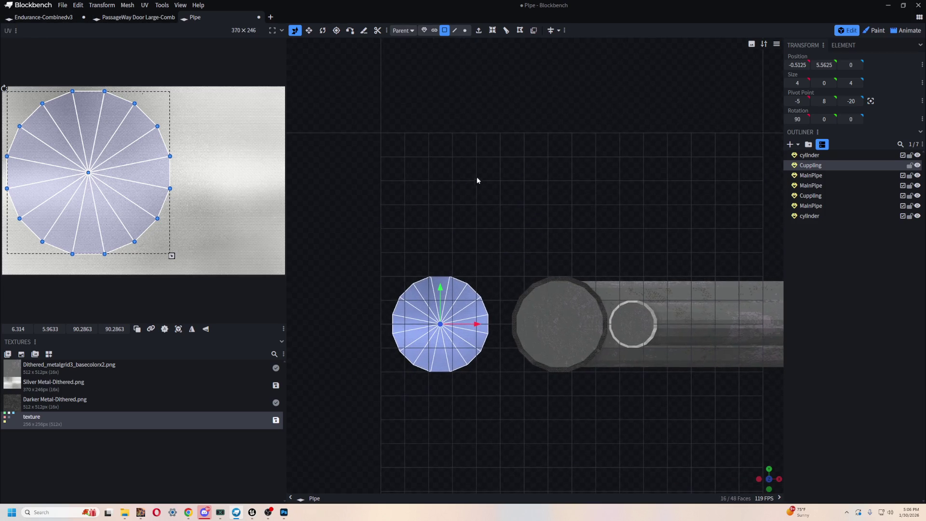
pyautogui.moveTo(598, 231)
pyautogui.mouseDown()
pyautogui.moveTo(414, 220)
pyautogui.moveTo(625, 187)
pyautogui.moveTo(433, 230)
pyautogui.mouseUp()
pyautogui.press('KP_0')
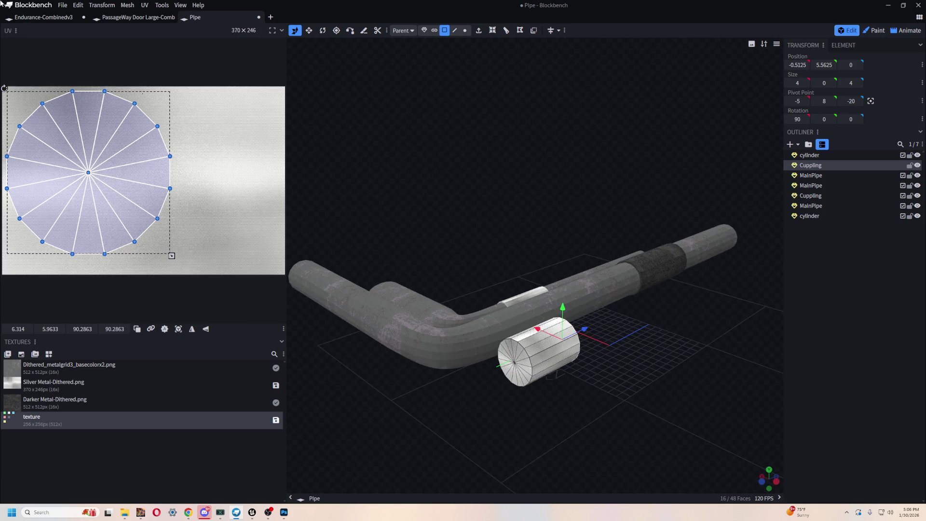
# Export the model as glTF, overwriting PipeLarge.gltf
pyautogui.click(62, 5)
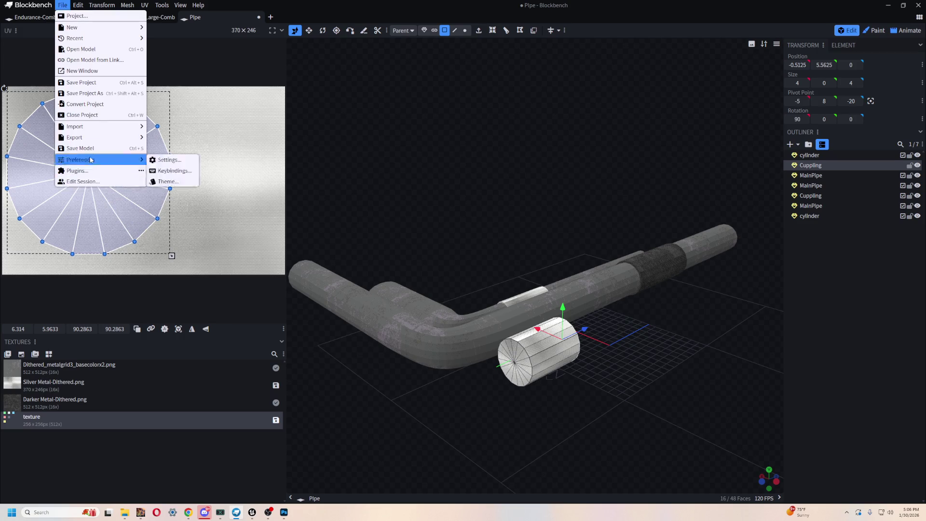
pyautogui.moveTo(93, 136)
pyautogui.click(179, 138)
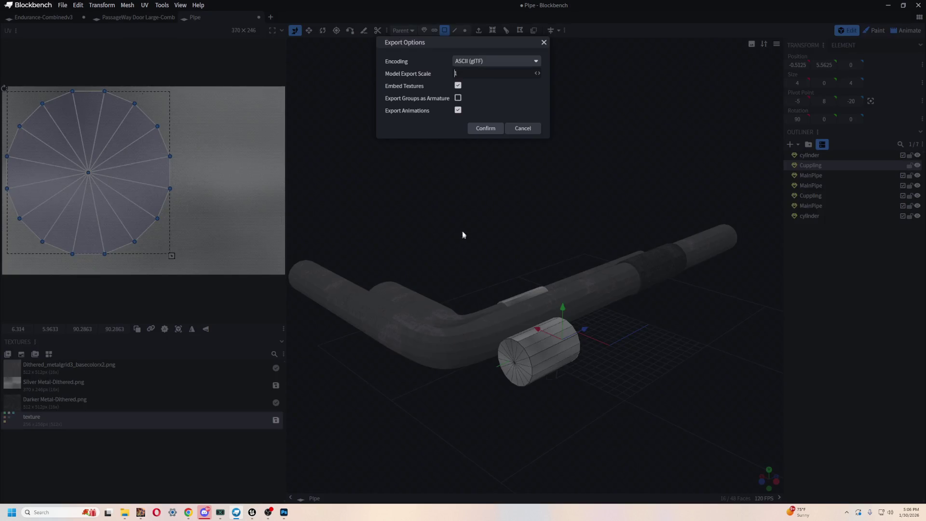
pyautogui.click(493, 135)
pyautogui.click(354, 228)
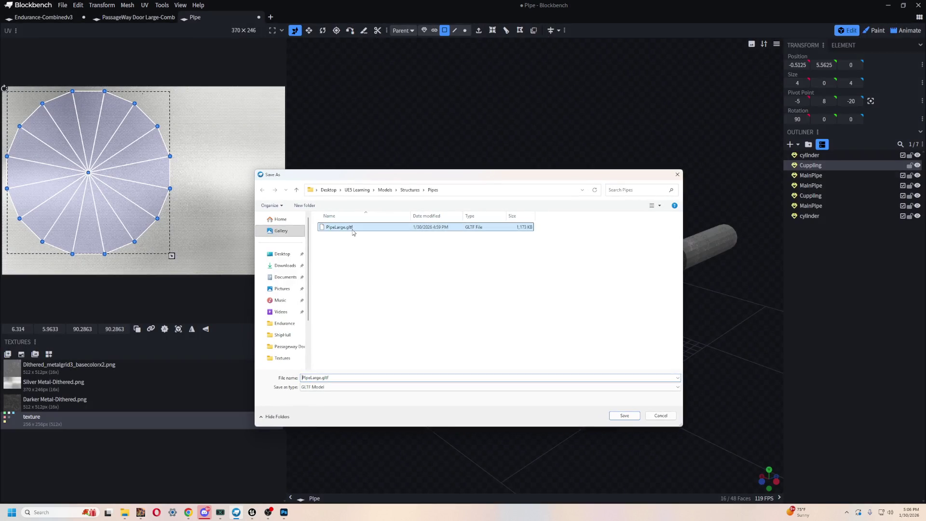
pyautogui.click(623, 417)
pyautogui.click(486, 259)
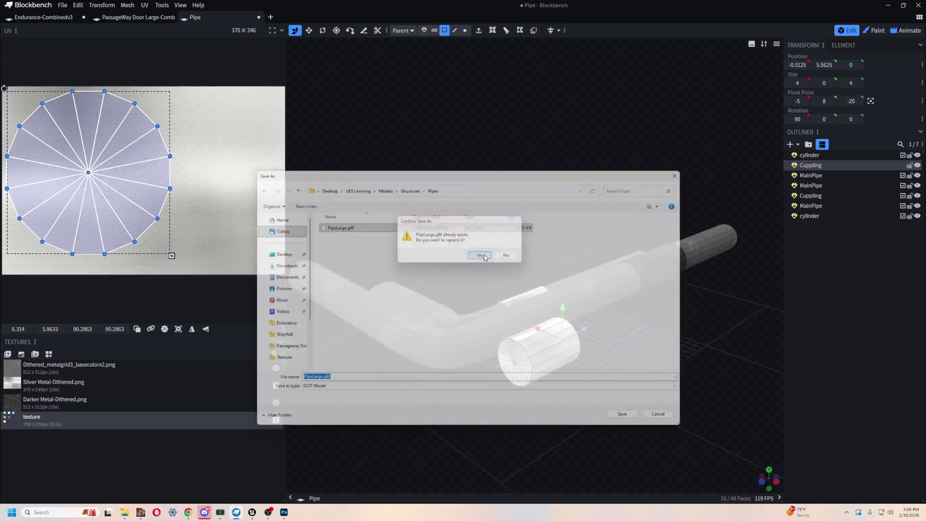
# Save the Blockbench project as Pipe in Structures/Pipes, then switch to Unreal Engine
pyautogui.click(62, 7)
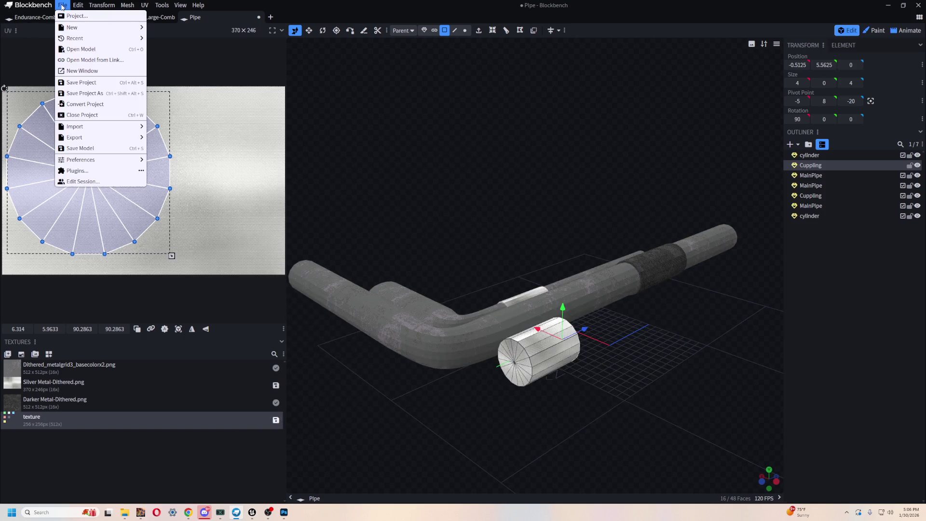
pyautogui.click(87, 87)
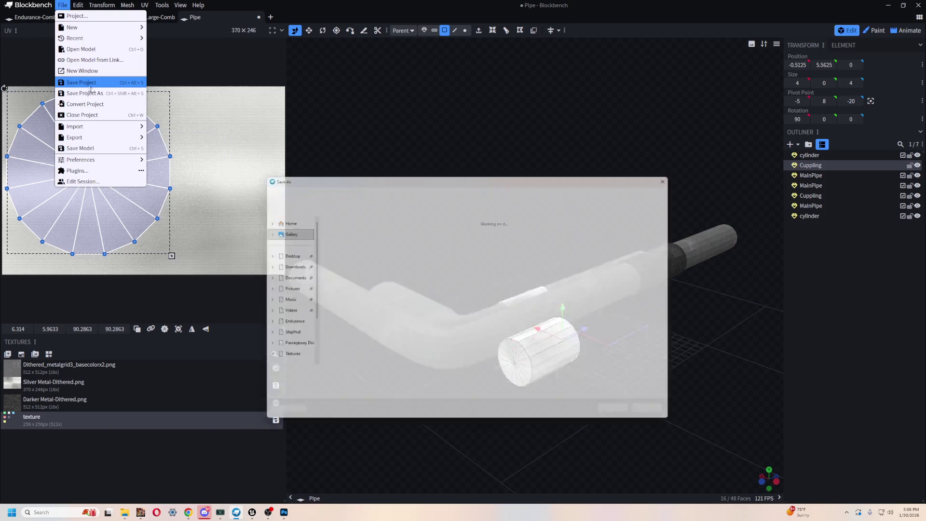
pyautogui.click(409, 190)
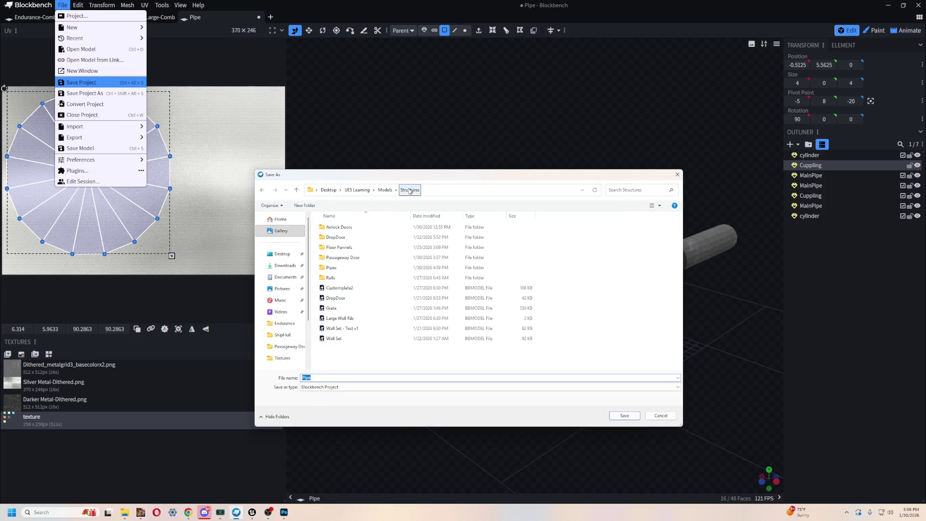
pyautogui.doubleClick(354, 268)
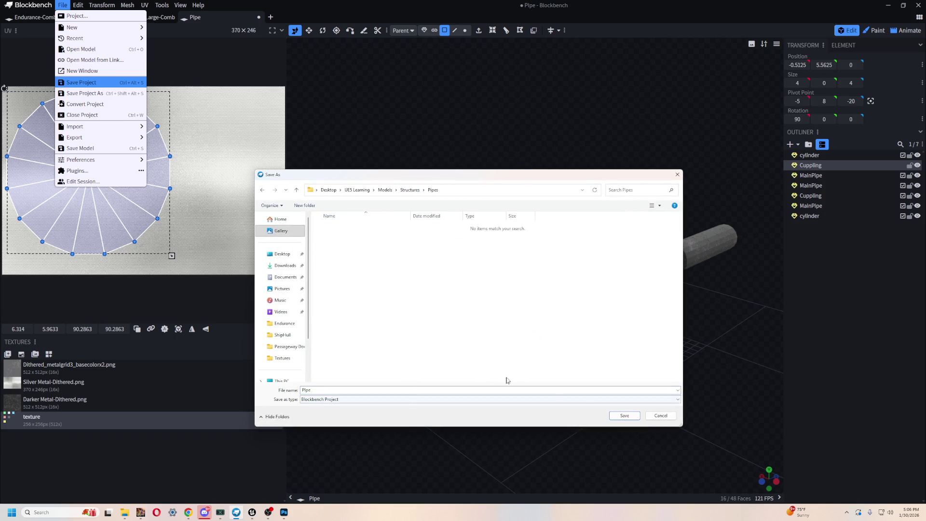
pyautogui.click(635, 421)
pyautogui.hotkey('alt', 'Tab')
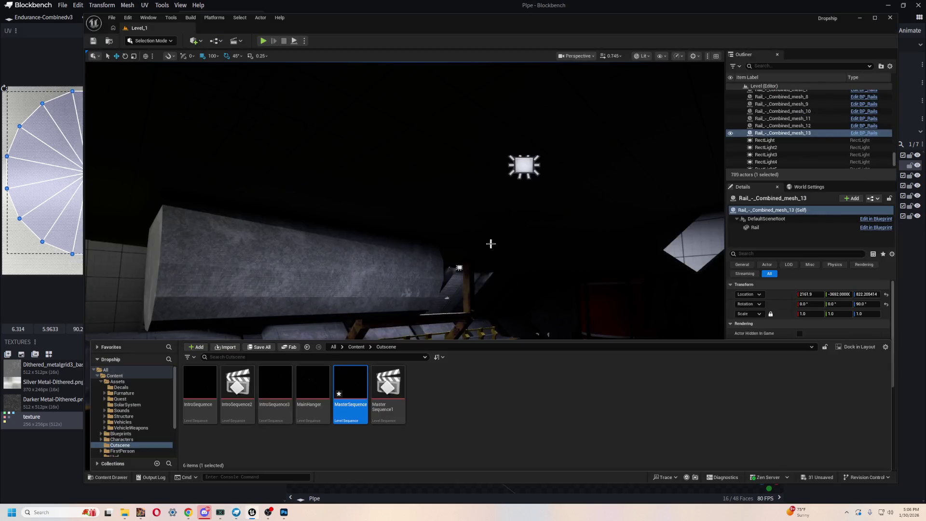
# Show the top-level Content folder in the Content Drawer, then minimize Unreal to reveal Blockbench
pyautogui.click(108, 478)
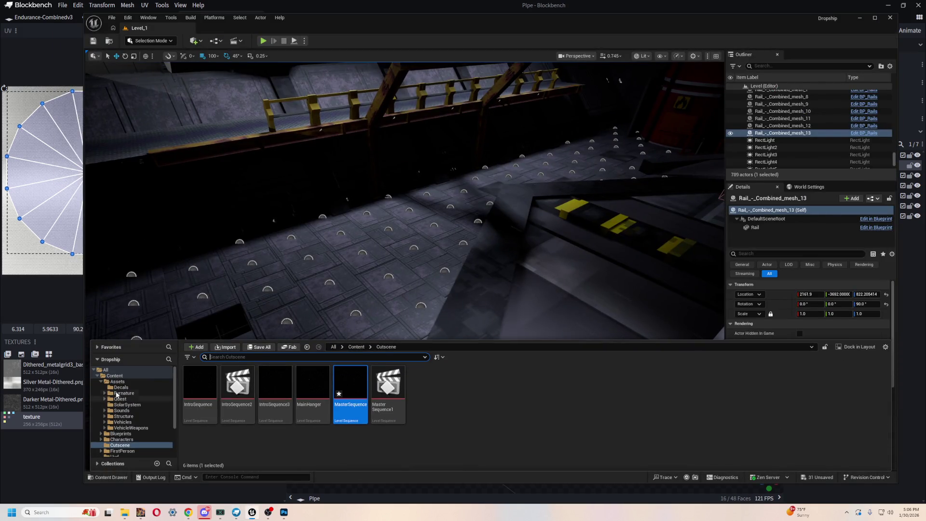
pyautogui.click(118, 381)
pyautogui.click(115, 375)
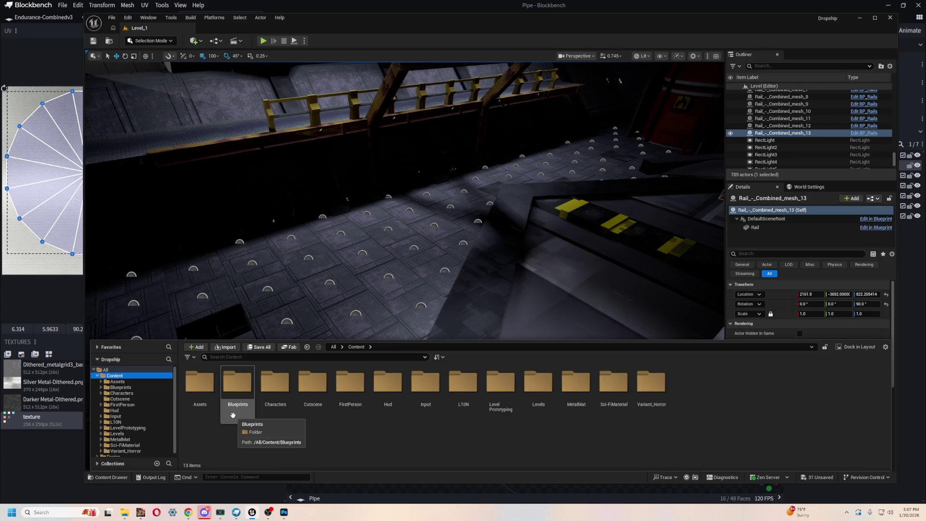
pyautogui.click(251, 513)
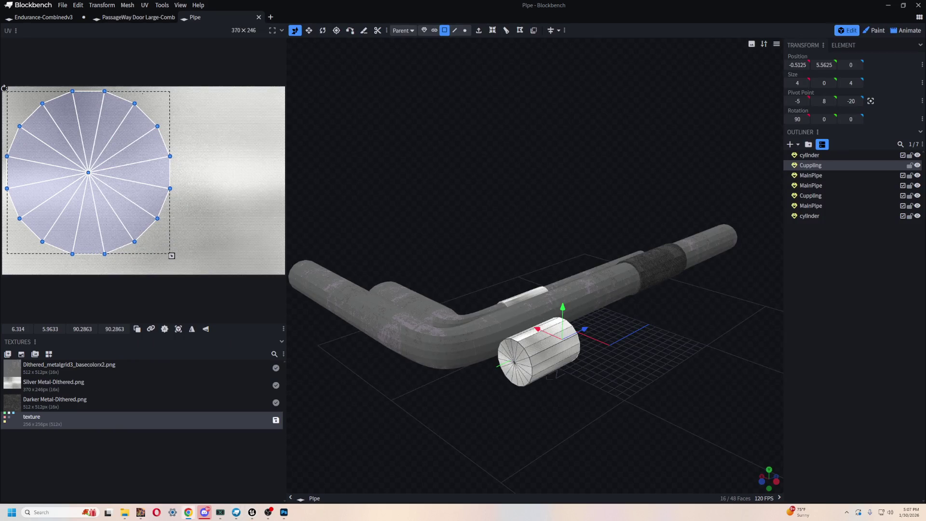
# Select and frame a side face of the white cylinder, then return to Unreal Engine
pyautogui.rightClick(552, 114)
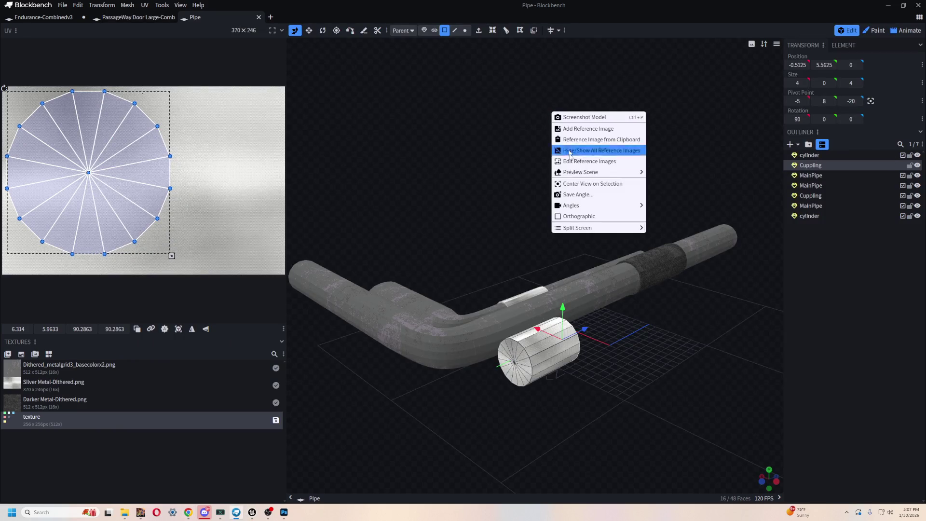
pyautogui.click(555, 344)
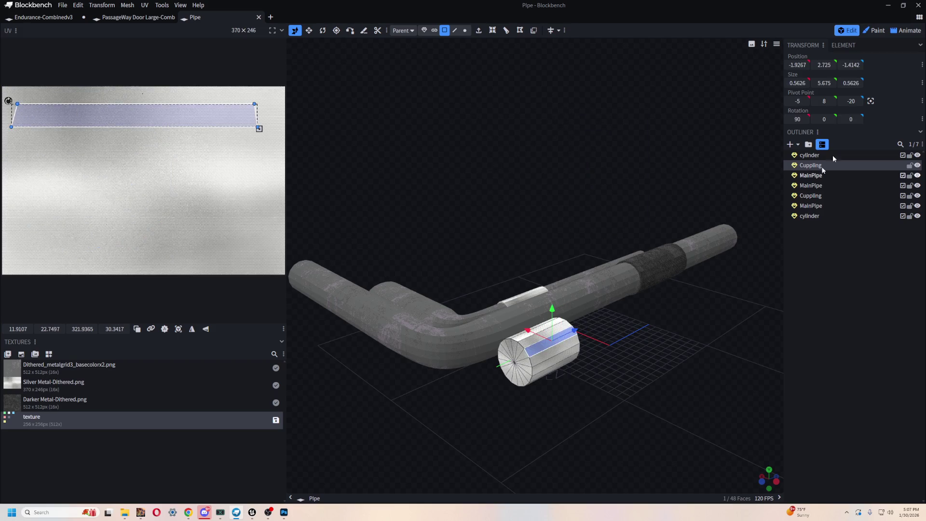
pyautogui.press('KP_Decimal')
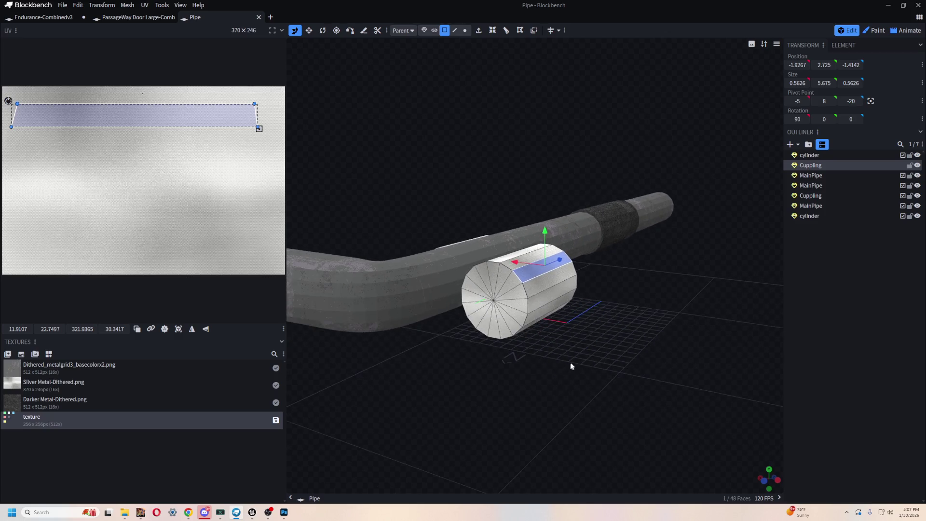
pyautogui.hotkey('alt', 'Tab')
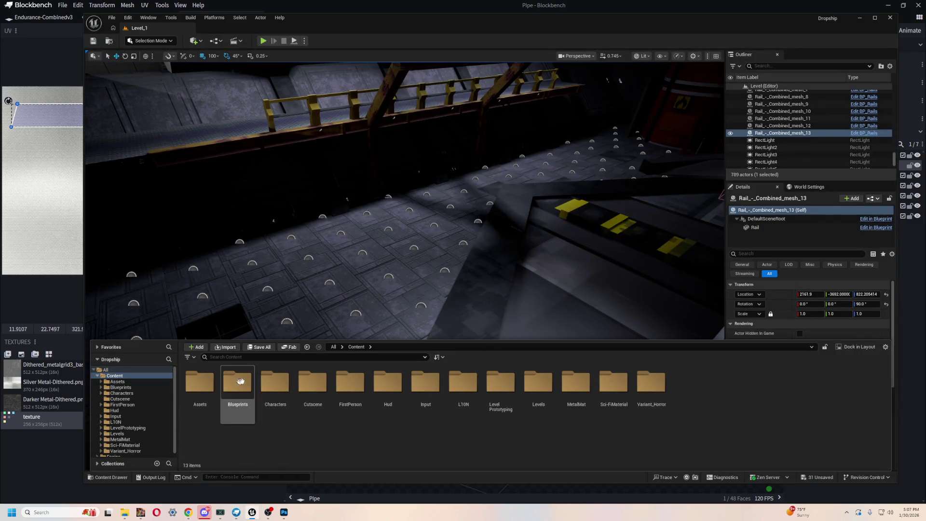
# In Assets > Structure > PipeLarge > StaticMeshes, reimport PipeLarge_mesh_1 and PipeLarge_mesh_4
pyautogui.doubleClick(199, 382)
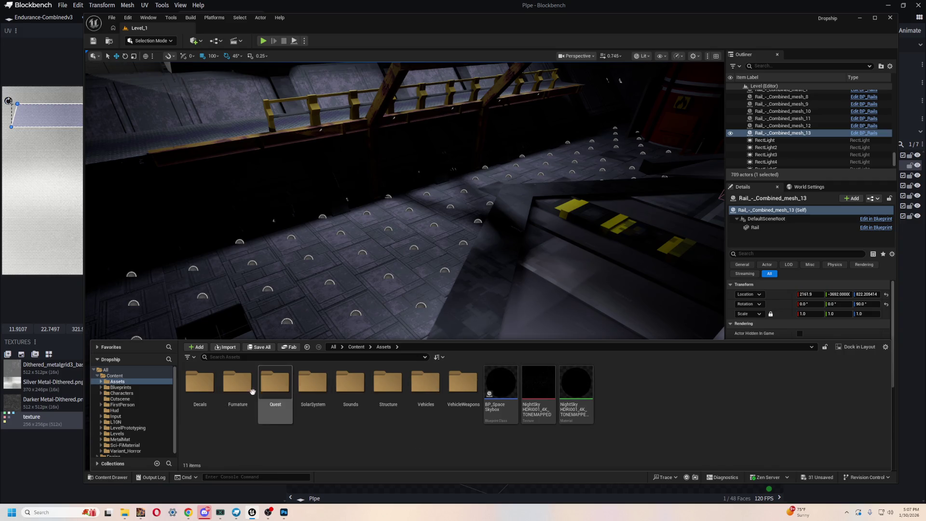
pyautogui.doubleClick(388, 384)
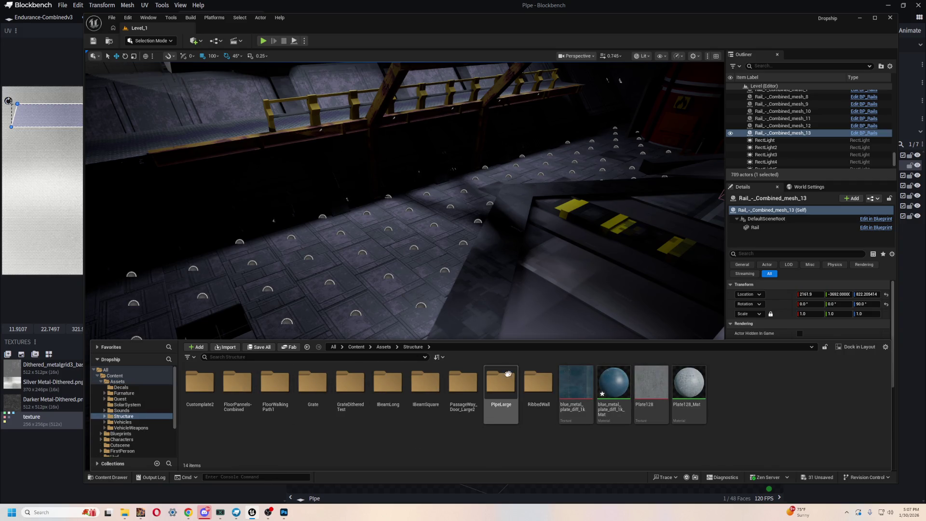
pyautogui.doubleClick(499, 378)
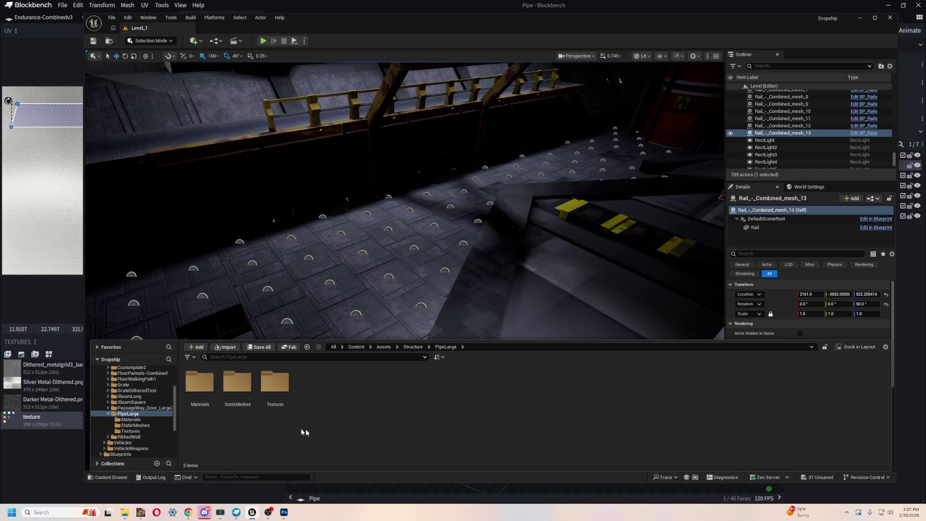
pyautogui.doubleClick(237, 382)
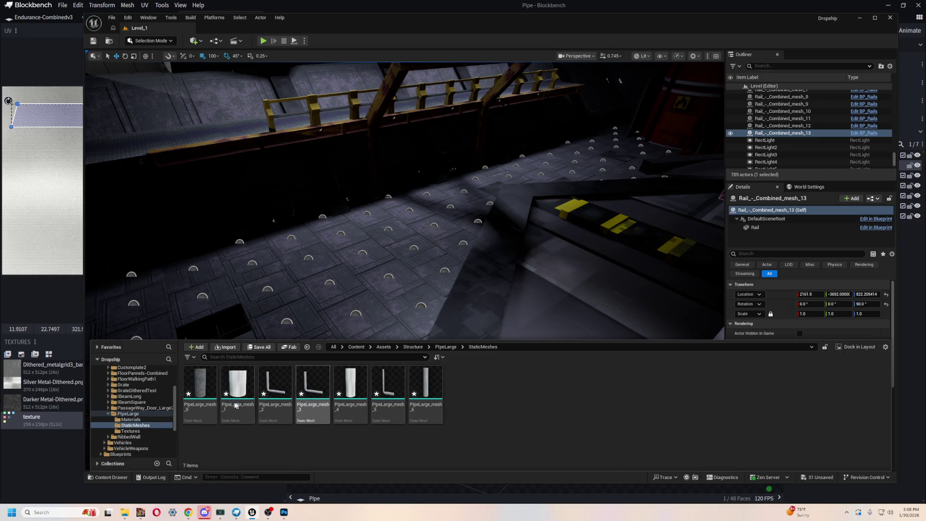
pyautogui.click(234, 379)
pyautogui.rightClick(232, 376)
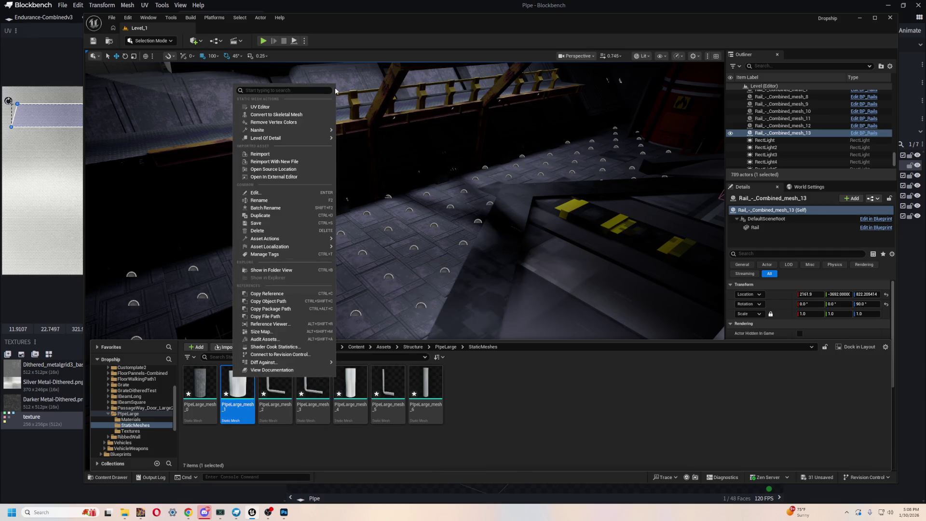
pyautogui.click(288, 154)
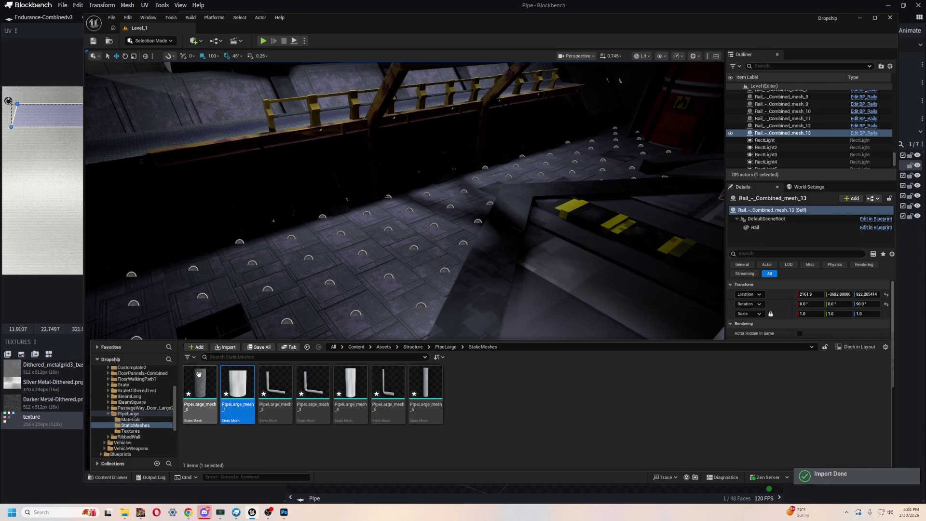
pyautogui.click(362, 383)
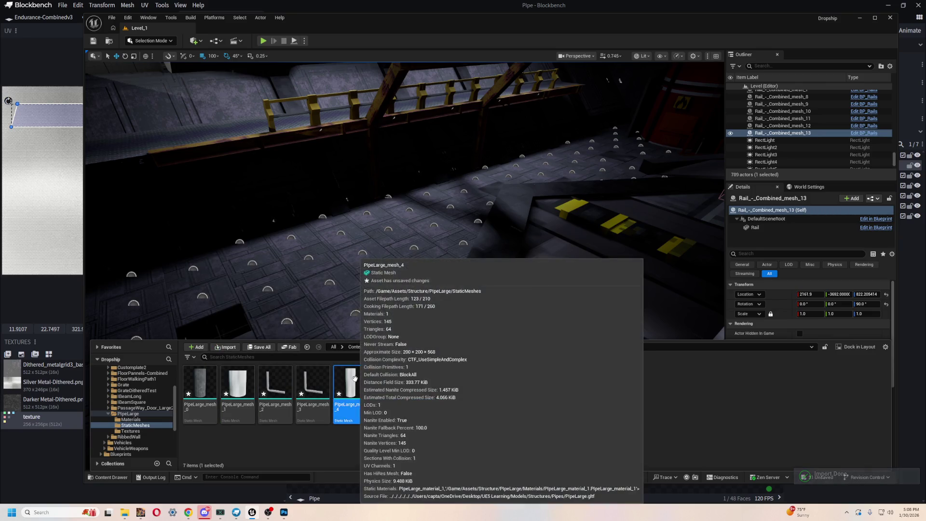
pyautogui.rightClick(350, 380)
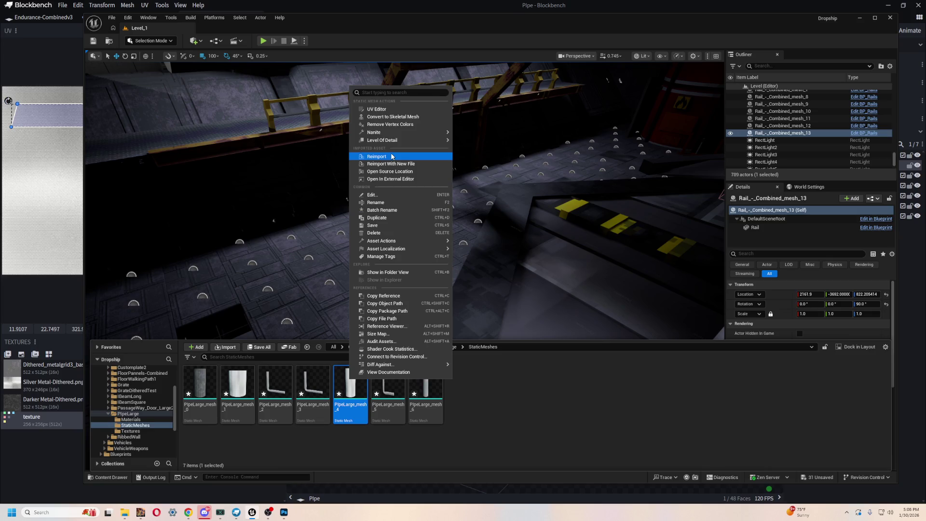
pyautogui.click(376, 156)
pyautogui.press('f')
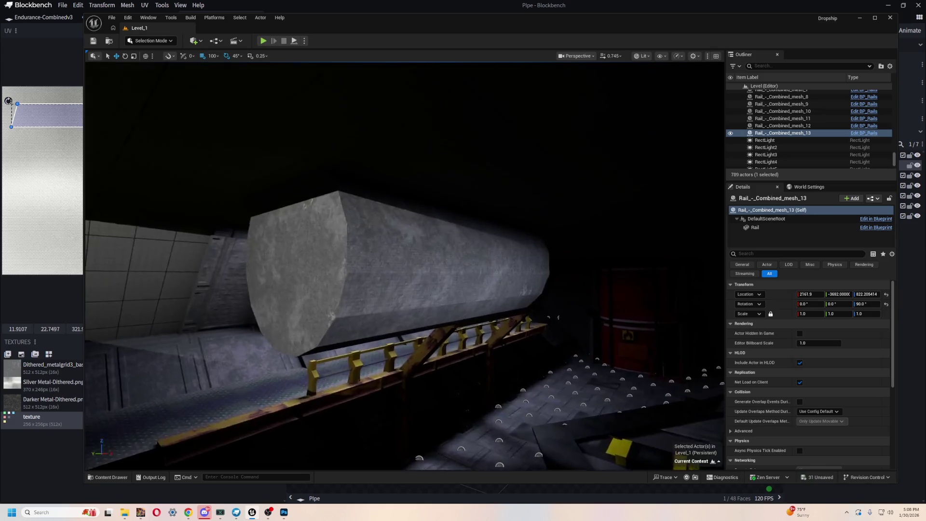
# Place a PipeLarge_mesh_1 pipe in the hangar and move it to Y -2400, about Z 969
pyautogui.hotkey('alt', 'Tab')
pyautogui.hotkey('alt', 'Tab')
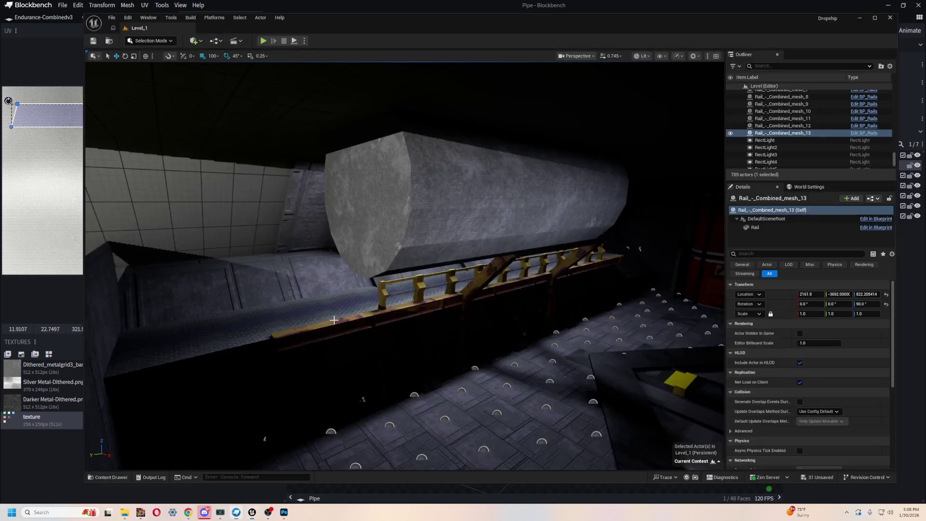
pyautogui.hotkey('ctrl', 'space')
pyautogui.moveTo(243, 381)
pyautogui.mouseDown()
pyautogui.moveTo(552, 200)
pyautogui.moveTo(533, 213)
pyautogui.moveTo(524, 207)
pyautogui.moveTo(529, 224)
pyautogui.moveTo(471, 226)
pyautogui.mouseUp()
pyautogui.press('e')
pyautogui.press('r')
pyautogui.press('e')
pyautogui.press('w')
pyautogui.moveTo(389, 216)
pyautogui.mouseDown()
pyautogui.moveTo(531, 243)
pyautogui.moveTo(410, 264)
pyautogui.moveTo(456, 226)
pyautogui.moveTo(425, 202)
pyautogui.moveTo(415, 215)
pyautogui.moveTo(373, 85)
pyautogui.moveTo(462, 266)
pyautogui.moveTo(469, 262)
pyautogui.mouseUp()
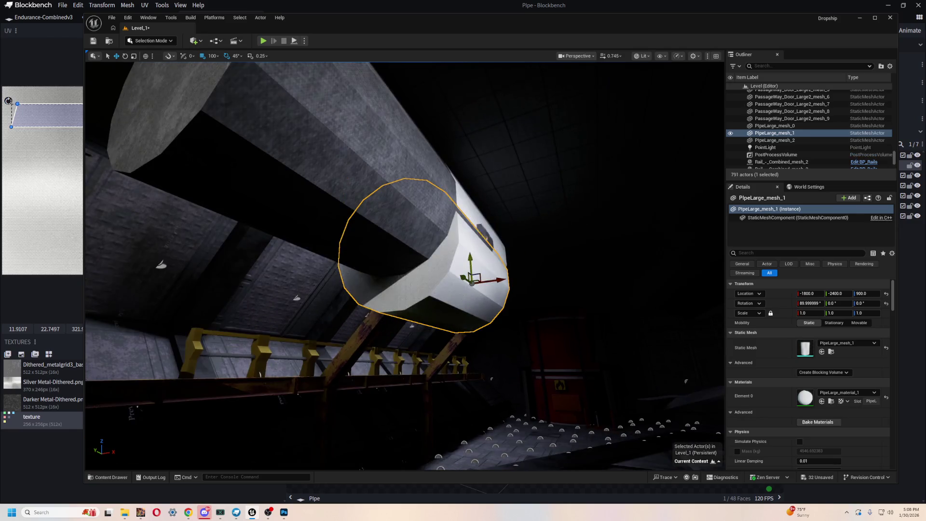
pyautogui.click(217, 55)
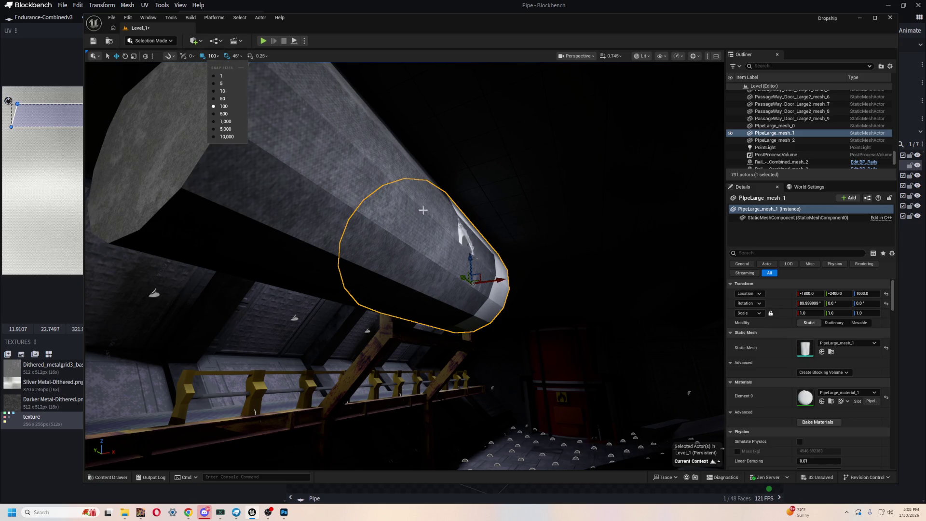
pyautogui.click(291, 139)
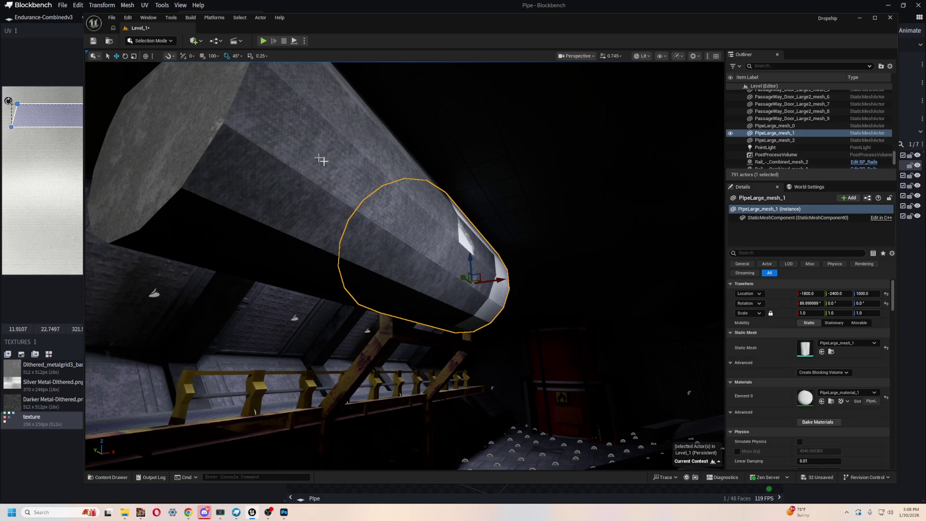
pyautogui.moveTo(470, 264); pyautogui.dragTo(505, 289)
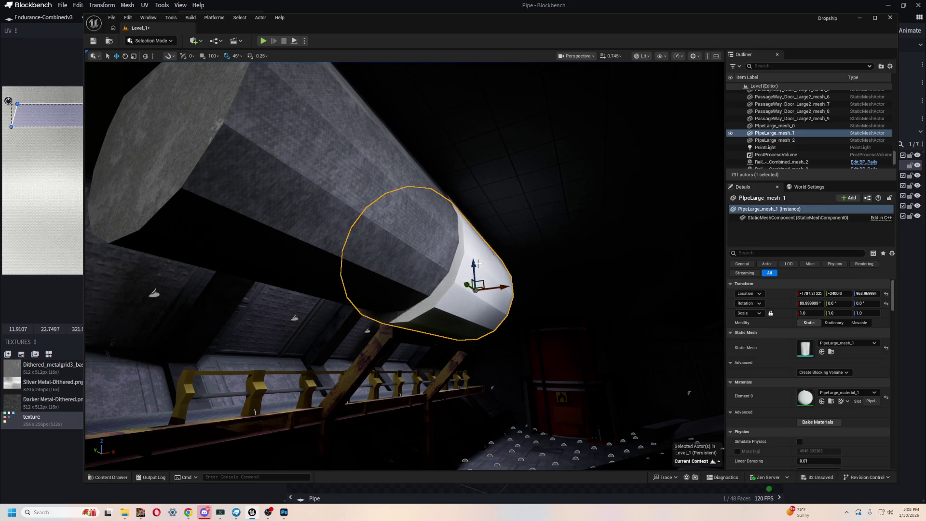
# Copy PipeLarge_mesh_0's location (-1800, -2200, 1000) onto PipeLarge_mesh_2
pyautogui.click(511, 233)
pyautogui.scroll(5, 511, 233)
pyautogui.moveTo(406, 266)
pyautogui.mouseDown()
pyautogui.moveTo(434, 279)
pyautogui.moveTo(445, 234)
pyautogui.mouseUp()
pyautogui.click(444, 233)
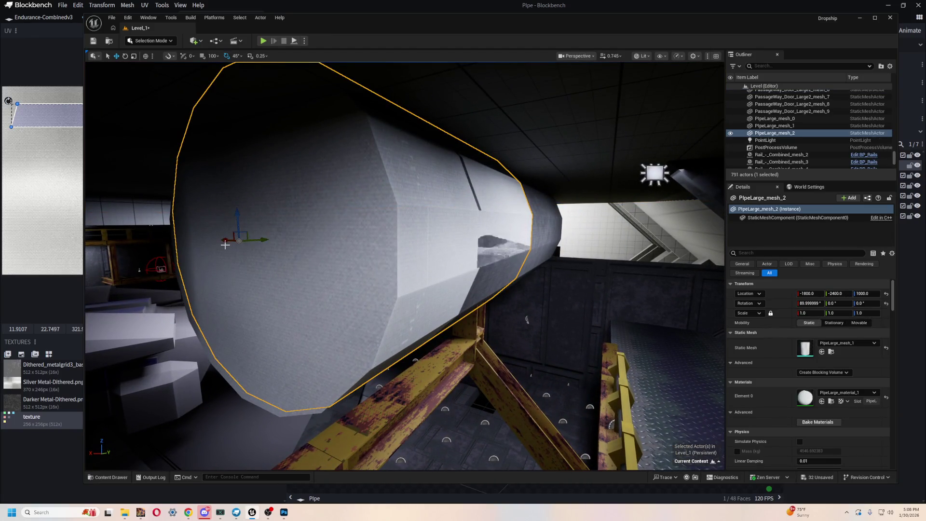
pyautogui.click(553, 226)
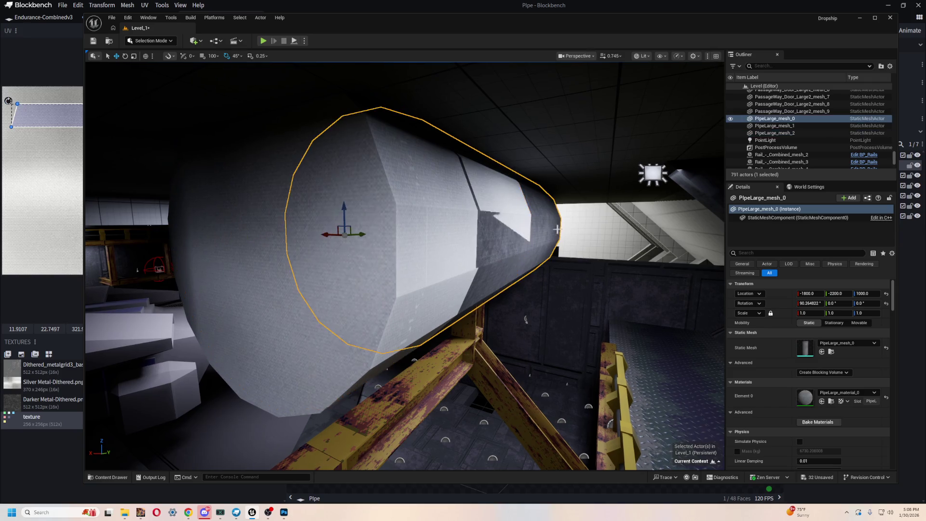
pyautogui.rightClick(782, 295)
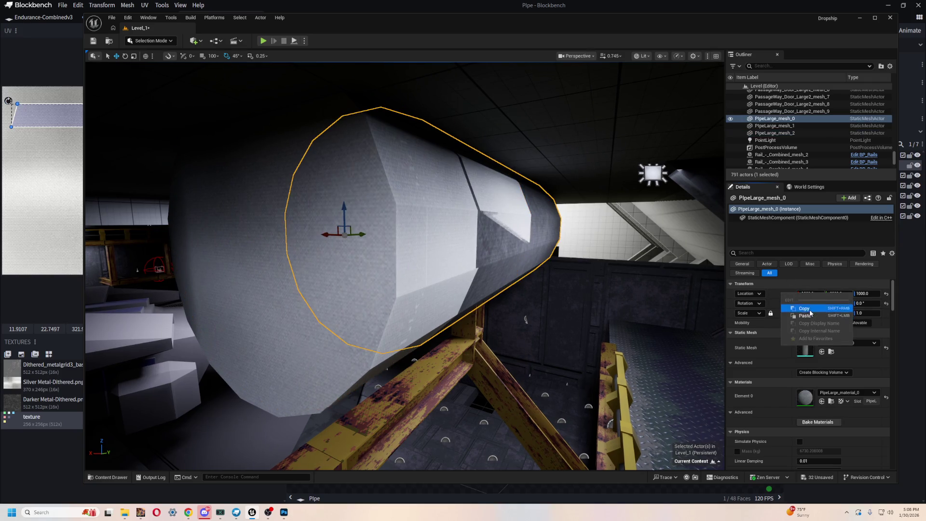
pyautogui.click(804, 308)
pyautogui.click(217, 299)
pyautogui.hotkey('ctrl', 'z')
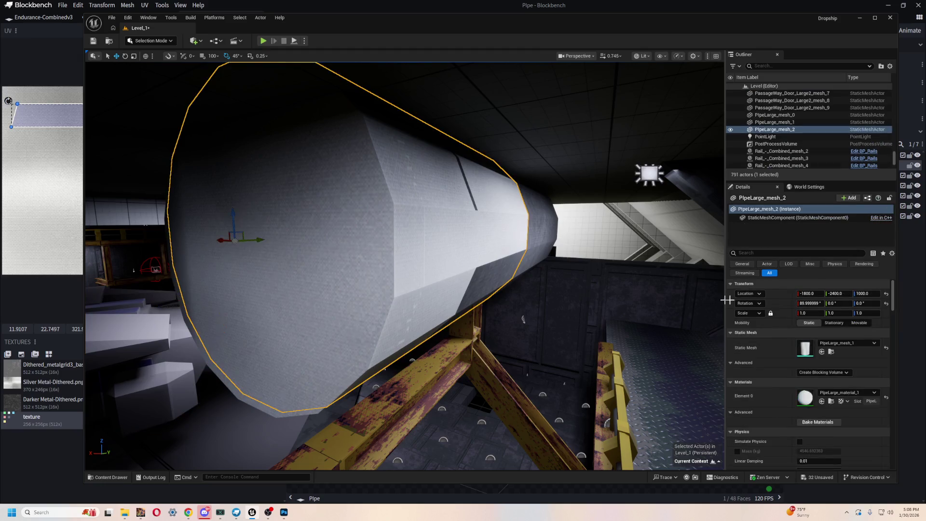
pyautogui.rightClick(795, 296)
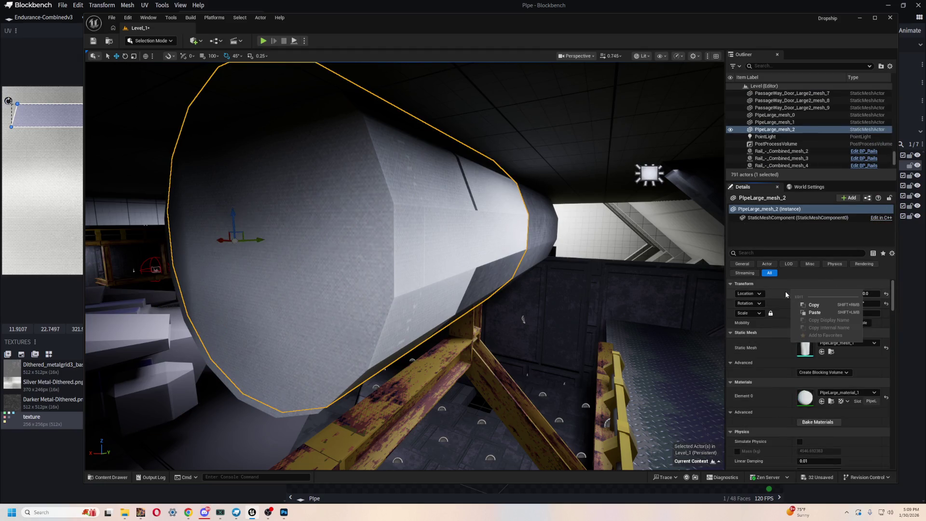
pyautogui.click(819, 315)
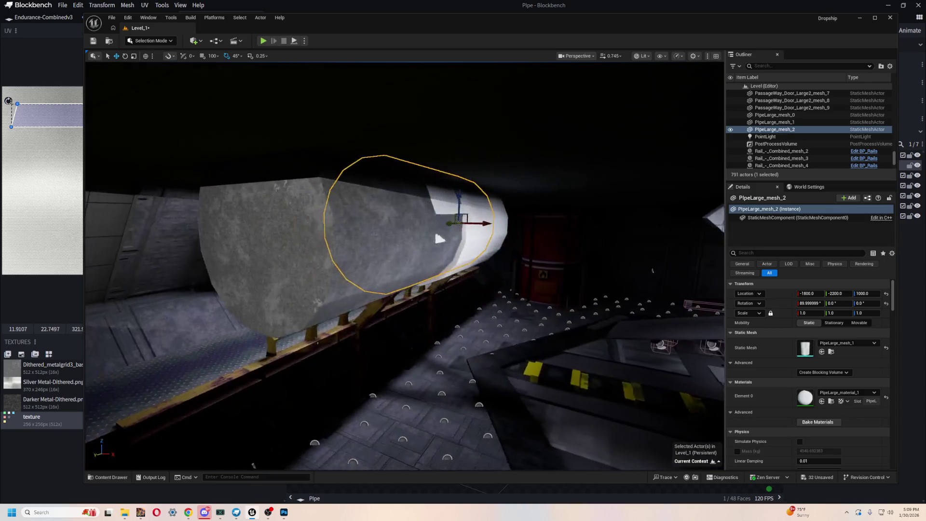
# In Blockbench, orbit above the cylinder and undo an accidental cylinder move
pyautogui.hotkey('alt', 'Tab')
pyautogui.moveTo(650, 271)
pyautogui.mouseDown()
pyautogui.moveTo(650, 329)
pyautogui.moveTo(572, 271)
pyautogui.moveTo(602, 379)
pyautogui.mouseUp()
pyautogui.moveTo(683, 382)
pyautogui.mouseDown()
pyautogui.moveTo(599, 406)
pyautogui.moveTo(631, 262)
pyautogui.moveTo(572, 237)
pyautogui.mouseUp()
pyautogui.hotkey('ctrl', 'z')
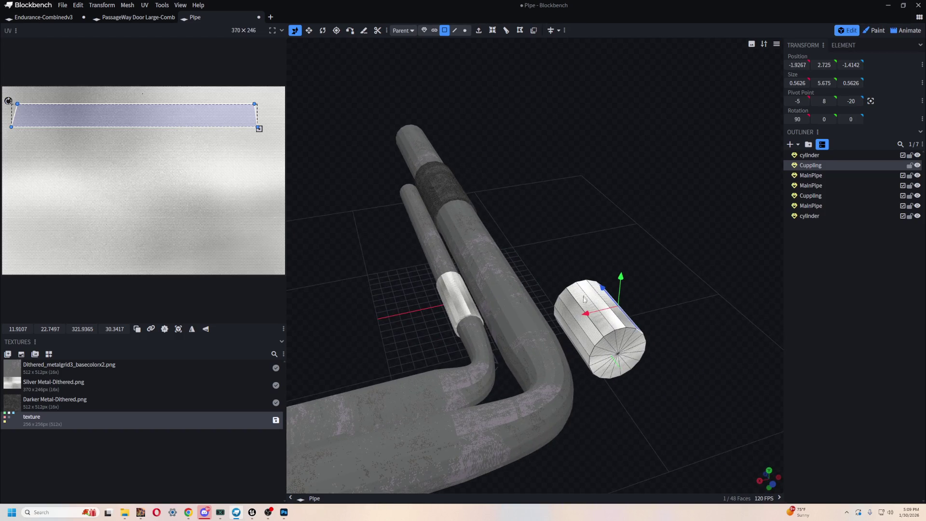
# In Object selection mode, move the cylinder onto the pipe at 0, 8, -13
pyautogui.click(424, 31)
pyautogui.moveTo(566, 342)
pyautogui.mouseDown()
pyautogui.moveTo(495, 340)
pyautogui.moveTo(489, 277)
pyautogui.mouseUp()
pyautogui.moveTo(604, 290)
pyautogui.mouseDown()
pyautogui.moveTo(614, 299)
pyautogui.moveTo(555, 255)
pyautogui.moveTo(589, 239)
pyautogui.moveTo(592, 311)
pyautogui.mouseUp()
pyautogui.hotkey('alt', 'Tab')
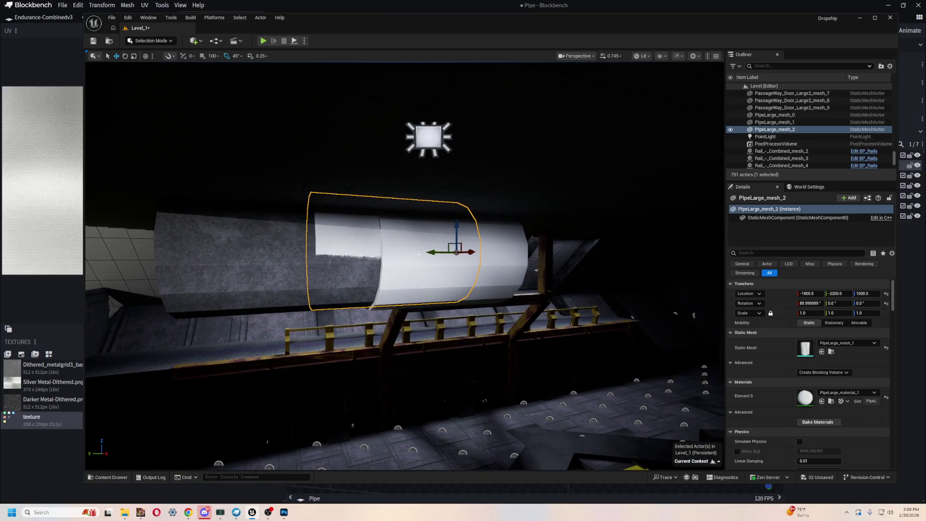
# Shift PipeLarge_mesh_2 along Y and delete the extra pipes, keeping only PipeLarge_mesh_2
pyautogui.moveTo(429, 253); pyautogui.dragTo(615, 256)
pyautogui.click(487, 289)
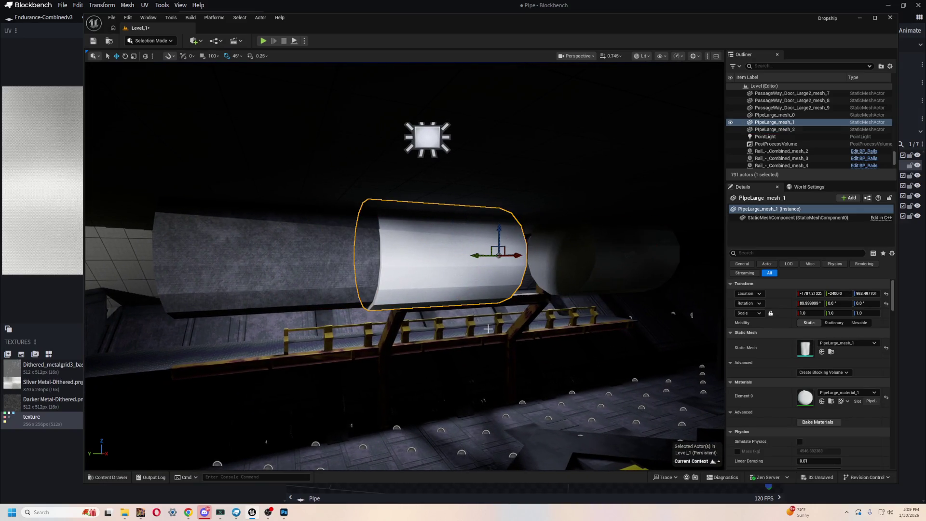
pyautogui.moveTo(472, 257)
pyautogui.mouseDown()
pyautogui.moveTo(337, 263)
pyautogui.moveTo(342, 257)
pyautogui.moveTo(390, 257)
pyautogui.moveTo(378, 280)
pyautogui.moveTo(362, 260)
pyautogui.moveTo(340, 314)
pyautogui.mouseUp()
pyautogui.press('Delete')
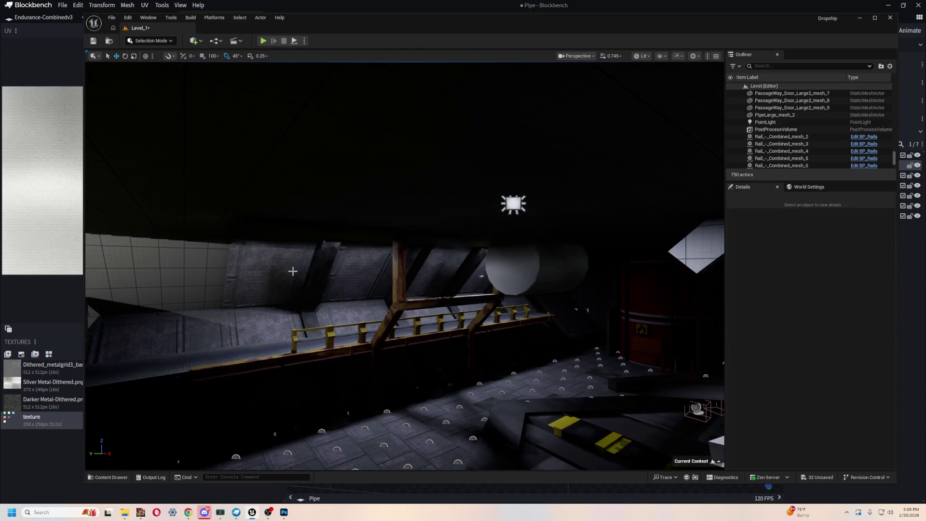
pyautogui.hotkey('ctrl', 'space')
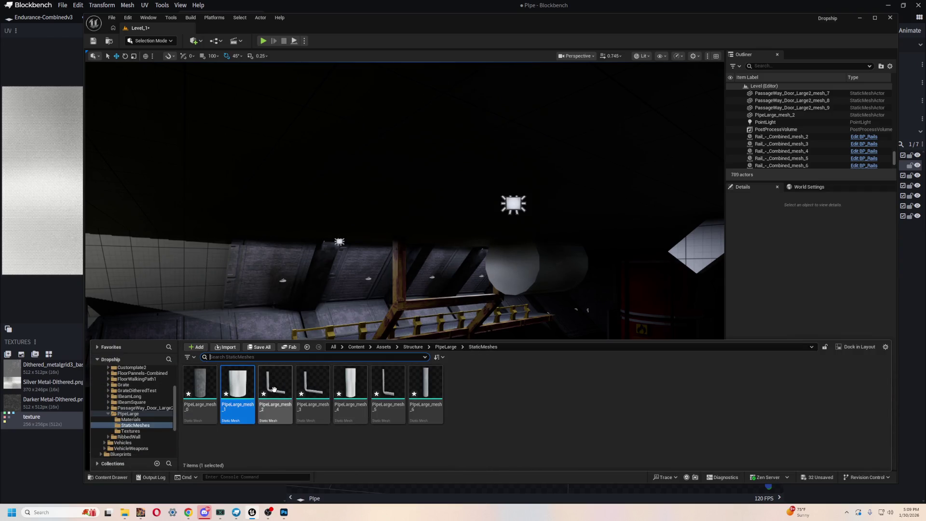
# Place a bent PipeLarge pipe, rotate it flat and -90° about Z, and slide it to Y about -1203
pyautogui.moveTo(432, 386)
pyautogui.moveTo(267, 386); pyautogui.dragTo(371, 280)
pyautogui.click(446, 426)
pyautogui.moveTo(445, 425); pyautogui.dragTo(479, 348)
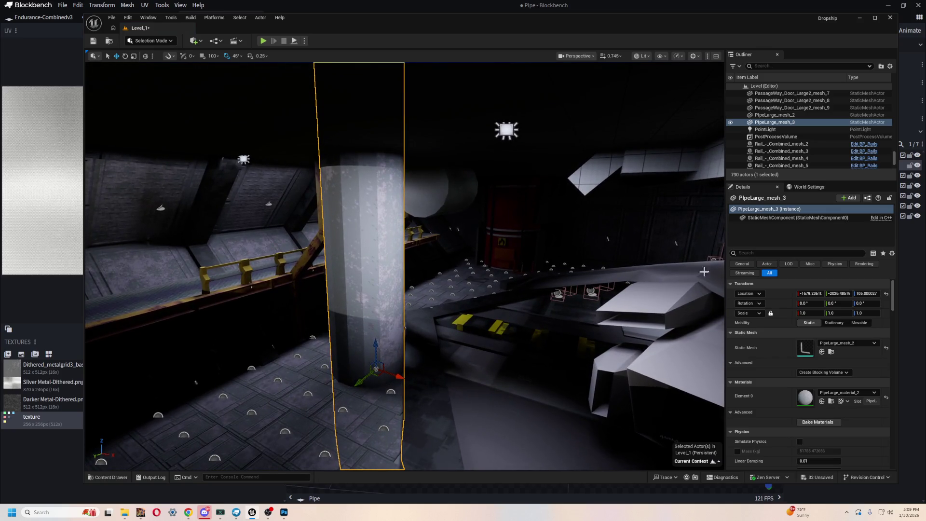
pyautogui.moveTo(374, 331); pyautogui.dragTo(457, 235)
pyautogui.press('f')
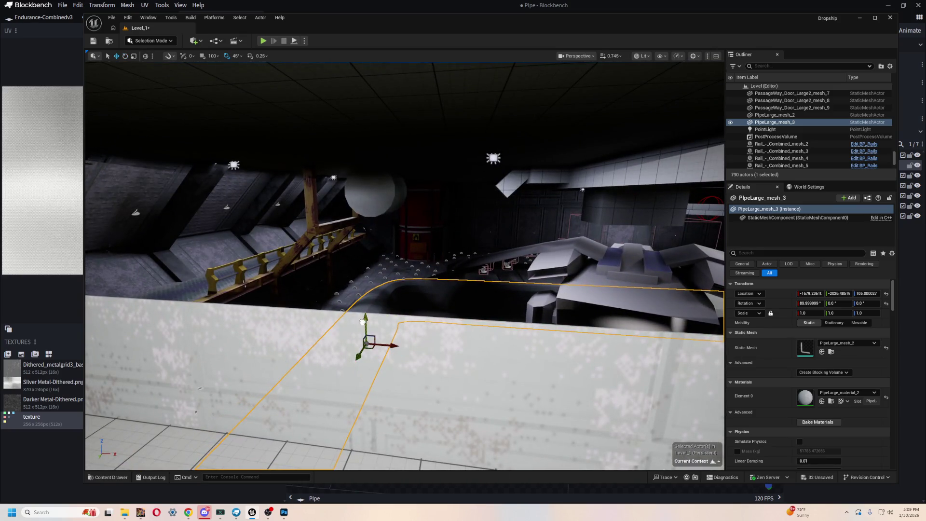
pyautogui.moveTo(363, 322); pyautogui.dragTo(372, 166)
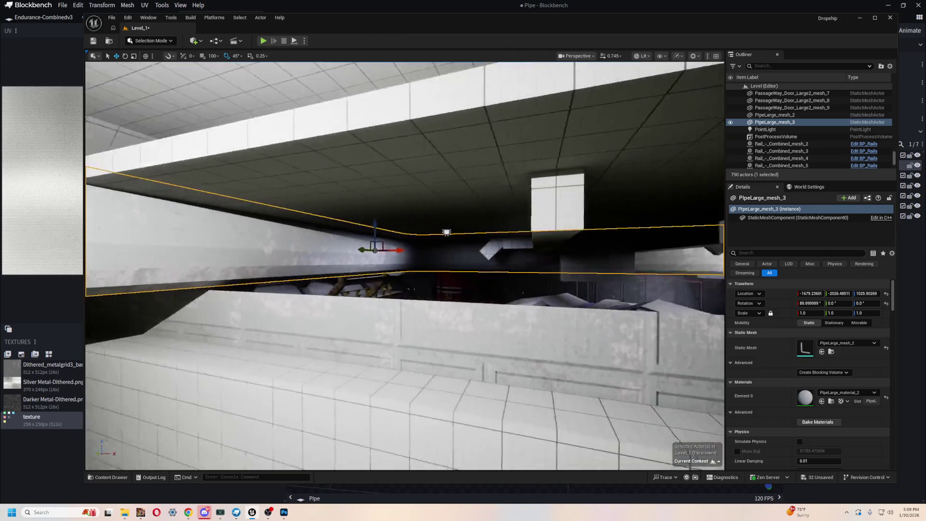
pyautogui.press('r')
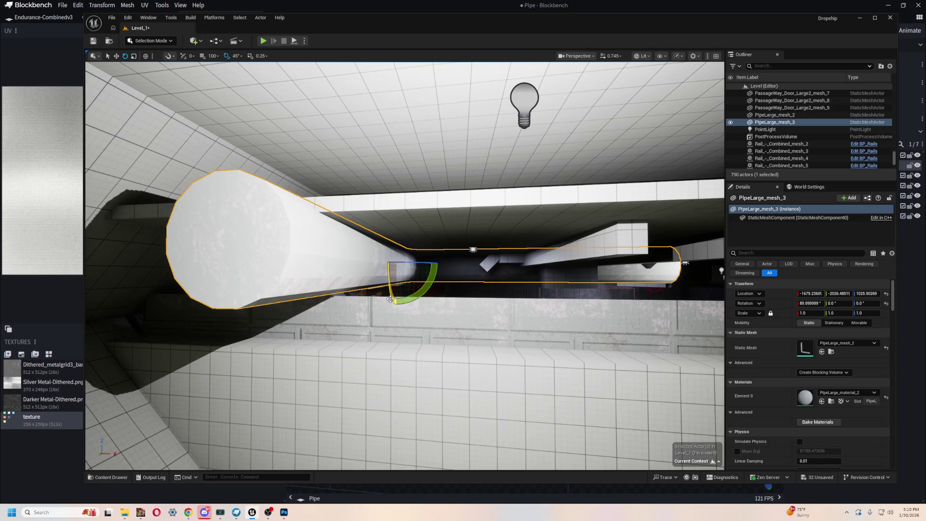
pyautogui.moveTo(399, 263); pyautogui.dragTo(420, 294)
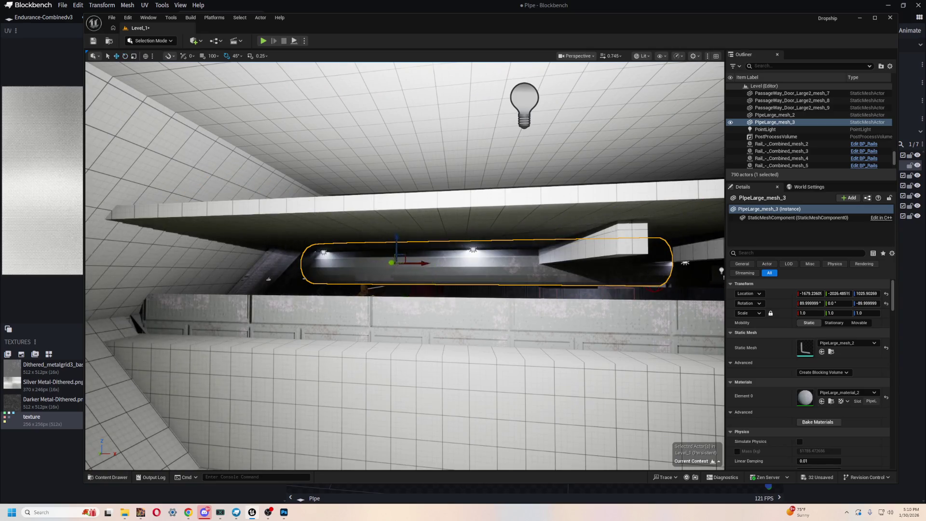
pyautogui.press('w')
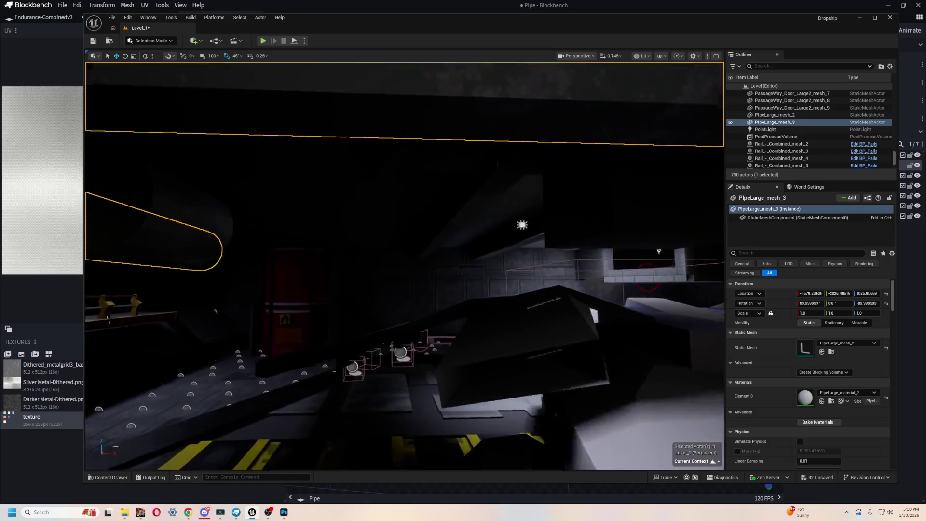
pyautogui.press('f')
pyautogui.moveTo(428, 224)
pyautogui.mouseDown()
pyautogui.moveTo(401, 229)
pyautogui.moveTo(378, 254)
pyautogui.moveTo(390, 252)
pyautogui.moveTo(265, 266)
pyautogui.mouseUp()
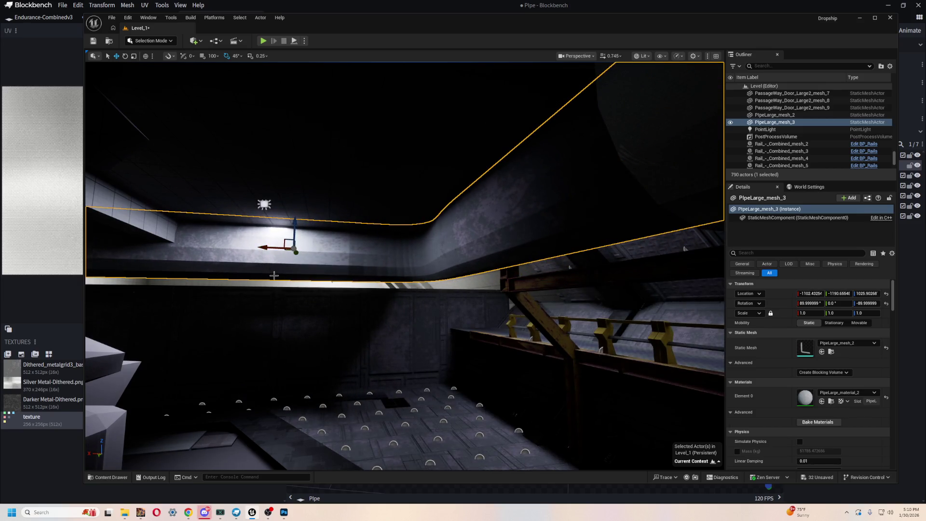
# Delete the Floor7 piece and raise the bent pipe to about Z 1312
pyautogui.press('w')
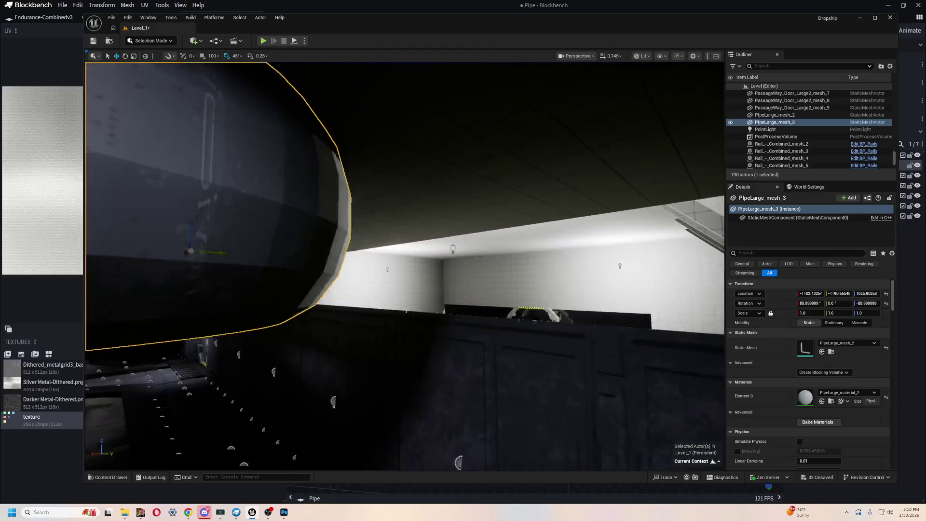
pyautogui.press('e')
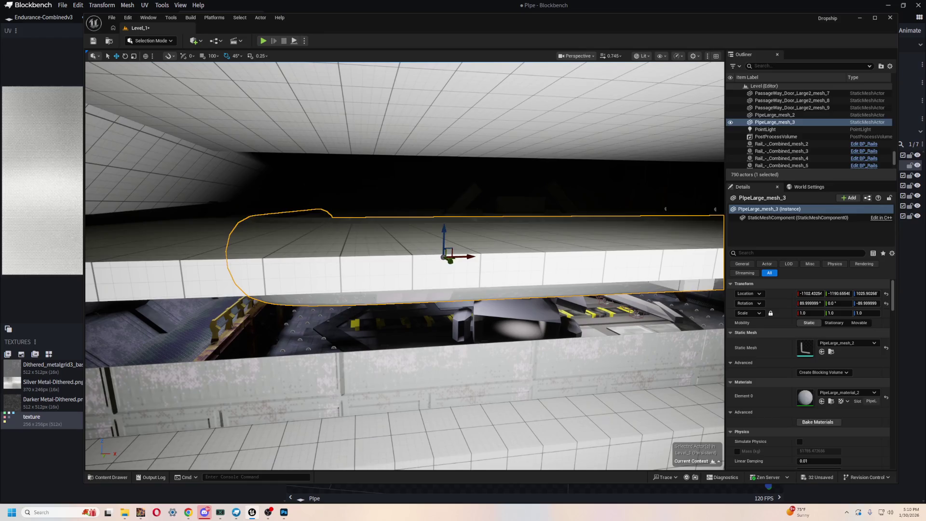
pyautogui.click(382, 249)
pyautogui.press('Delete')
pyautogui.click(462, 223)
pyautogui.moveTo(443, 231); pyautogui.dragTo(456, 164)
pyautogui.moveTo(453, 203)
pyautogui.mouseDown()
pyautogui.moveTo(597, 333)
pyautogui.moveTo(512, 285)
pyautogui.moveTo(492, 260)
pyautogui.moveTo(476, 261)
pyautogui.moveTo(497, 285)
pyautogui.moveTo(521, 270)
pyautogui.moveTo(379, 215)
pyautogui.mouseUp()
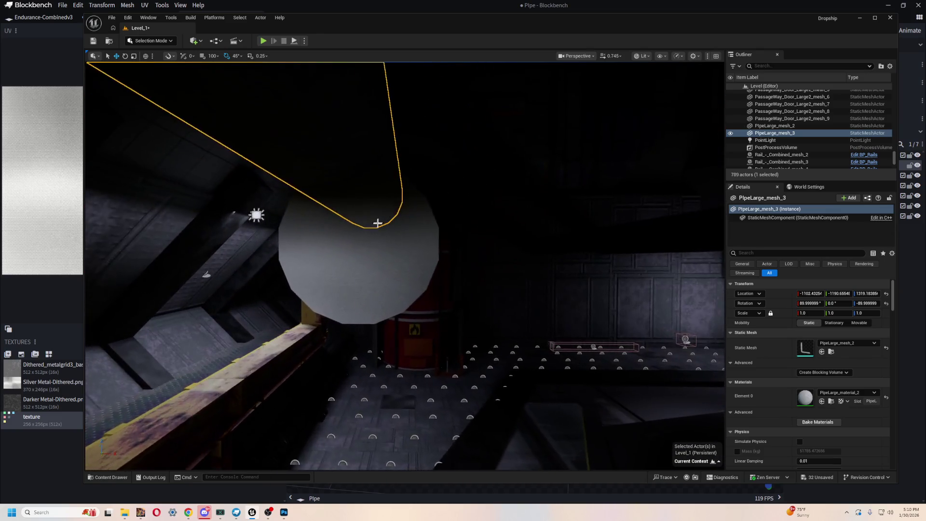
# Select PipeLarge_mesh_2 and switch the viewport to Unlit shading
pyautogui.click(378, 216)
pyautogui.moveTo(467, 254)
pyautogui.mouseDown()
pyautogui.moveTo(425, 215)
pyautogui.moveTo(459, 217)
pyautogui.moveTo(456, 229)
pyautogui.mouseUp()
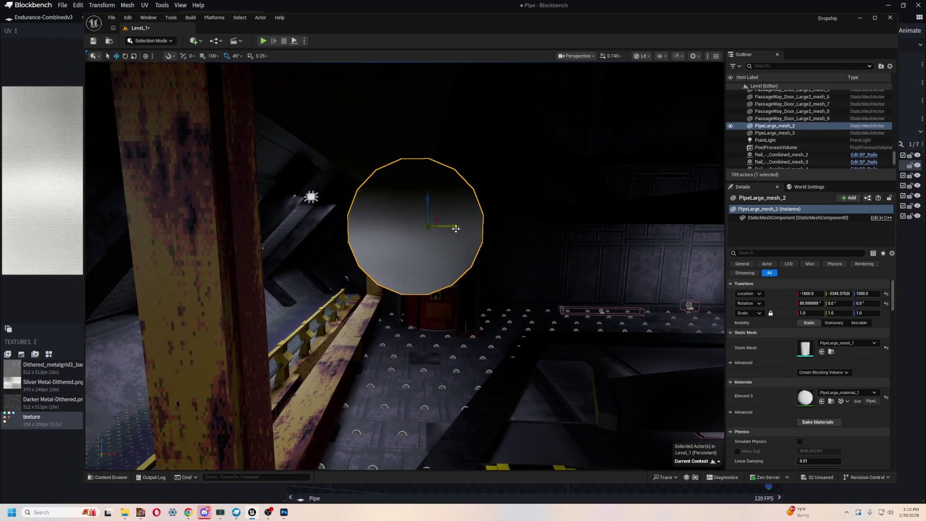
pyautogui.click(642, 56)
pyautogui.click(656, 77)
pyautogui.moveTo(530, 338)
pyautogui.mouseDown()
pyautogui.moveTo(573, 412)
pyautogui.moveTo(213, 288)
pyautogui.moveTo(496, 215)
pyautogui.mouseUp()
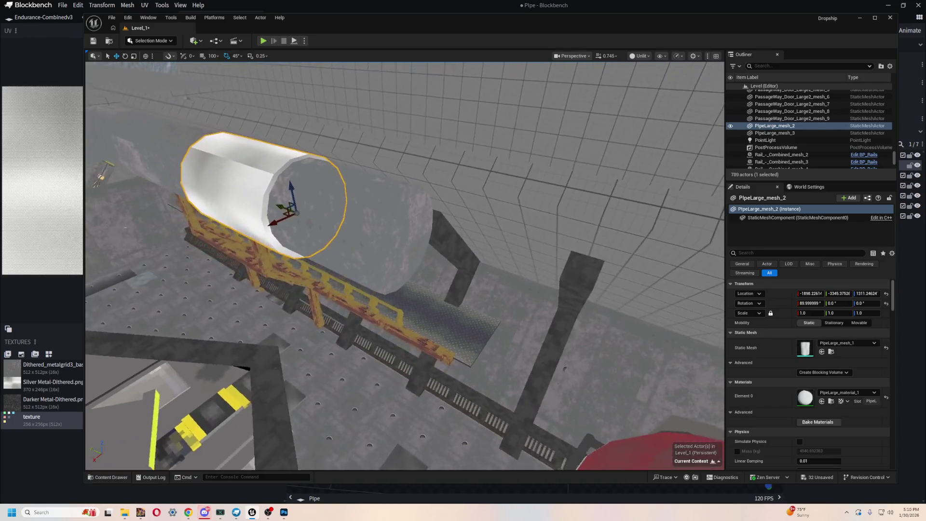
pyautogui.hotkey('ctrl', 'space')
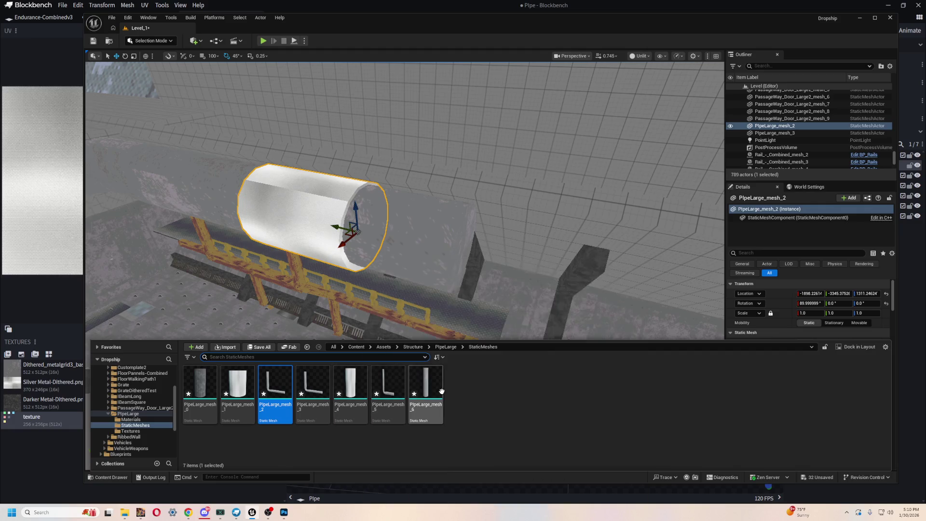
# Place PipeLarge_mesh_6, rotate it -90° to lie horizontally, and position it near -1892, -3815, 1009
pyautogui.moveTo(436, 389); pyautogui.dragTo(449, 277)
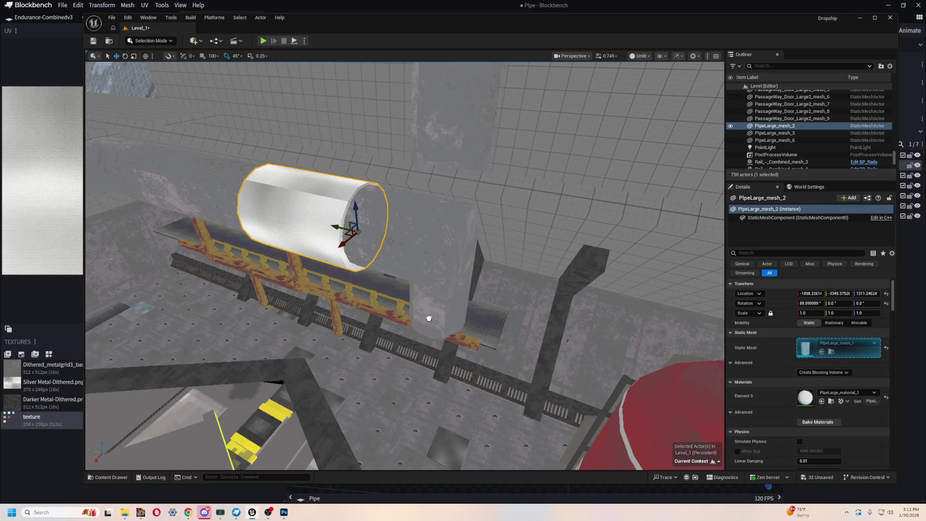
pyautogui.click(461, 260)
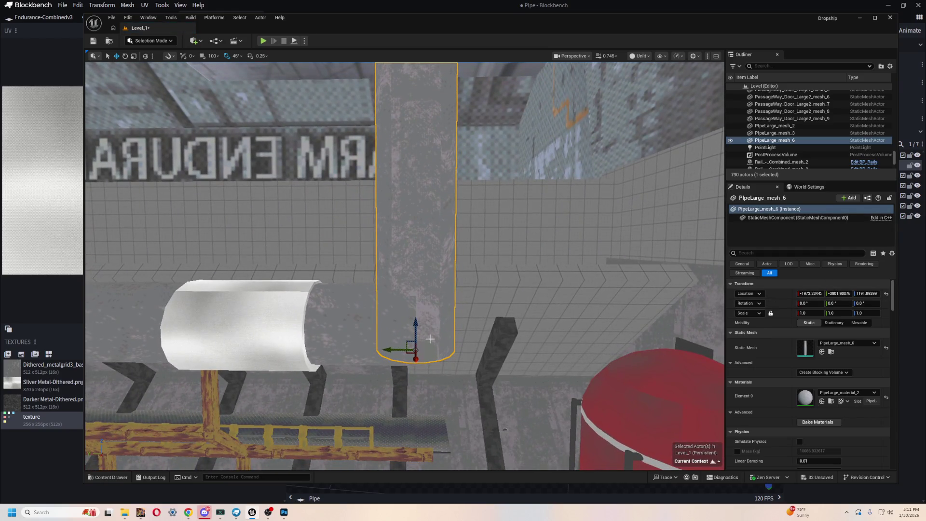
pyautogui.moveTo(415, 307); pyautogui.dragTo(460, 351)
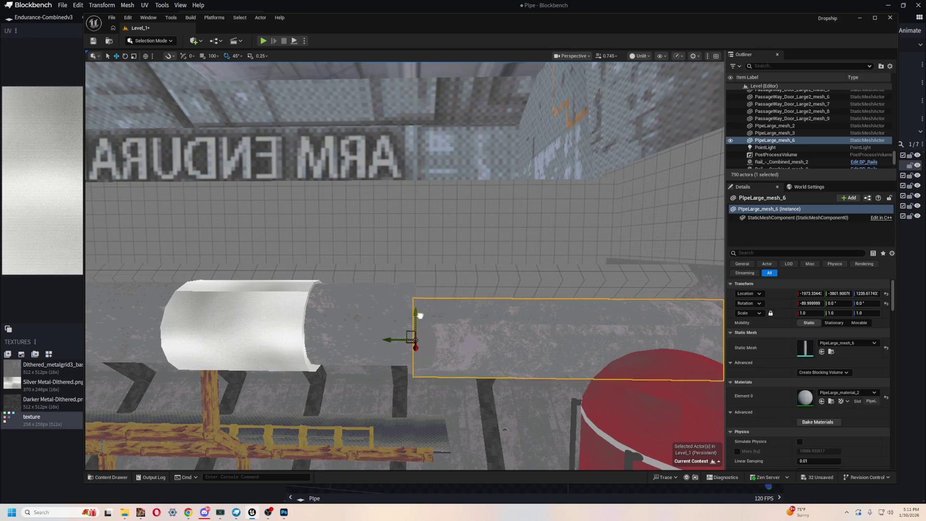
pyautogui.moveTo(383, 247)
pyautogui.mouseDown()
pyautogui.moveTo(357, 285)
pyautogui.moveTo(402, 297)
pyautogui.mouseUp()
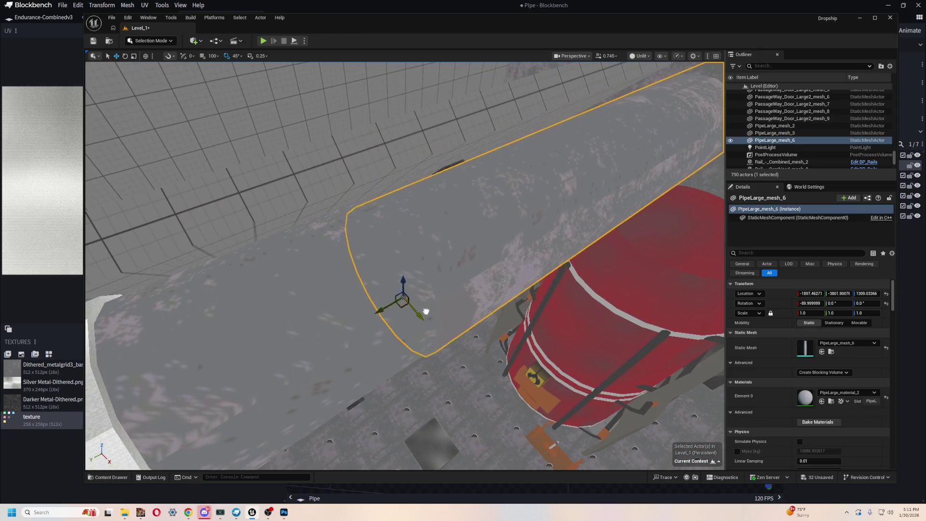
pyautogui.moveTo(443, 294); pyautogui.dragTo(272, 192)
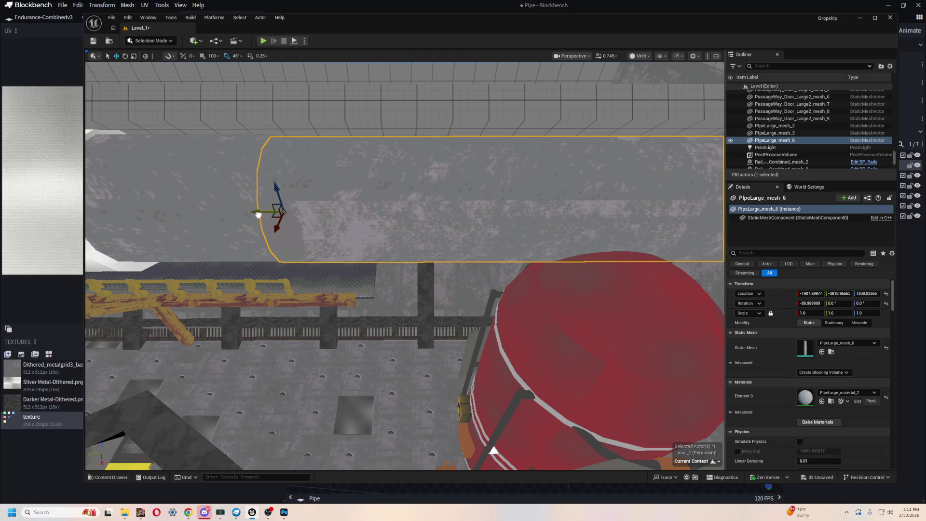
pyautogui.moveTo(279, 247)
pyautogui.mouseDown()
pyautogui.moveTo(261, 242)
pyautogui.moveTo(241, 212)
pyautogui.mouseUp()
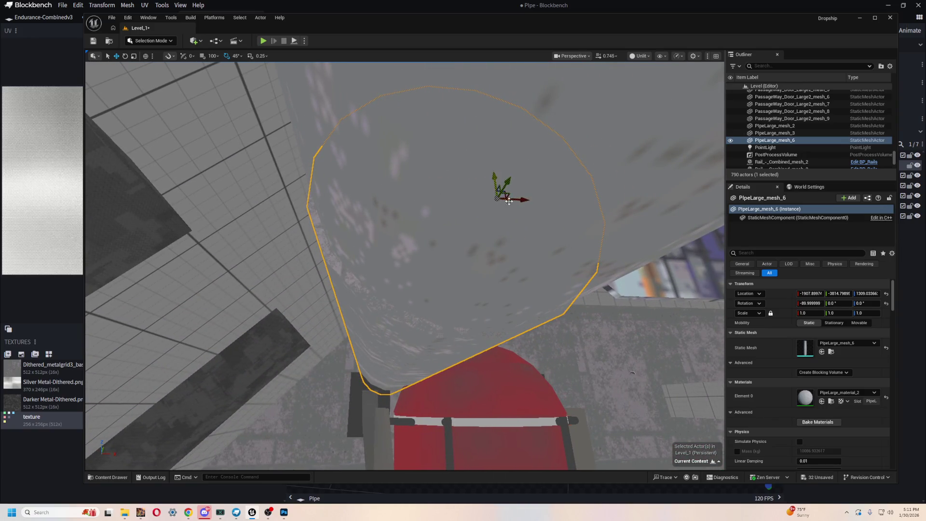
pyautogui.moveTo(532, 194); pyautogui.dragTo(485, 249)
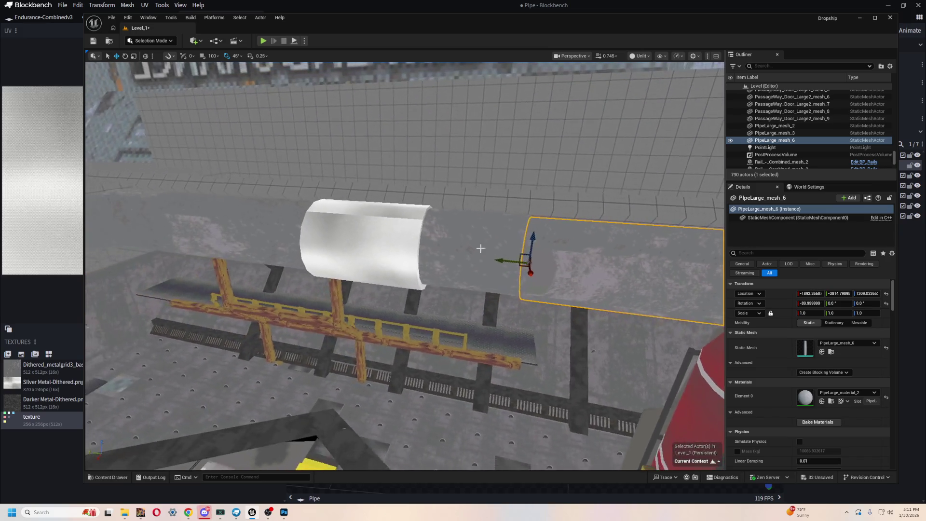
# Slide PipeLarge_mesh_2 so its end meets the new straight pipe
pyautogui.click(368, 245)
pyautogui.moveTo(561, 265)
pyautogui.mouseDown()
pyautogui.moveTo(630, 265)
pyautogui.moveTo(721, 405)
pyautogui.moveTo(714, 386)
pyautogui.moveTo(608, 333)
pyautogui.moveTo(516, 233)
pyautogui.mouseUp()
pyautogui.click(641, 56)
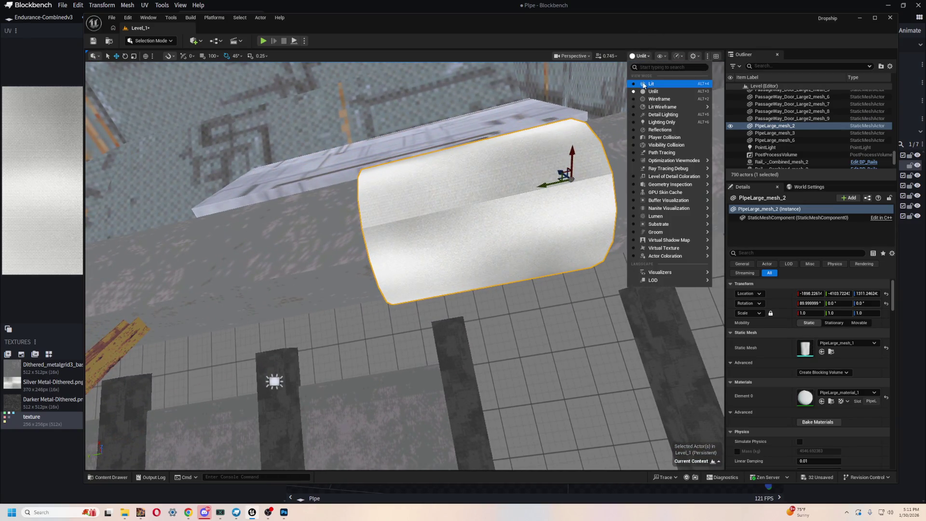
# Switch the viewport to Lit and Alt-drag an existing point light to create PointLight13
pyautogui.click(647, 84)
pyautogui.moveTo(405, 266)
pyautogui.mouseDown()
pyautogui.moveTo(367, 251)
pyautogui.moveTo(313, 208)
pyautogui.moveTo(300, 217)
pyautogui.moveTo(271, 207)
pyautogui.moveTo(475, 242)
pyautogui.moveTo(258, 293)
pyautogui.mouseUp()
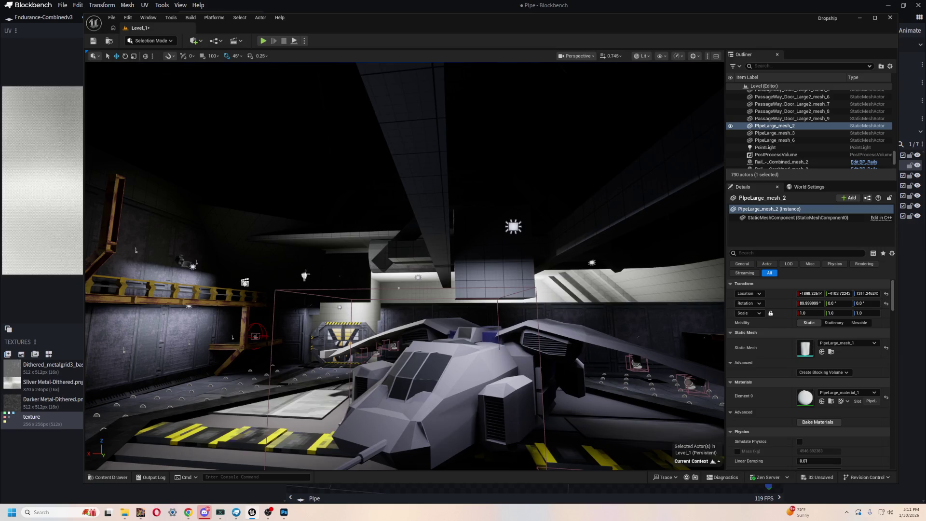
pyautogui.click(306, 275)
pyautogui.moveTo(308, 273)
pyautogui.mouseDown()
pyautogui.moveTo(706, 270)
pyautogui.moveTo(640, 265)
pyautogui.moveTo(316, 296)
pyautogui.moveTo(269, 383)
pyautogui.moveTo(361, 249)
pyautogui.moveTo(334, 294)
pyautogui.moveTo(227, 276)
pyautogui.moveTo(315, 265)
pyautogui.mouseUp()
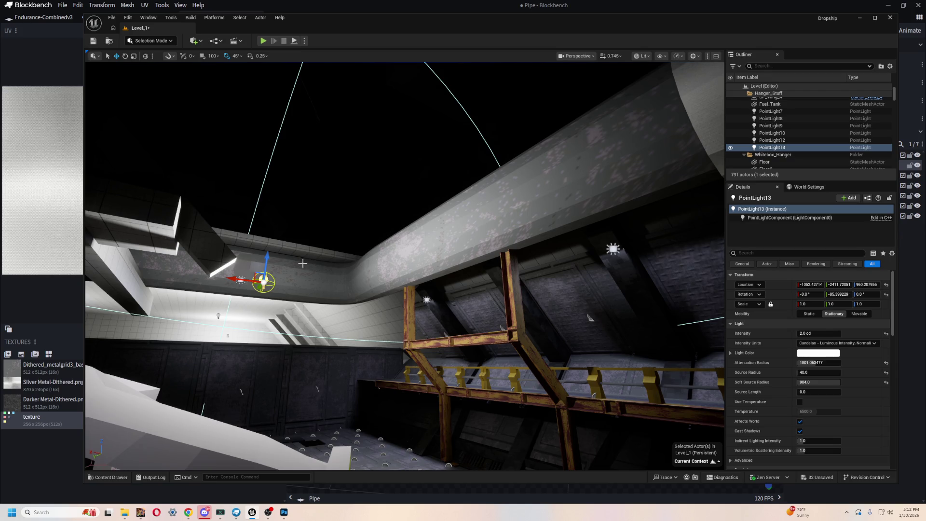
# Fly to the scaffold and inspect the overhead pipe PipeLarge_mesh_3 from below
pyautogui.moveTo(429, 349)
pyautogui.mouseDown()
pyautogui.moveTo(418, 316)
pyautogui.moveTo(434, 304)
pyautogui.moveTo(463, 314)
pyautogui.moveTo(419, 347)
pyautogui.mouseUp()
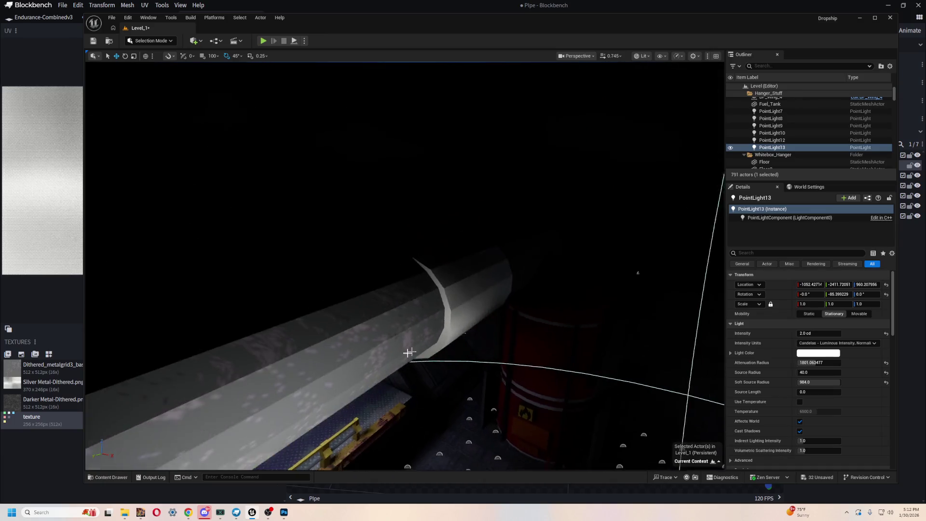
pyautogui.click(480, 291)
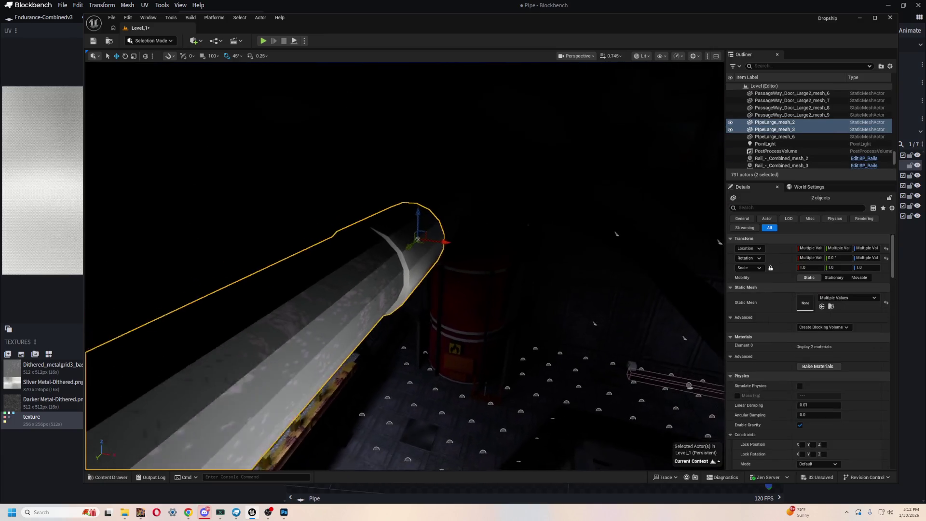
pyautogui.moveTo(495, 280)
pyautogui.mouseDown()
pyautogui.moveTo(480, 263)
pyautogui.moveTo(482, 241)
pyautogui.moveTo(501, 239)
pyautogui.mouseUp()
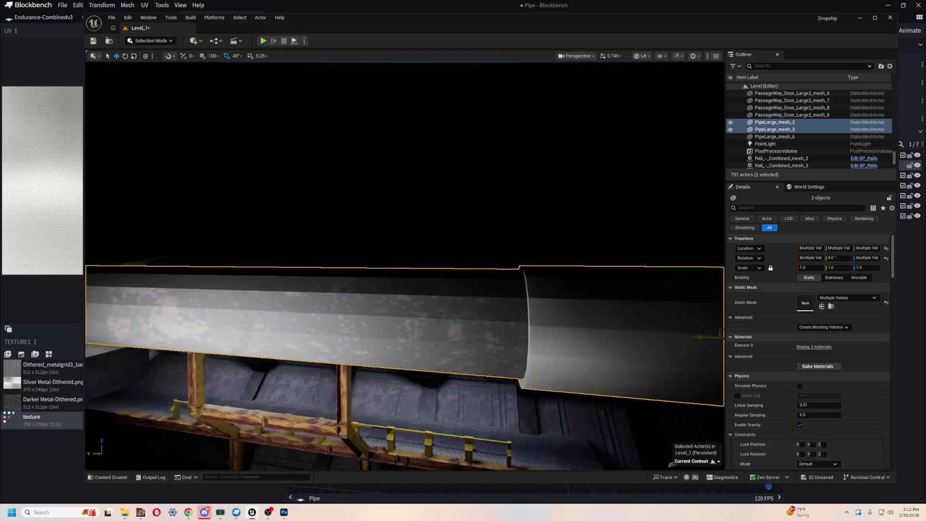
pyautogui.click(505, 280)
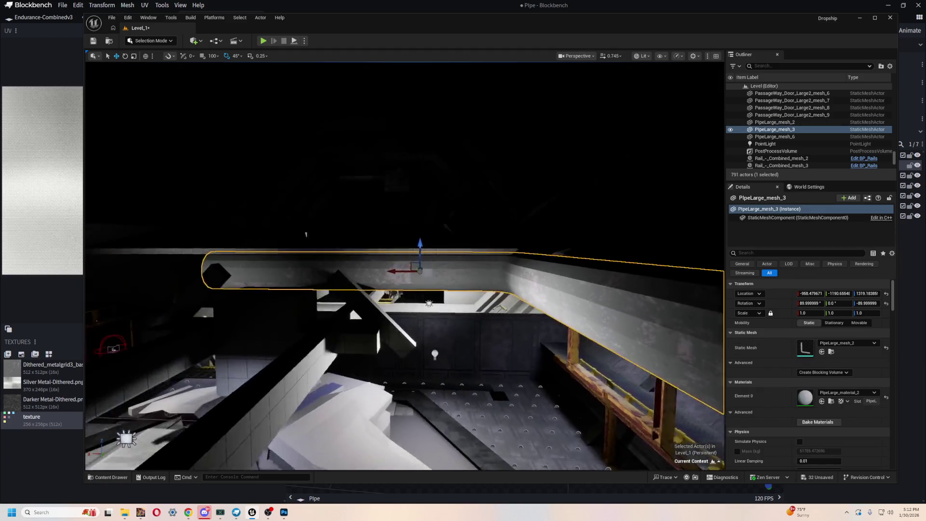
pyautogui.moveTo(490, 326)
pyautogui.mouseDown()
pyautogui.moveTo(483, 313)
pyautogui.moveTo(483, 338)
pyautogui.mouseUp()
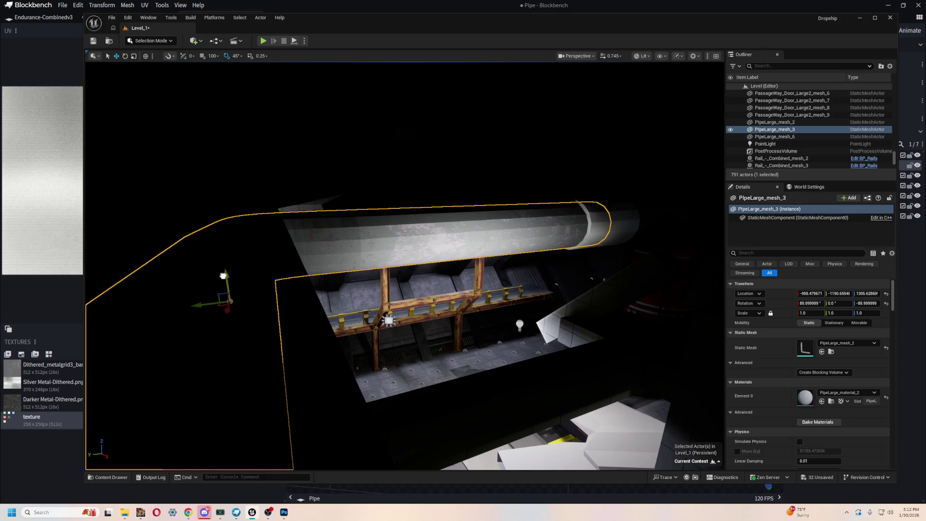
# Inspect the white pipe end and SM_Cube66, then open the PipeLarge StaticMeshes assets
pyautogui.moveTo(483, 338); pyautogui.dragTo(419, 250)
pyautogui.click(447, 272)
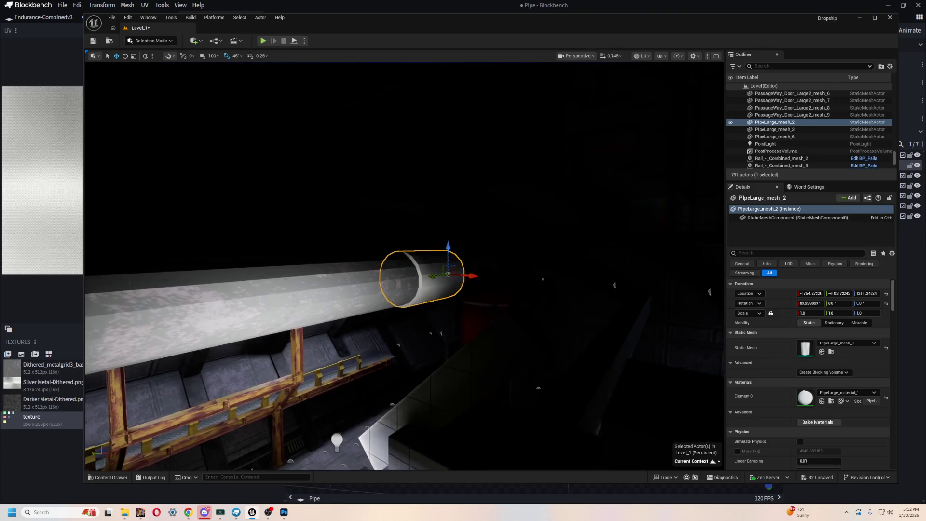
pyautogui.moveTo(446, 251)
pyautogui.mouseDown()
pyautogui.moveTo(434, 261)
pyautogui.moveTo(463, 241)
pyautogui.moveTo(447, 251)
pyautogui.mouseUp()
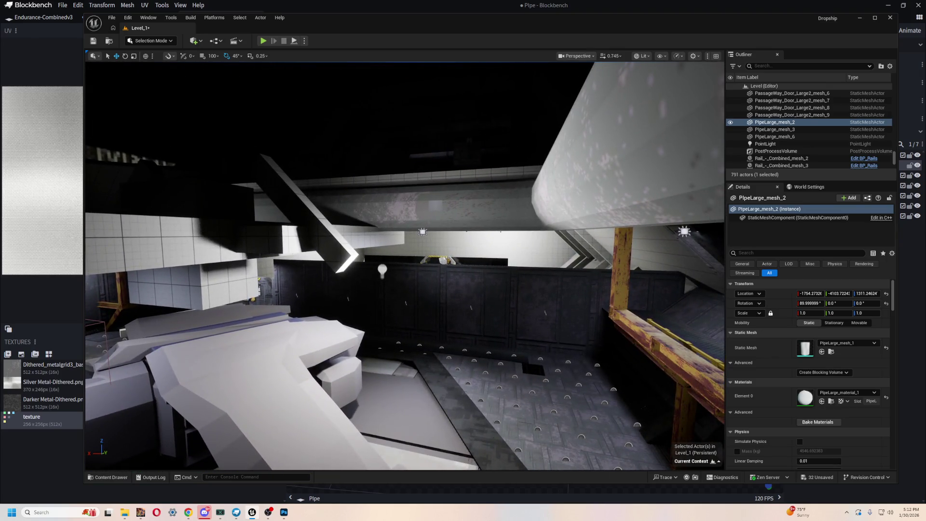
pyautogui.click(386, 241)
pyautogui.moveTo(477, 308)
pyautogui.mouseDown()
pyautogui.moveTo(478, 328)
pyautogui.moveTo(458, 241)
pyautogui.moveTo(459, 319)
pyautogui.moveTo(396, 343)
pyautogui.mouseUp()
pyautogui.hotkey('ctrl', 'space')
pyautogui.moveTo(392, 385); pyautogui.dragTo(367, 298)
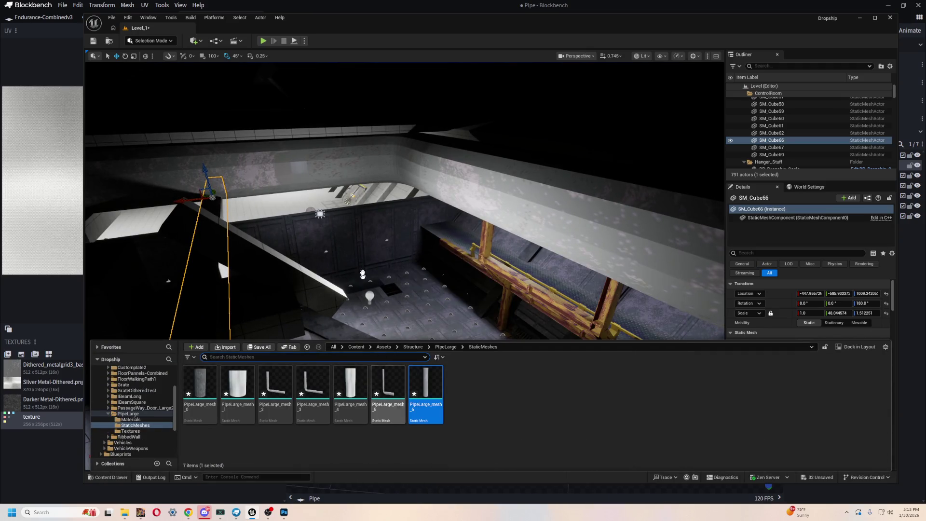
# Place a large pipe mesh in the level, then delete it
pyautogui.moveTo(316, 380)
pyautogui.mouseDown()
pyautogui.moveTo(367, 338)
pyautogui.moveTo(463, 338)
pyautogui.moveTo(428, 344)
pyautogui.mouseUp()
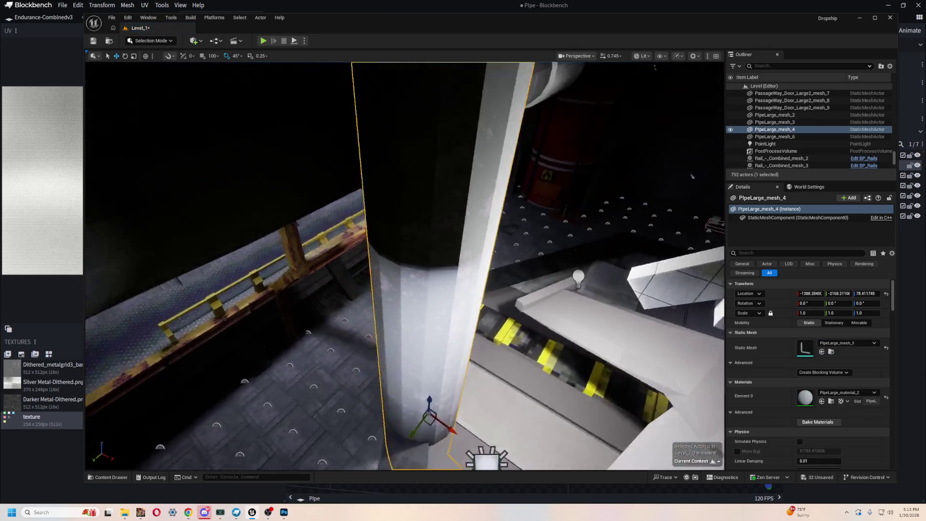
pyautogui.moveTo(438, 298)
pyautogui.mouseDown()
pyautogui.moveTo(411, 295)
pyautogui.moveTo(438, 298)
pyautogui.mouseUp()
pyautogui.press('Delete')
# Inspect the overhead pipes PipeLarge_mesh_3 and PipeLarge_mesh_2, and frame PipeLarge_mesh_6
pyautogui.click(537, 280)
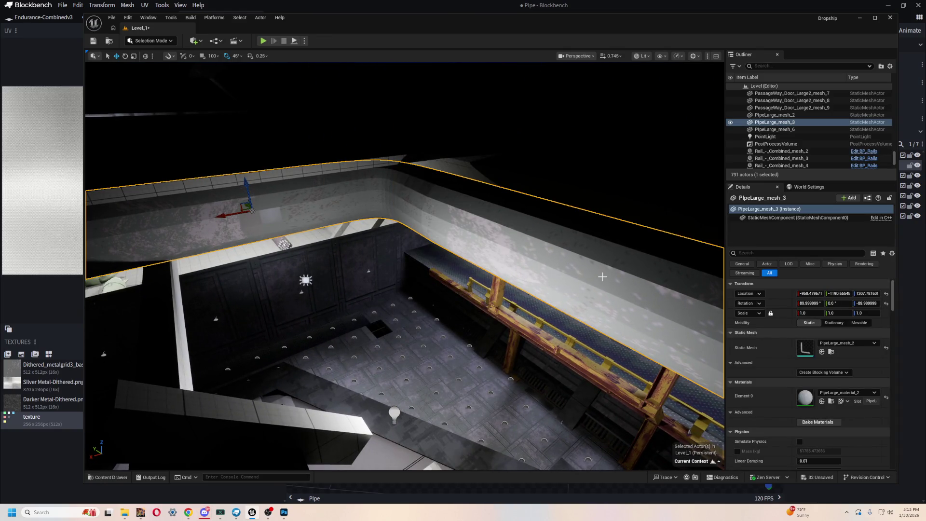
pyautogui.moveTo(597, 304); pyautogui.dragTo(565, 323)
pyautogui.moveTo(511, 270); pyautogui.dragTo(526, 270)
pyautogui.click(534, 271)
pyautogui.click(386, 183)
pyautogui.moveTo(386, 183)
pyautogui.mouseDown()
pyautogui.moveTo(242, 289)
pyautogui.moveTo(110, 358)
pyautogui.moveTo(660, 304)
pyautogui.mouseUp()
pyautogui.doubleClick(796, 130)
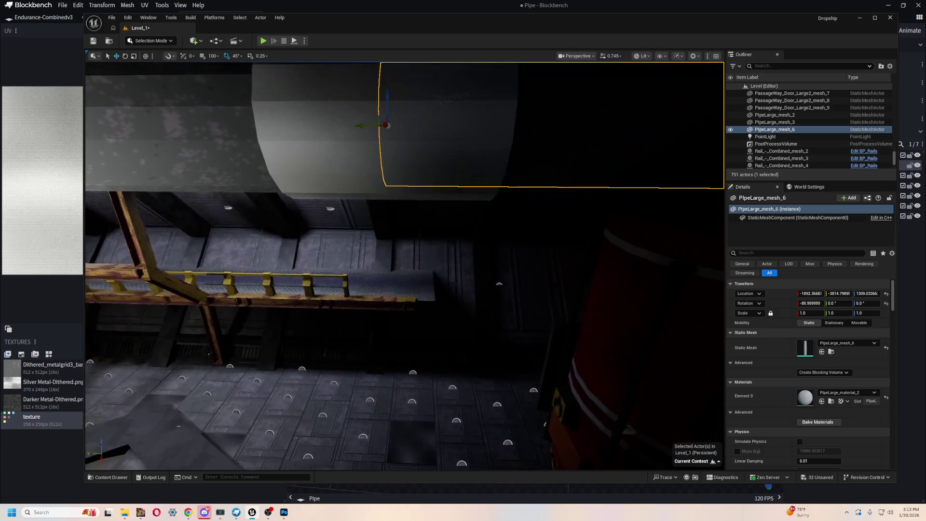
pyautogui.press('f')
pyautogui.moveTo(473, 237)
pyautogui.mouseDown()
pyautogui.moveTo(367, 290)
pyautogui.moveTo(308, 337)
pyautogui.mouseUp()
# Drag a pipe pillar from the PipeLarge assets into the level, then remove it
pyautogui.hotkey('ctrl', 'space')
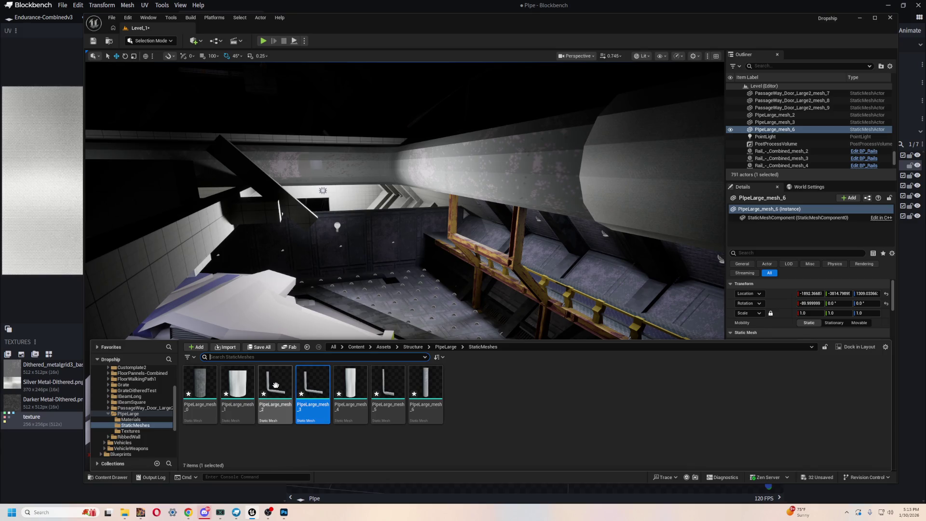
pyautogui.moveTo(271, 386)
pyautogui.moveTo(271, 386)
pyautogui.mouseDown()
pyautogui.moveTo(457, 359)
pyautogui.moveTo(523, 389)
pyautogui.moveTo(498, 395)
pyautogui.moveTo(547, 468)
pyautogui.moveTo(599, 488)
pyautogui.moveTo(503, 389)
pyautogui.moveTo(461, 386)
pyautogui.mouseUp()
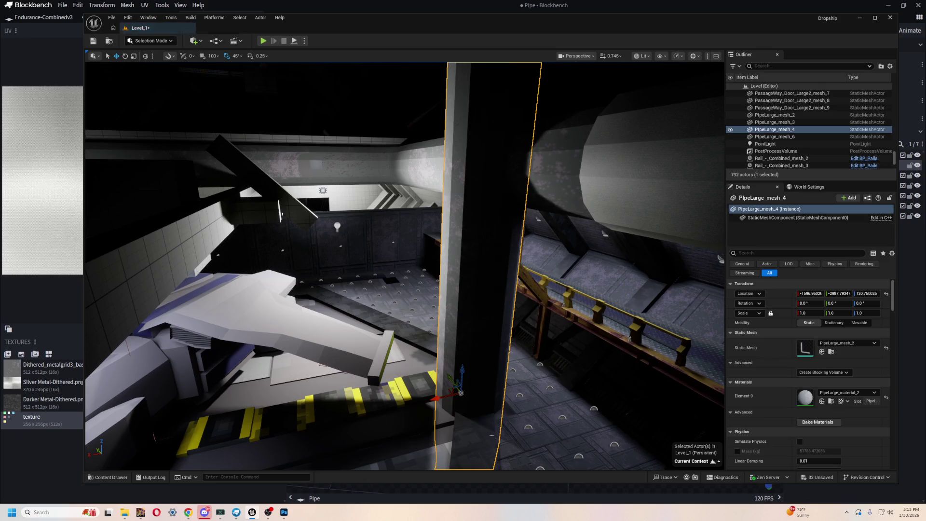
pyautogui.press('Delete')
# Place PipeLarge_mesh_5, rotate it -90°, and raise it along Z to the ceiling
pyautogui.hotkey('ctrl', 'space')
pyautogui.moveTo(276, 408)
pyautogui.mouseDown()
pyautogui.moveTo(488, 321)
pyautogui.moveTo(586, 357)
pyautogui.moveTo(509, 372)
pyautogui.moveTo(352, 328)
pyautogui.moveTo(369, 317)
pyautogui.moveTo(451, 314)
pyautogui.mouseUp()
pyautogui.press('e')
pyautogui.press('w')
pyautogui.moveTo(505, 340)
pyautogui.mouseDown()
pyautogui.moveTo(544, 116)
pyautogui.moveTo(547, 140)
pyautogui.mouseUp()
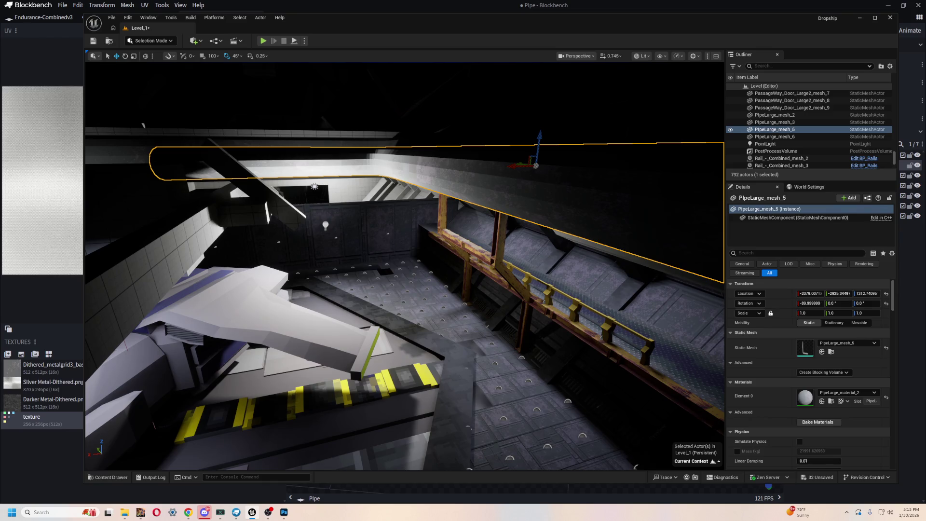
pyautogui.moveTo(387, 268)
pyautogui.mouseDown()
pyautogui.moveTo(387, 280)
pyautogui.moveTo(396, 227)
pyautogui.moveTo(376, 226)
pyautogui.moveTo(386, 207)
pyautogui.moveTo(369, 234)
pyautogui.moveTo(420, 248)
pyautogui.moveTo(286, 210)
pyautogui.moveTo(309, 214)
pyautogui.moveTo(337, 241)
pyautogui.moveTo(214, 185)
pyautogui.mouseUp()
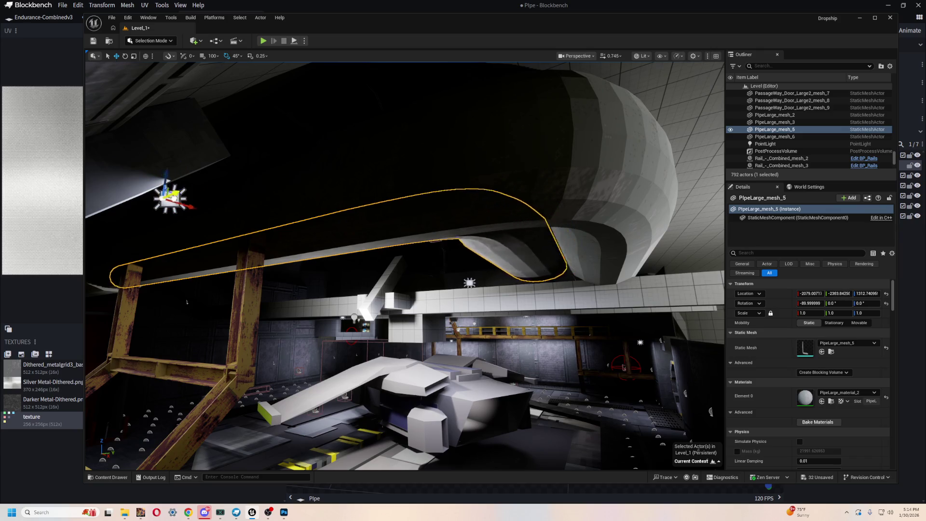
pyautogui.moveTo(450, 270)
pyautogui.mouseDown()
pyautogui.moveTo(441, 193)
pyautogui.moveTo(429, 251)
pyautogui.moveTo(547, 181)
pyautogui.moveTo(463, 328)
pyautogui.mouseUp()
pyautogui.click(547, 181)
# Place PipeLarge_mesh_4 upright after discarding a first attempt, and focus the view on it
pyautogui.hotkey('ctrl', 'space')
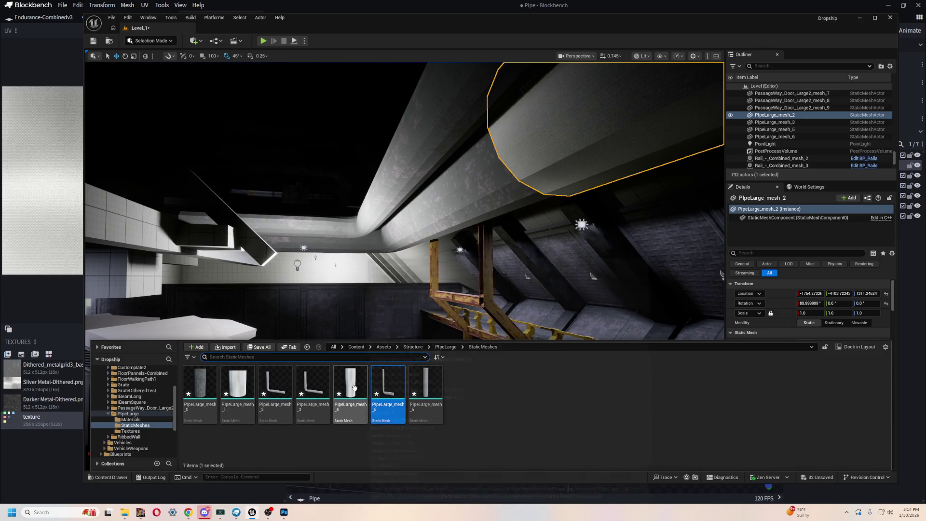
pyautogui.moveTo(237, 386)
pyautogui.mouseDown()
pyautogui.moveTo(381, 198)
pyautogui.moveTo(356, 262)
pyautogui.moveTo(464, 133)
pyautogui.moveTo(418, 128)
pyautogui.mouseUp()
pyautogui.press('Delete')
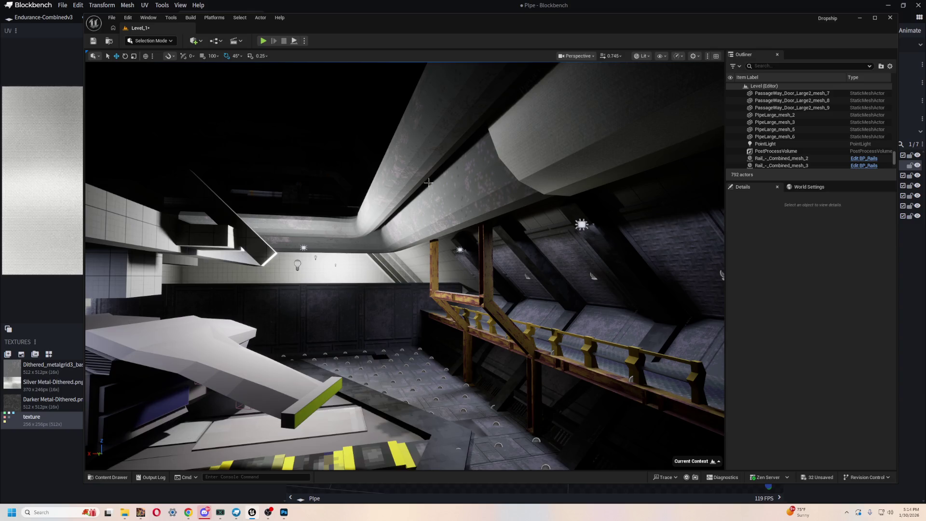
pyautogui.hotkey('ctrl', 'space')
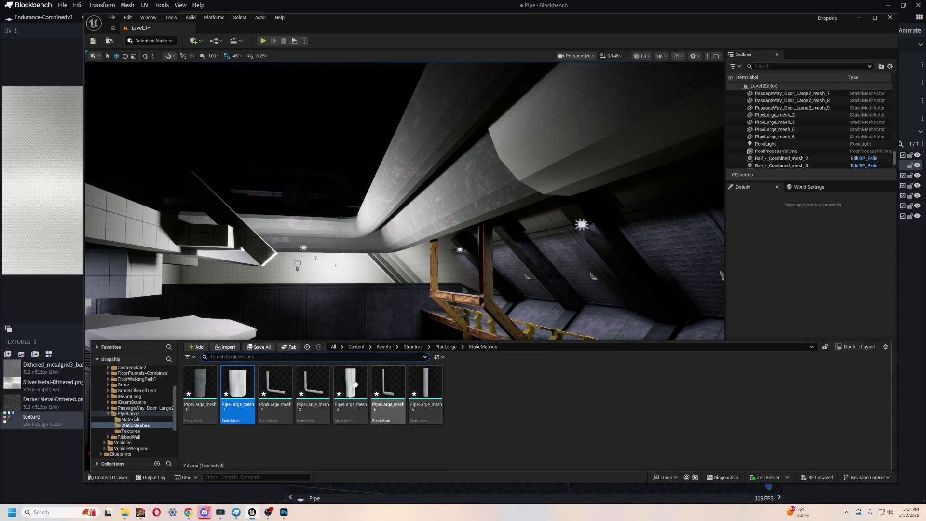
pyautogui.moveTo(351, 384)
pyautogui.mouseDown()
pyautogui.moveTo(403, 150)
pyautogui.moveTo(414, 148)
pyautogui.mouseUp()
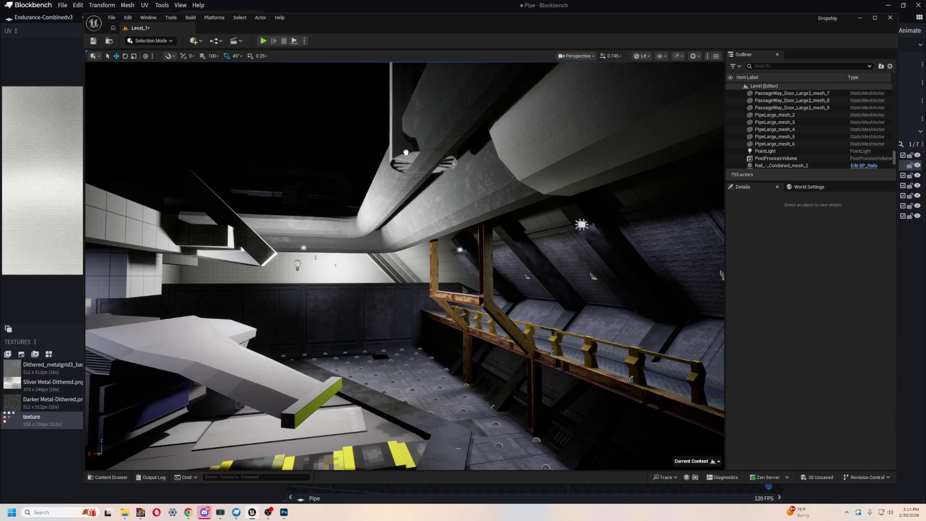
pyautogui.press('f')
pyautogui.press('f')
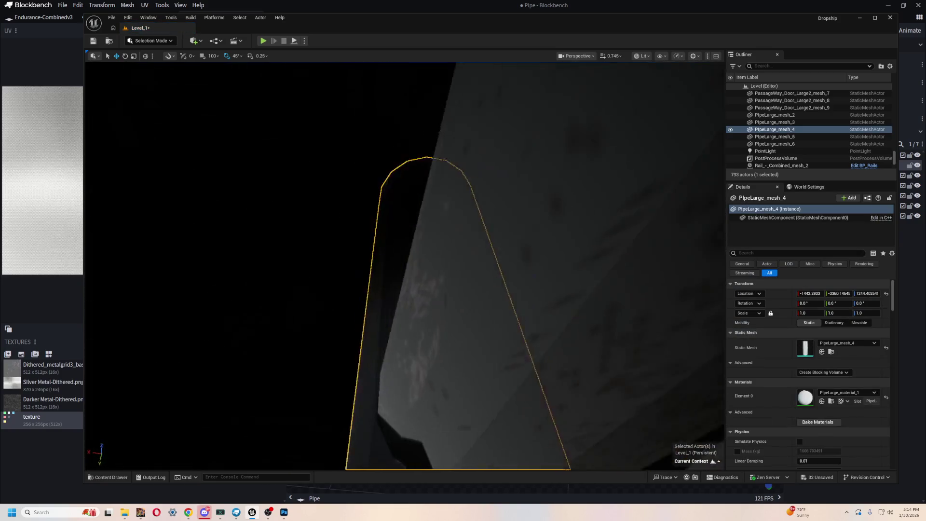
pyautogui.hotkey('alt', 'Tab')
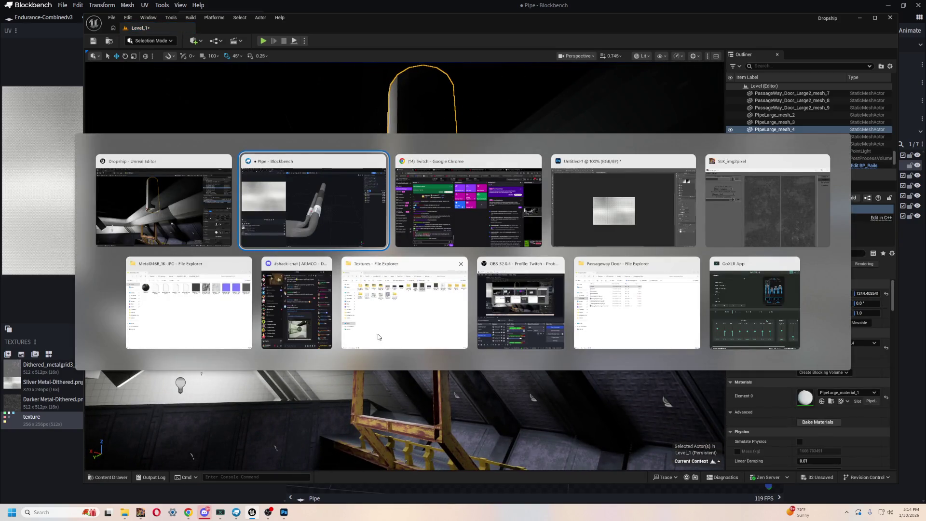
# In Blockbench, move the small Cuppling cylinder to X 7.075 and set Selection Mode to Face
pyautogui.click(325, 198)
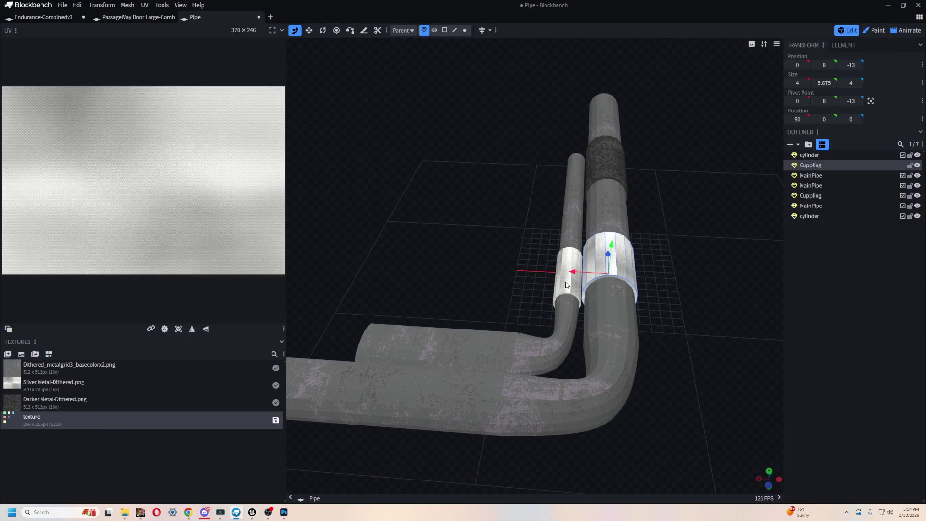
pyautogui.click(564, 277)
pyautogui.press('f')
pyautogui.moveTo(558, 288); pyautogui.dragTo(466, 325)
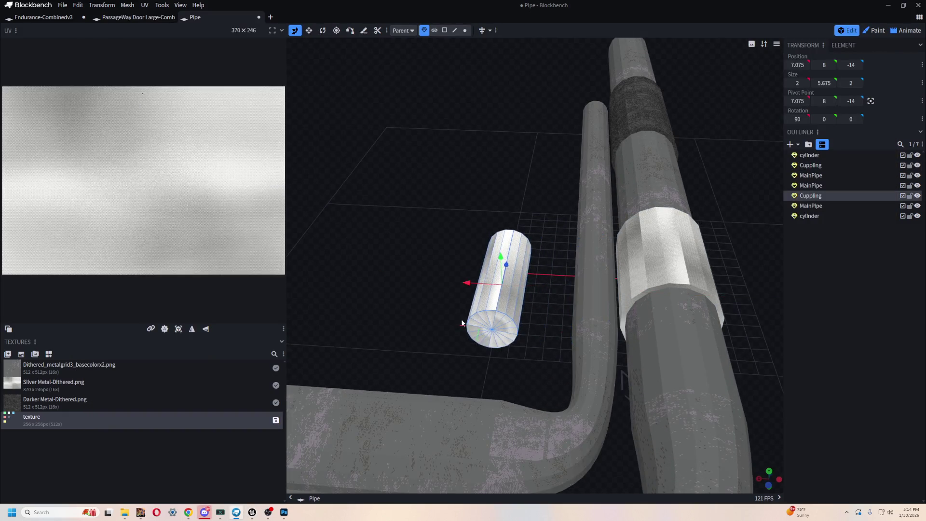
pyautogui.scroll(5, 482, 314)
pyautogui.moveTo(540, 315); pyautogui.dragTo(575, 237)
pyautogui.rightClick(399, 79)
pyautogui.moveTo(398, 79)
pyautogui.mouseDown()
pyautogui.moveTo(489, 90)
pyautogui.moveTo(461, 292)
pyautogui.mouseUp()
pyautogui.press('KP_1')
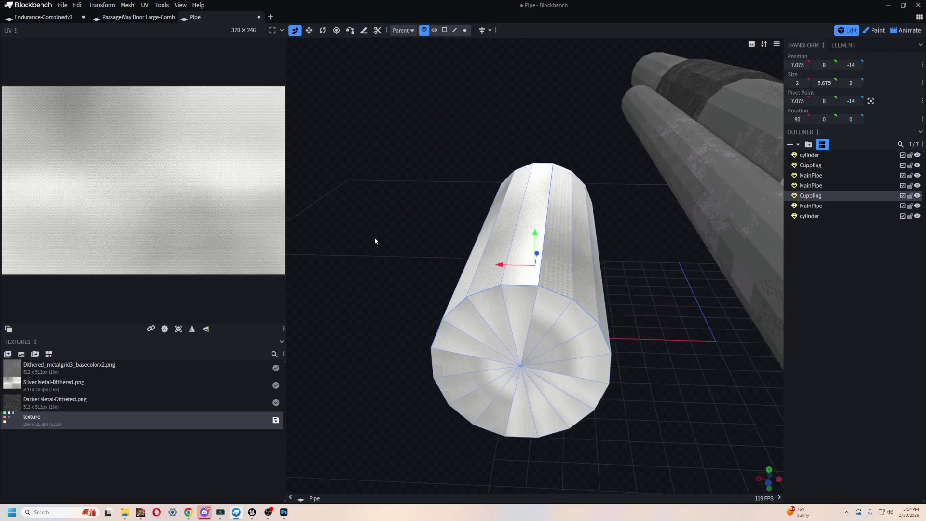
pyautogui.moveTo(666, 334)
pyautogui.mouseDown()
pyautogui.moveTo(614, 346)
pyautogui.moveTo(553, 292)
pyautogui.mouseUp()
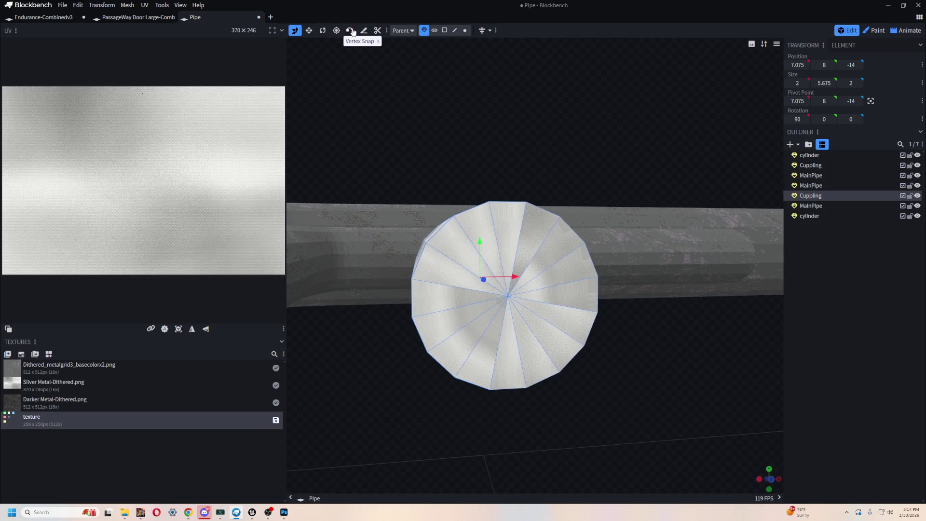
pyautogui.click(444, 31)
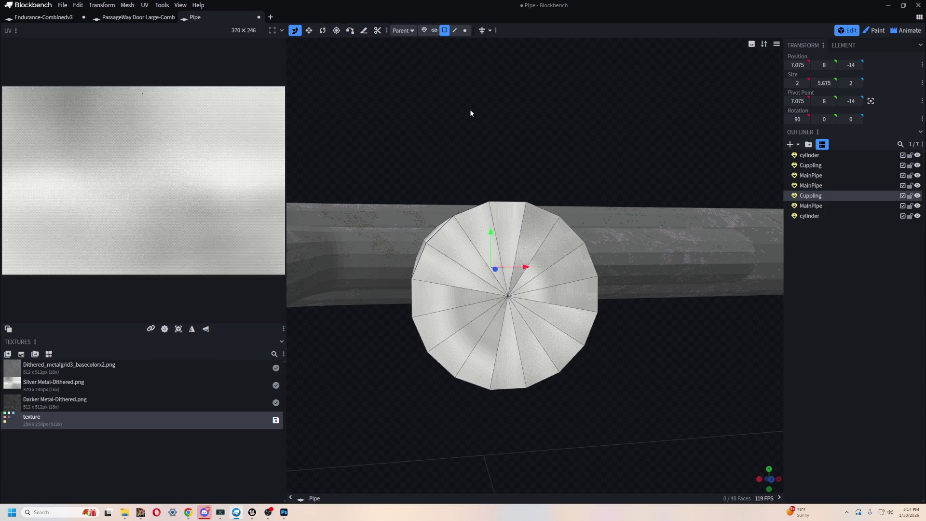
# Select all 16 end-cap faces of the Cuppling cylinder
pyautogui.scroll(2, 533, 264)
pyautogui.click(523, 234)
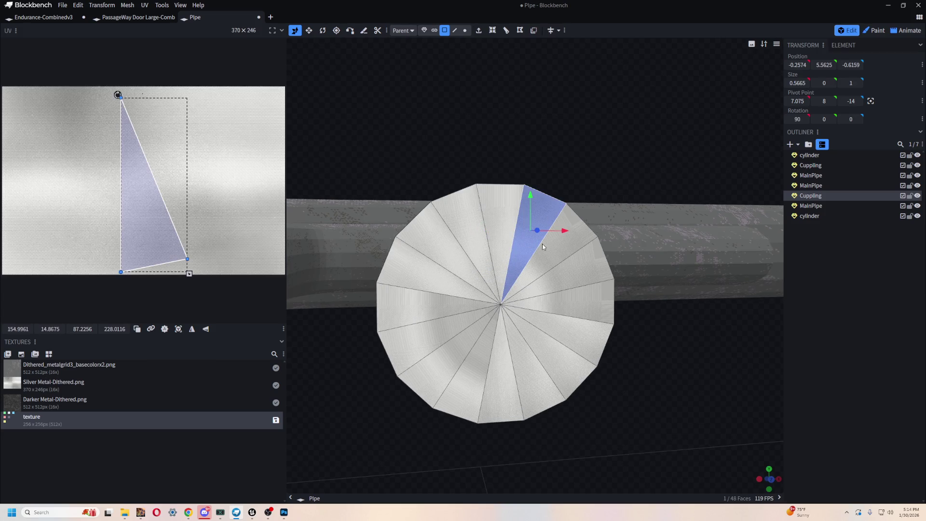
pyautogui.keyDown('shift'); pyautogui.click(555, 237); pyautogui.keyUp('shift')
pyautogui.keyDown('shift'); pyautogui.click(586, 263); pyautogui.keyUp('shift')
pyautogui.keyDown('shift'); pyautogui.click(591, 297); pyautogui.keyUp('shift')
pyautogui.keyDown('shift'); pyautogui.click(569, 344); pyautogui.keyUp('shift')
pyautogui.keyDown('shift'); pyautogui.click(560, 367); pyautogui.keyUp('shift')
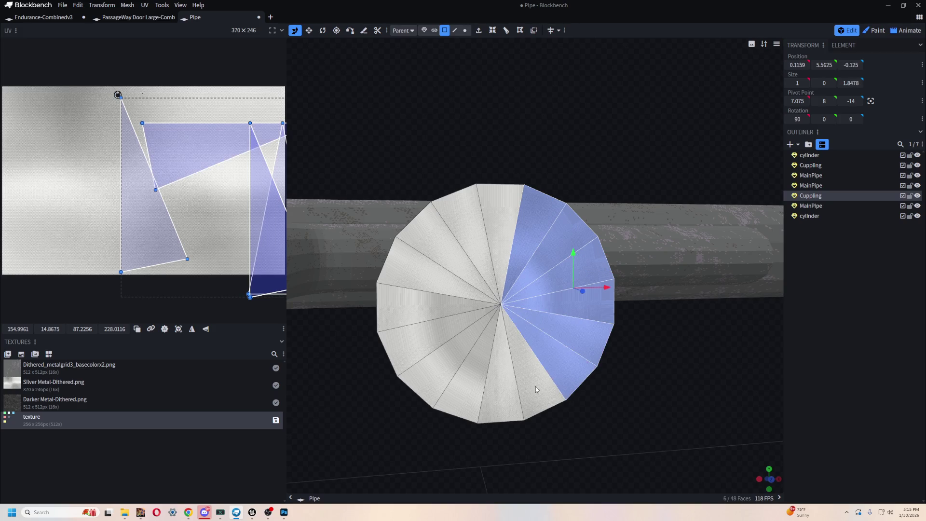
pyautogui.keyDown('shift'); pyautogui.click(535, 386); pyautogui.keyUp('shift')
pyautogui.keyDown('shift'); pyautogui.click(501, 391); pyautogui.keyUp('shift')
pyautogui.keyDown('shift'); pyautogui.click(478, 383); pyautogui.keyUp('shift')
pyautogui.keyDown('shift'); pyautogui.click(436, 366); pyautogui.keyUp('shift')
pyautogui.keyDown('shift'); pyautogui.click(401, 340); pyautogui.keyUp('shift')
pyautogui.keyDown('shift'); pyautogui.click(404, 314); pyautogui.keyUp('shift')
pyautogui.keyDown('shift'); pyautogui.click(415, 271); pyautogui.keyUp('shift')
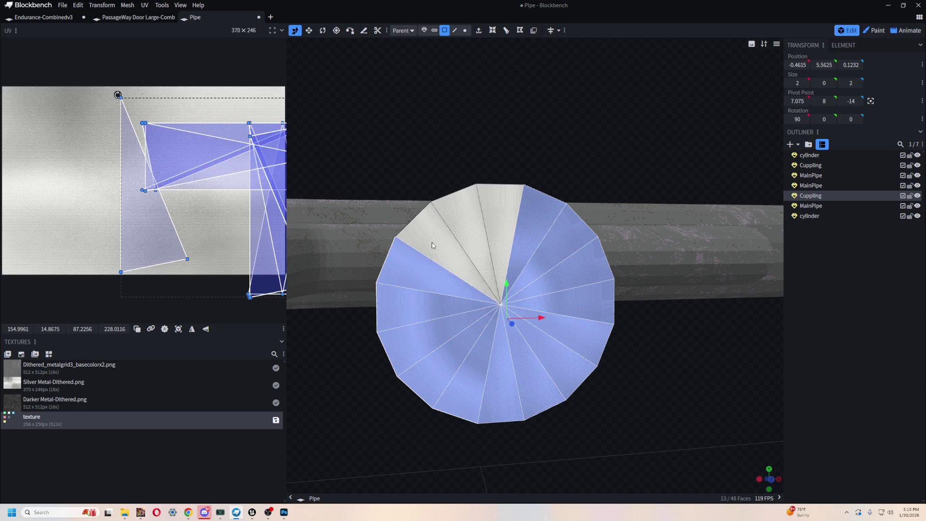
pyautogui.keyDown('shift'); pyautogui.click(434, 241); pyautogui.keyUp('shift')
pyautogui.keyDown('shift'); pyautogui.click(470, 219); pyautogui.keyUp('shift')
pyautogui.keyDown('shift'); pyautogui.click(497, 208); pyautogui.keyUp('shift')
# Reset the cap faces' UV layout and enlarge it over the texture
pyautogui.moveTo(645, 149); pyautogui.dragTo(633, 166)
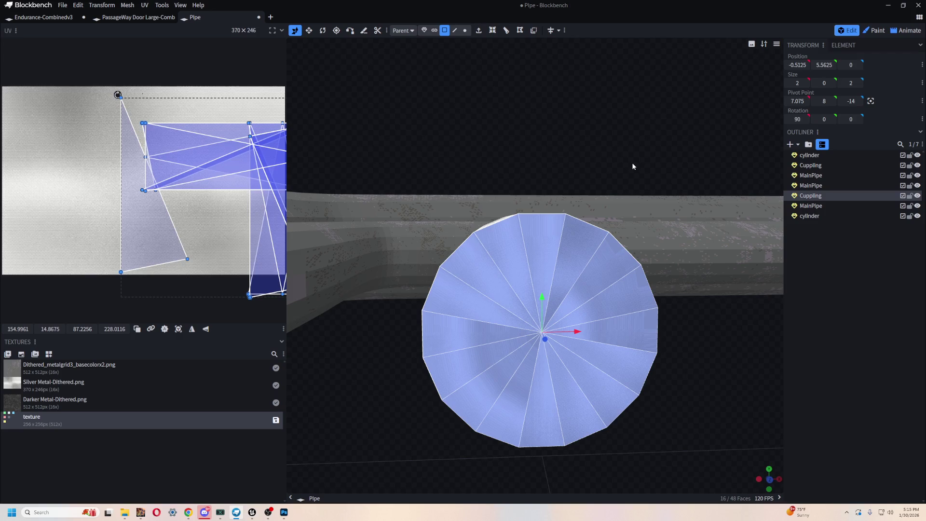
pyautogui.moveTo(699, 309)
pyautogui.mouseDown()
pyautogui.moveTo(688, 290)
pyautogui.moveTo(708, 294)
pyautogui.moveTo(728, 253)
pyautogui.mouseUp()
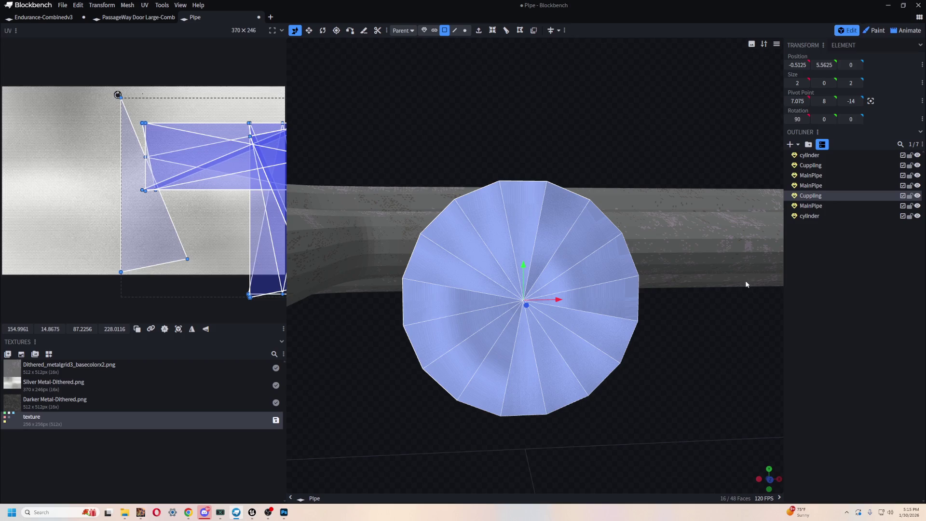
pyautogui.scroll(3, 736, 363)
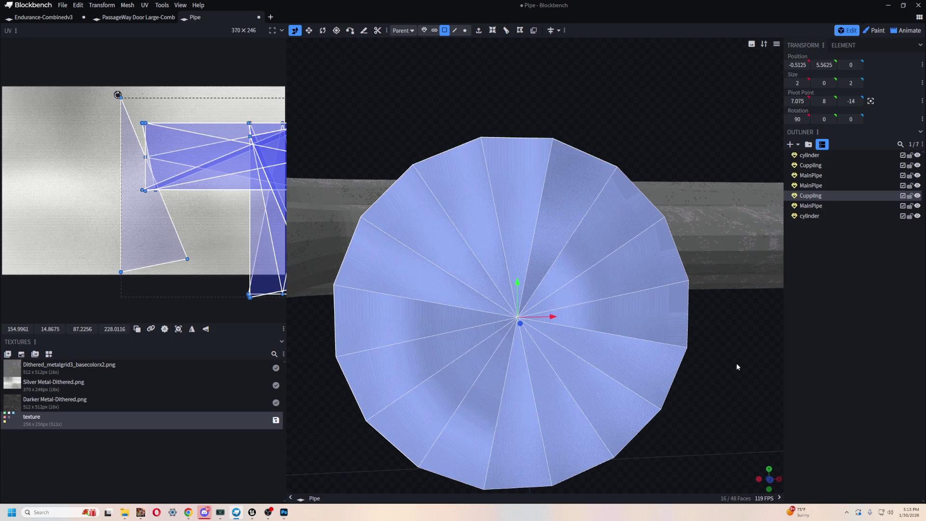
pyautogui.moveTo(759, 364); pyautogui.dragTo(761, 346)
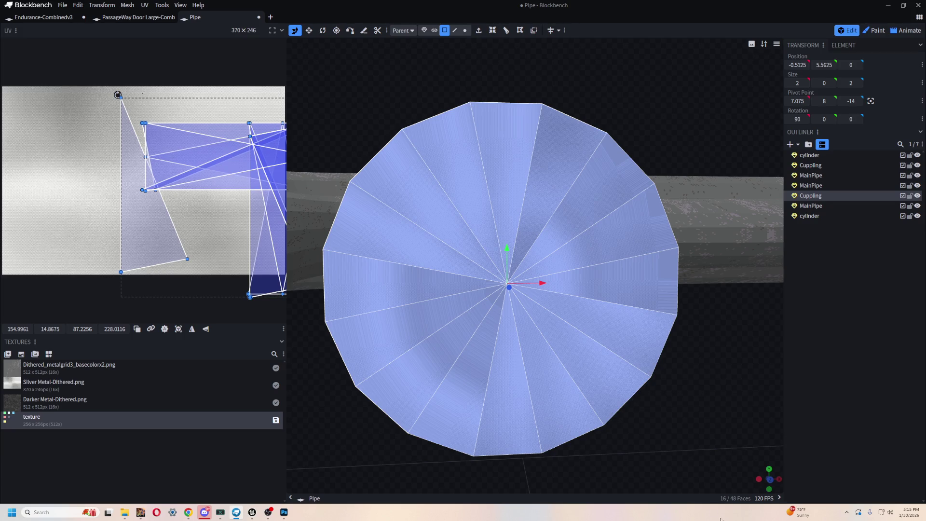
pyautogui.click(178, 329)
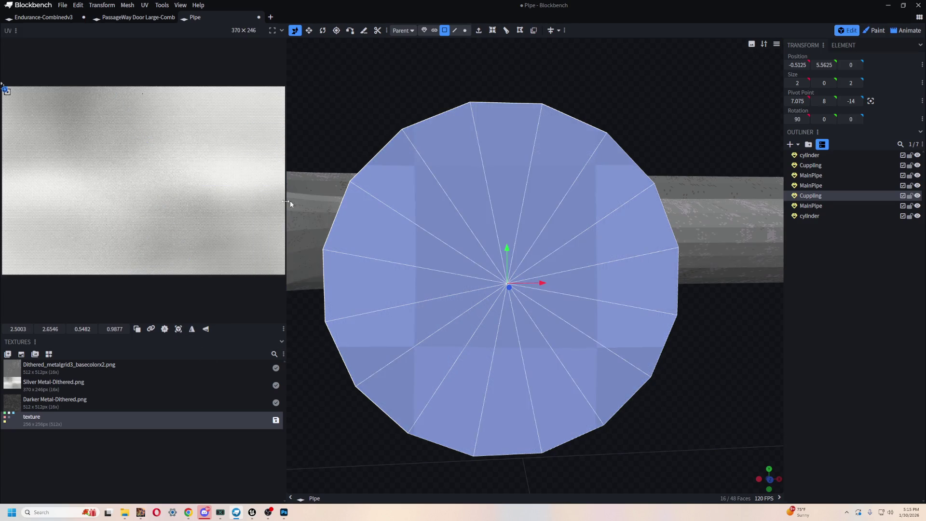
pyautogui.moveTo(11, 96); pyautogui.dragTo(168, 251)
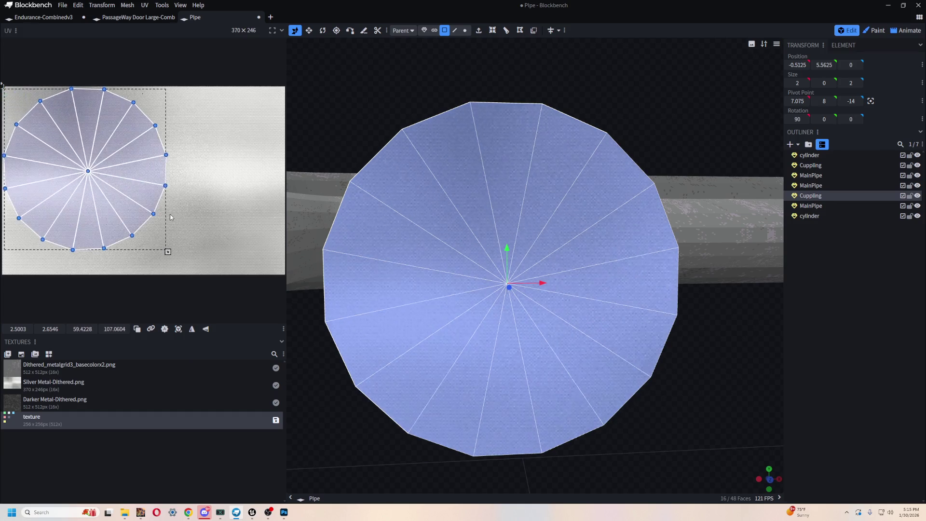
# Reselect all 16 wedge faces of the cylinder's end cap
pyautogui.scroll(-2, 713, 346)
pyautogui.moveTo(712, 346); pyautogui.dragTo(463, 330)
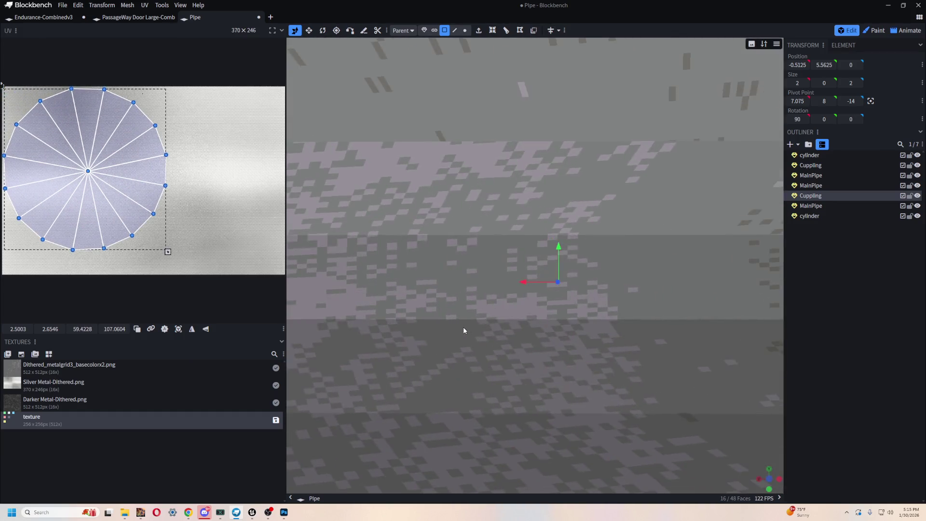
pyautogui.scroll(-5, 463, 331)
pyautogui.moveTo(513, 314); pyautogui.dragTo(478, 309)
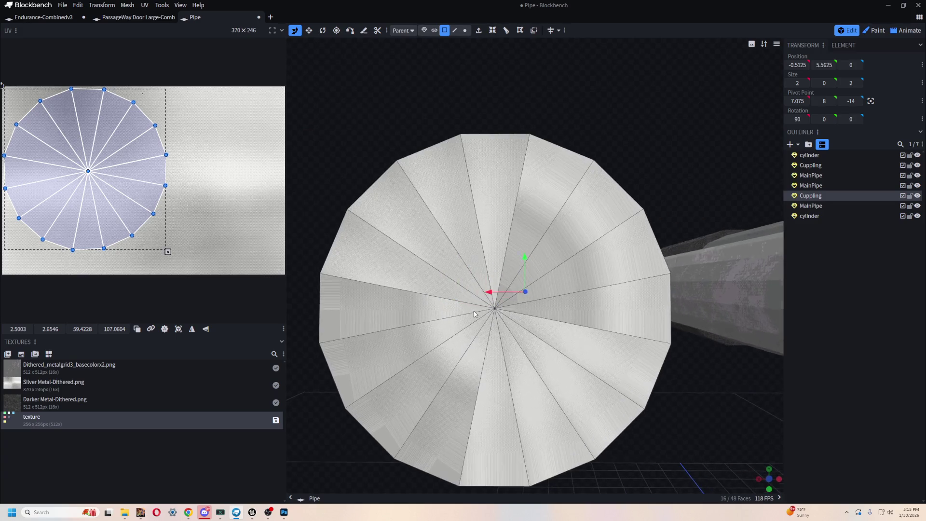
pyautogui.click(482, 178)
pyautogui.keyDown('shift'); pyautogui.click(555, 185); pyautogui.keyUp('shift')
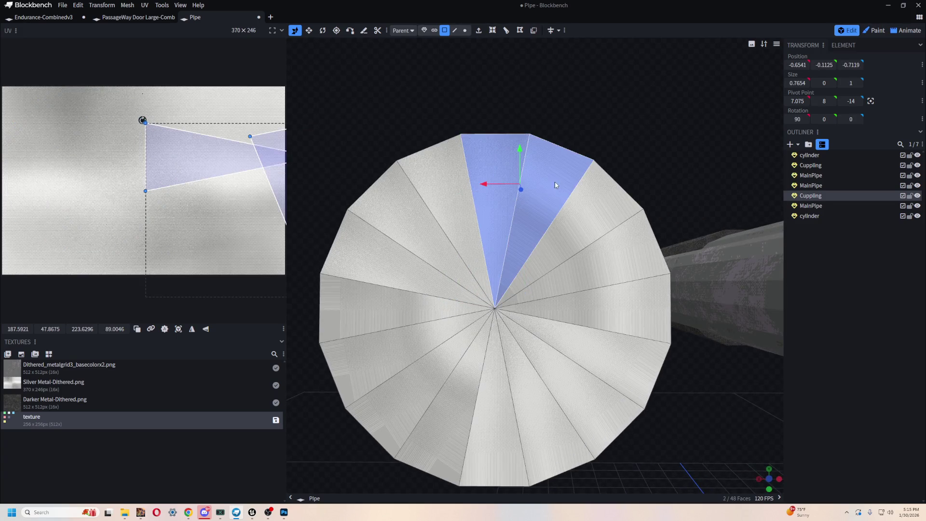
pyautogui.moveTo(555, 185)
pyautogui.mouseDown()
pyautogui.moveTo(658, 264)
pyautogui.moveTo(614, 370)
pyautogui.moveTo(549, 411)
pyautogui.moveTo(483, 434)
pyautogui.mouseUp()
pyautogui.moveTo(439, 410)
pyautogui.mouseDown()
pyautogui.moveTo(379, 356)
pyautogui.moveTo(368, 256)
pyautogui.moveTo(435, 181)
pyautogui.mouseUp()
# Project the cap UVs as a circle and scale the island into the texture's upper-left
pyautogui.click(178, 329)
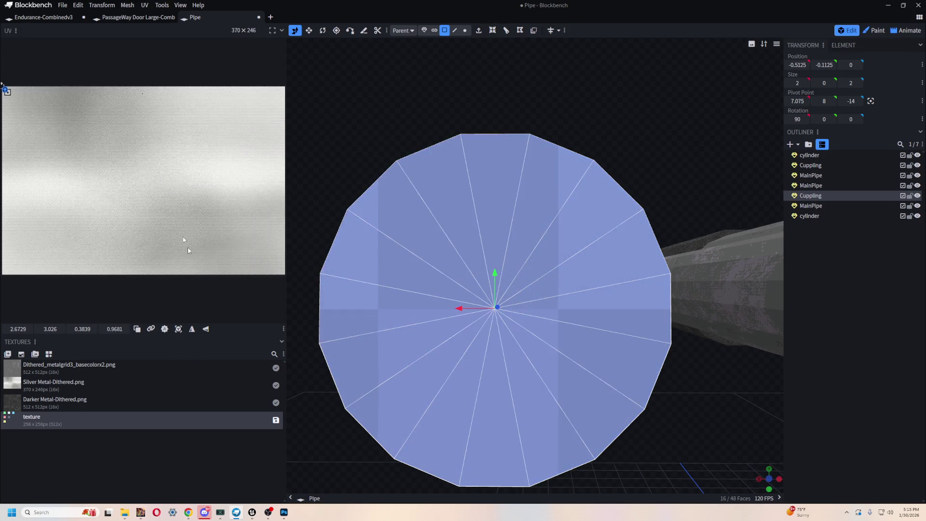
pyautogui.moveTo(8, 92); pyautogui.dragTo(165, 211)
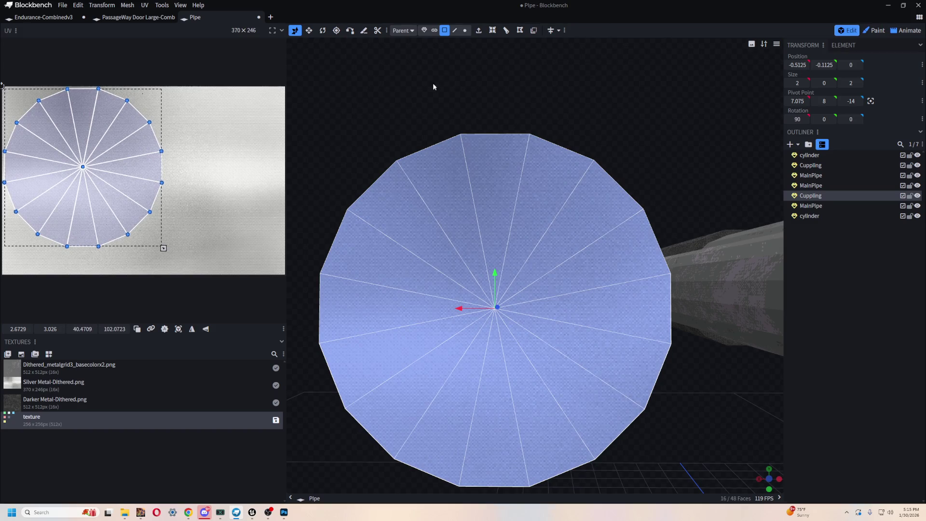
pyautogui.press('KP_0')
pyautogui.moveTo(526, 308)
pyautogui.mouseDown()
pyautogui.moveTo(544, 291)
pyautogui.moveTo(629, 304)
pyautogui.moveTo(540, 289)
pyautogui.moveTo(585, 327)
pyautogui.moveTo(554, 353)
pyautogui.moveTo(560, 323)
pyautogui.moveTo(620, 296)
pyautogui.mouseUp()
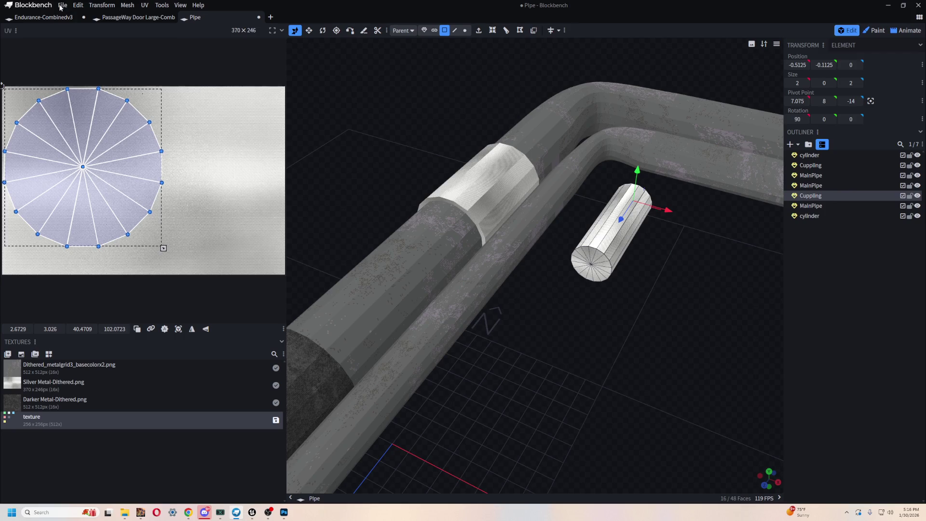
# Save the Blockbench project as Pipe.bbmodel
pyautogui.click(62, 6)
pyautogui.moveTo(87, 40)
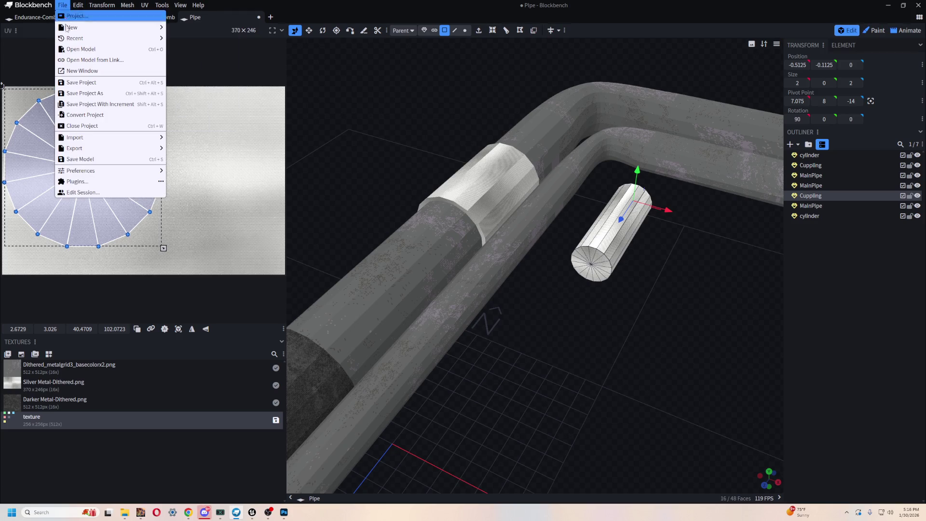
pyautogui.click(81, 82)
pyautogui.click(67, 7)
# Export the model as glTF, overwriting PipeLarge.gltf, and return to Unreal
pyautogui.moveTo(107, 141)
pyautogui.click(202, 159)
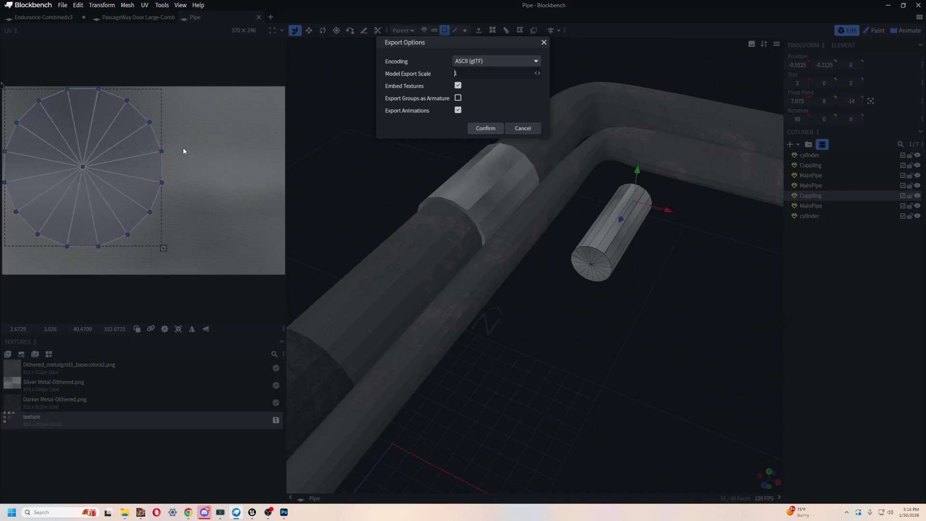
pyautogui.click(482, 128)
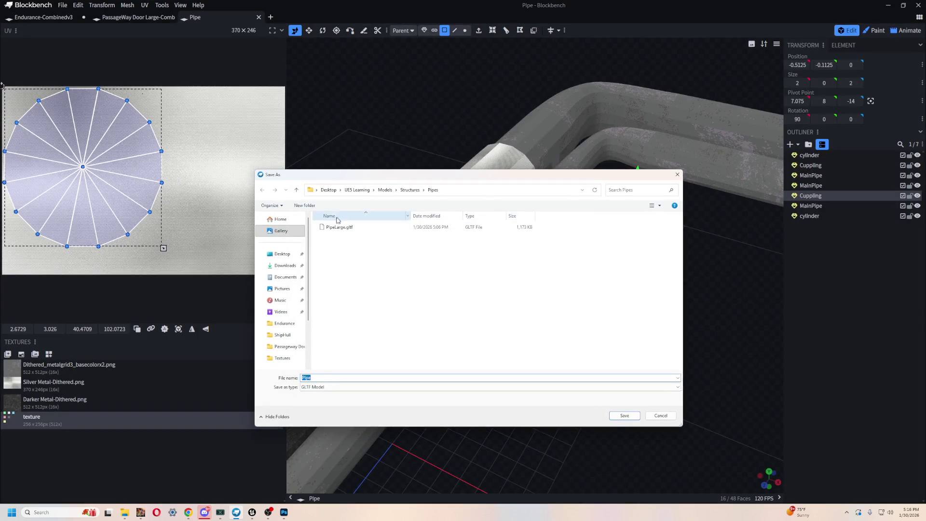
pyautogui.doubleClick(367, 226)
pyautogui.click(481, 255)
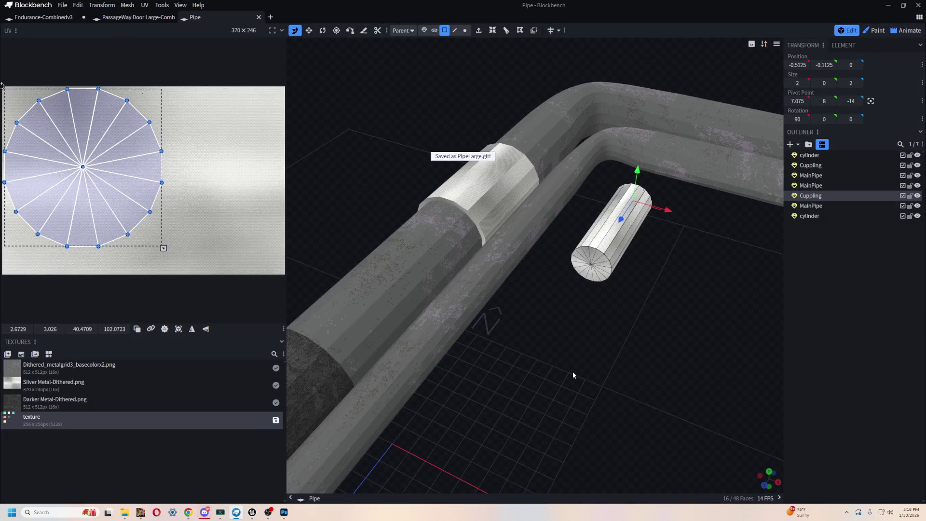
pyautogui.hotkey('alt', 'Tab')
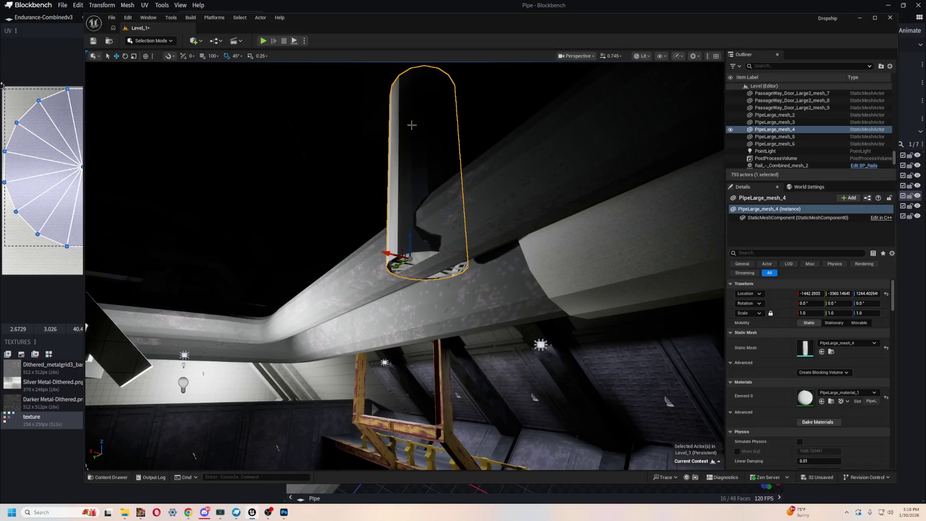
# Reimport the PipeLarge_mesh_4 asset, check the pipe runs, and start Play-in-editor
pyautogui.hotkey('ctrl', 'space')
pyautogui.rightClick(348, 375)
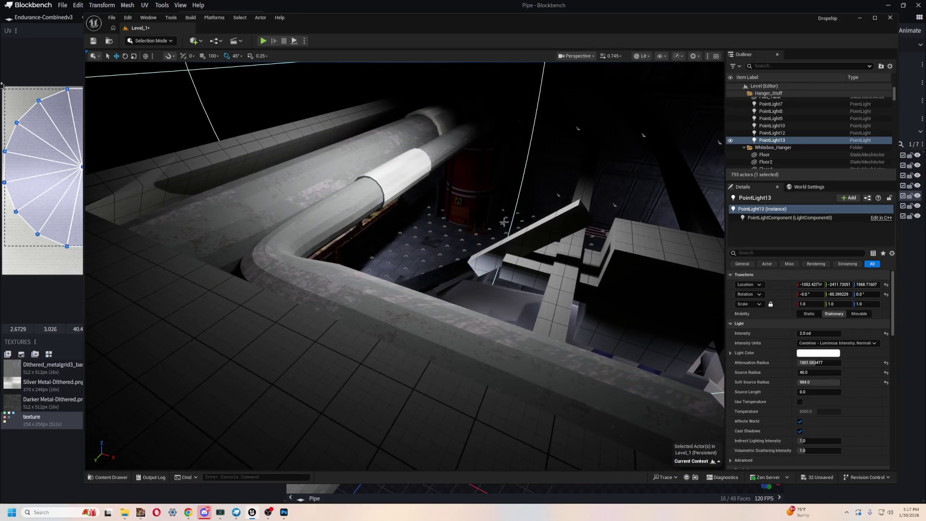
pyautogui.press('f')
pyautogui.moveTo(511, 225)
pyautogui.mouseDown()
pyautogui.moveTo(483, 224)
pyautogui.moveTo(510, 225)
pyautogui.mouseUp()
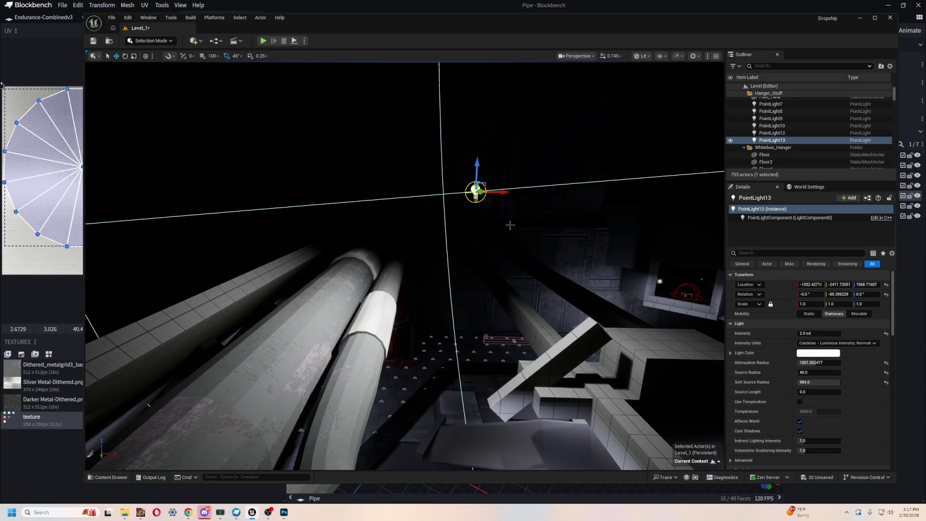
pyautogui.moveTo(449, 266)
pyautogui.mouseDown()
pyautogui.moveTo(453, 348)
pyautogui.moveTo(463, 333)
pyautogui.moveTo(465, 182)
pyautogui.moveTo(420, 131)
pyautogui.moveTo(420, 186)
pyautogui.moveTo(463, 241)
pyautogui.moveTo(444, 212)
pyautogui.mouseUp()
pyautogui.click(263, 41)
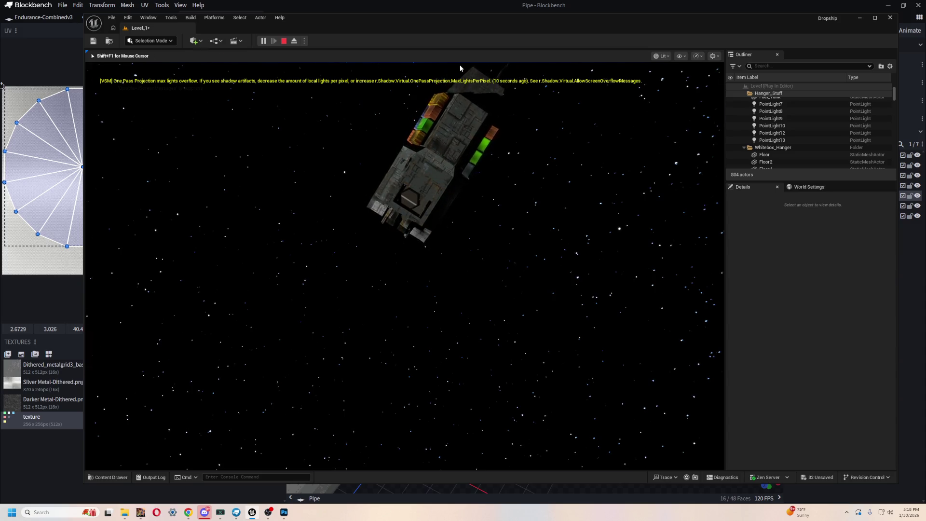
pyautogui.press('Escape')
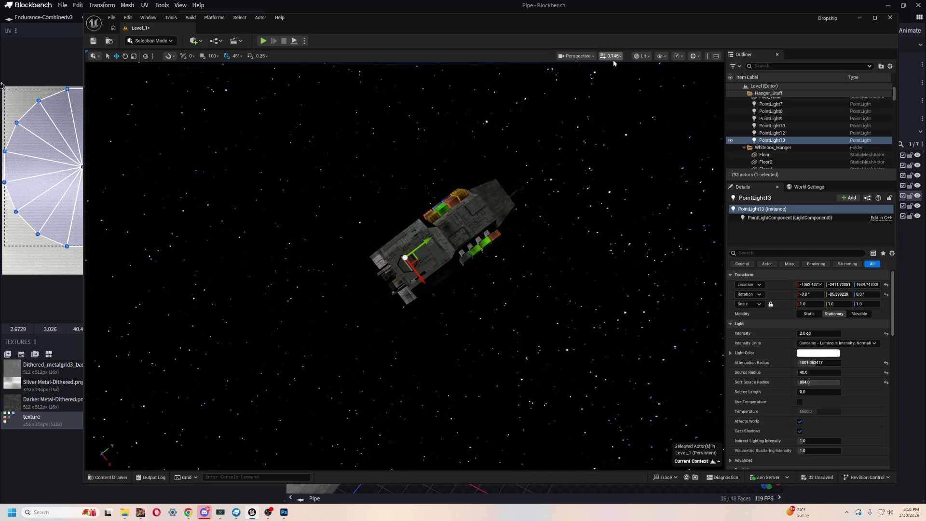
pyautogui.doubleClick(772, 140)
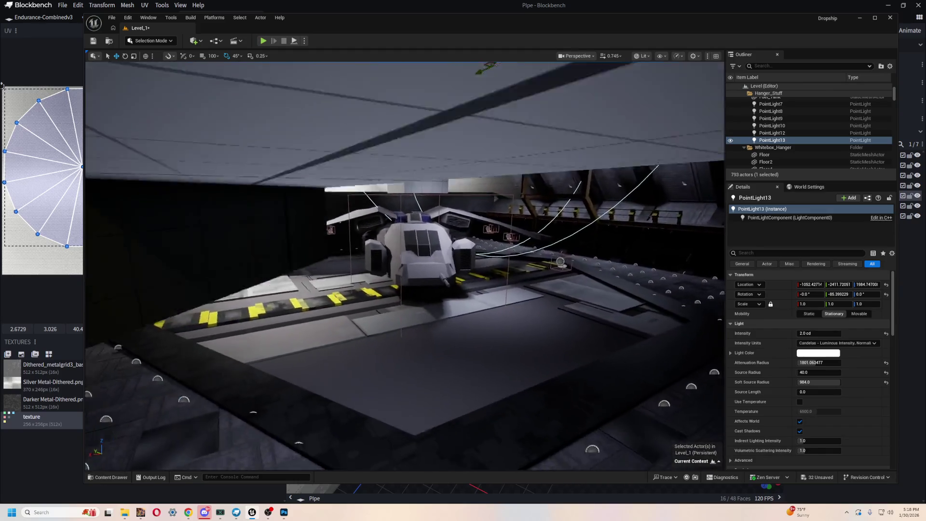
pyautogui.click(263, 59)
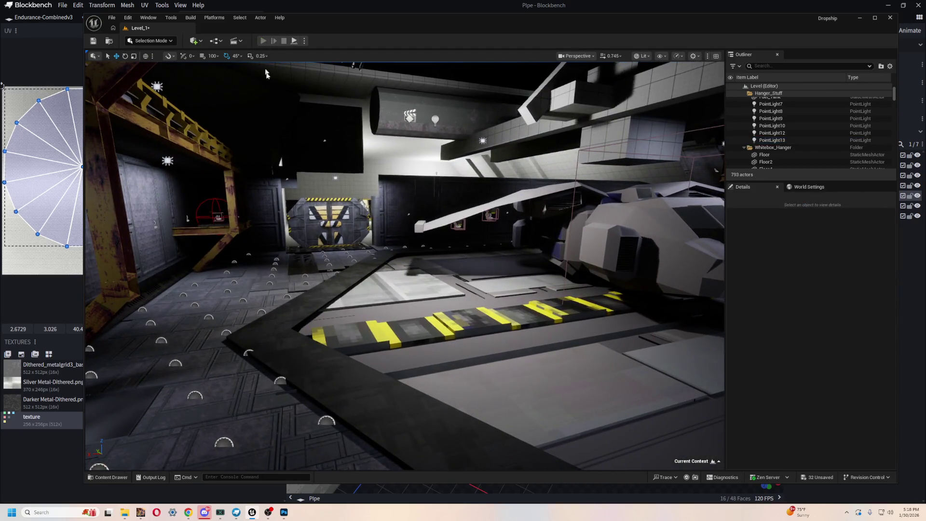
pyautogui.hotkey('alt', 'p')
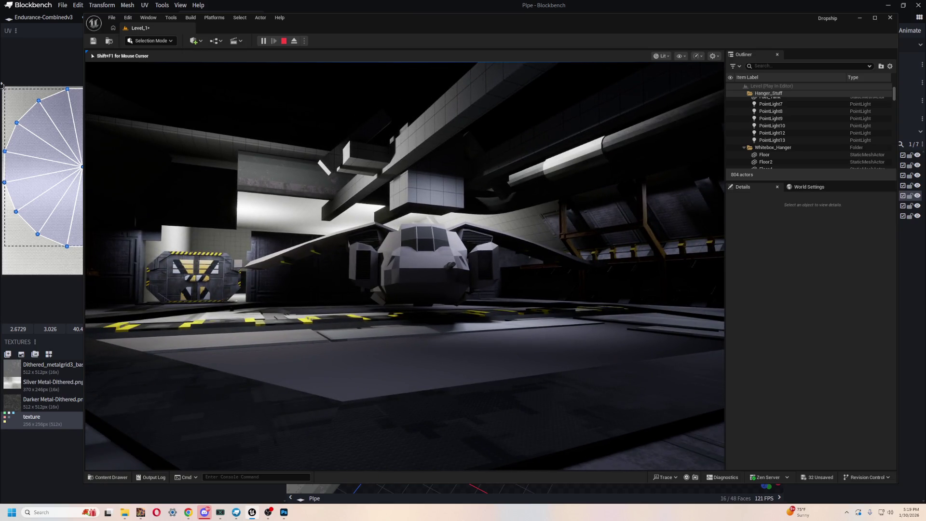
pyautogui.press('Escape')
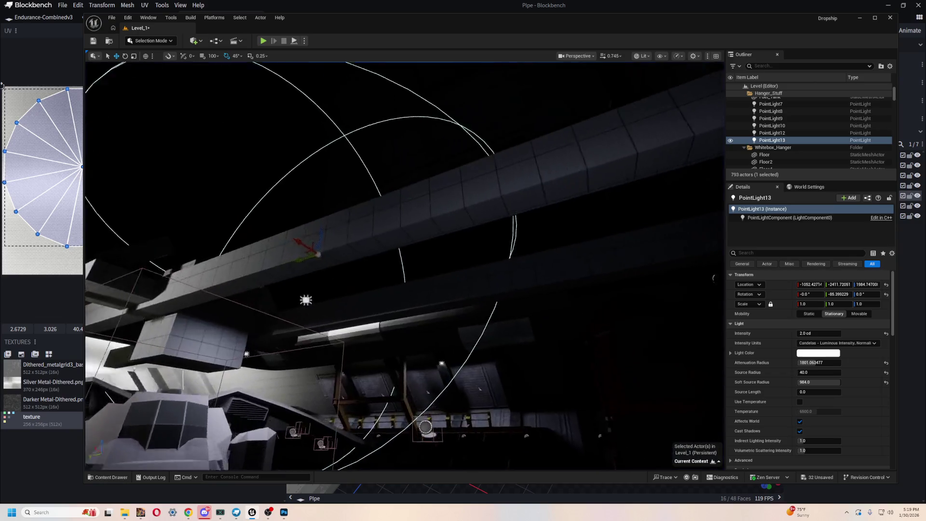
pyautogui.click(497, 332)
# Switch the viewport to Unlit and duplicate PipeLarge_mesh_6
pyautogui.moveTo(409, 240); pyautogui.dragTo(408, 232)
pyautogui.click(408, 240)
pyautogui.click(643, 56)
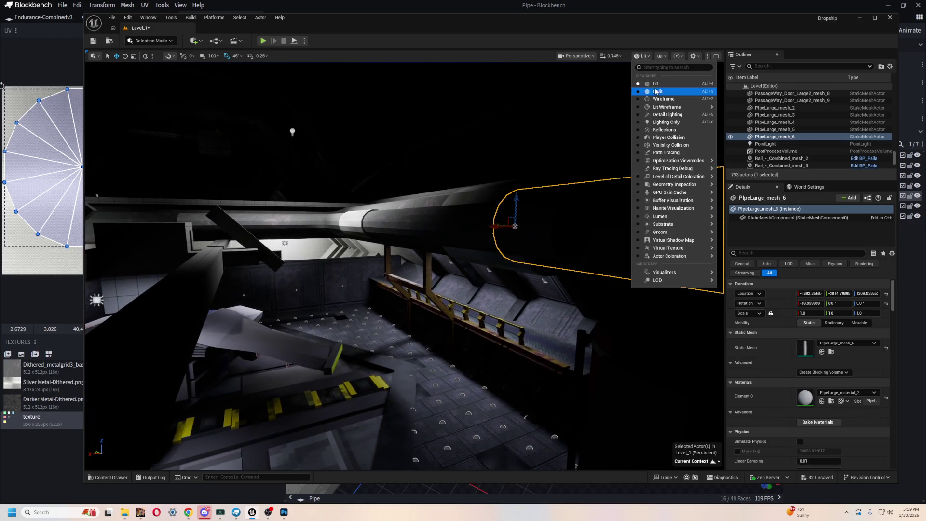
pyautogui.click(653, 91)
pyautogui.scroll(3, 493, 148)
pyautogui.hotkey('ctrl', 'd')
# Rotate the copy PipeLarge_mesh_7 90° to lie horizontal and slide it along Y
pyautogui.moveTo(492, 148)
pyautogui.mouseDown()
pyautogui.moveTo(529, 182)
pyautogui.moveTo(300, 254)
pyautogui.moveTo(483, 242)
pyautogui.moveTo(521, 267)
pyautogui.moveTo(368, 207)
pyautogui.moveTo(550, 97)
pyautogui.moveTo(410, 269)
pyautogui.moveTo(144, 242)
pyautogui.moveTo(190, 259)
pyautogui.moveTo(391, 236)
pyautogui.moveTo(414, 207)
pyautogui.moveTo(341, 222)
pyautogui.moveTo(368, 222)
pyautogui.mouseUp()
pyautogui.moveTo(459, 264); pyautogui.dragTo(339, 291)
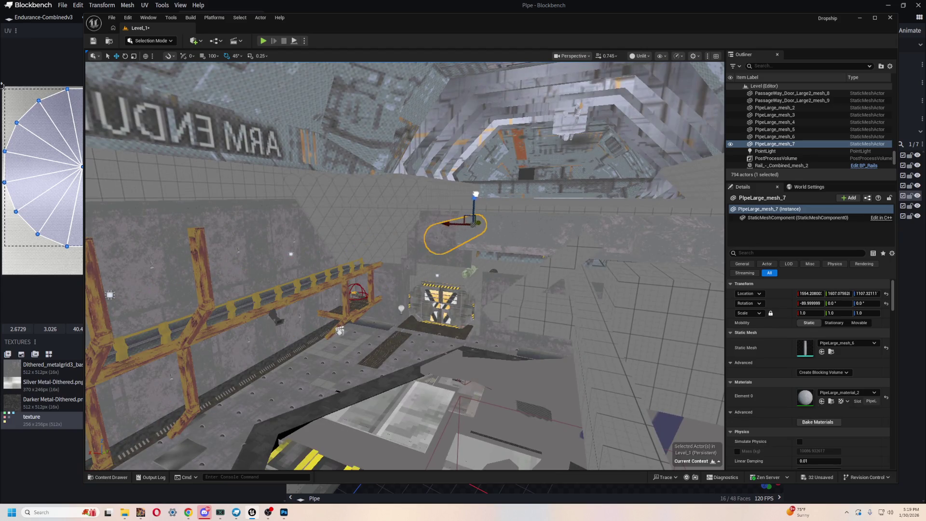
pyautogui.moveTo(450, 211)
pyautogui.mouseDown()
pyautogui.moveTo(410, 268)
pyautogui.moveTo(379, 274)
pyautogui.moveTo(379, 217)
pyautogui.moveTo(462, 250)
pyautogui.mouseUp()
pyautogui.moveTo(507, 178); pyautogui.dragTo(571, 194)
pyautogui.press('w')
pyautogui.moveTo(481, 170)
pyautogui.mouseDown()
pyautogui.moveTo(554, 147)
pyautogui.moveTo(563, 157)
pyautogui.moveTo(444, 197)
pyautogui.moveTo(382, 203)
pyautogui.moveTo(244, 259)
pyautogui.moveTo(406, 284)
pyautogui.moveTo(451, 223)
pyautogui.moveTo(472, 121)
pyautogui.moveTo(417, 302)
pyautogui.moveTo(424, 254)
pyautogui.moveTo(438, 256)
pyautogui.moveTo(403, 251)
pyautogui.moveTo(276, 271)
pyautogui.moveTo(378, 188)
pyautogui.moveTo(391, 208)
pyautogui.moveTo(381, 224)
pyautogui.mouseUp()
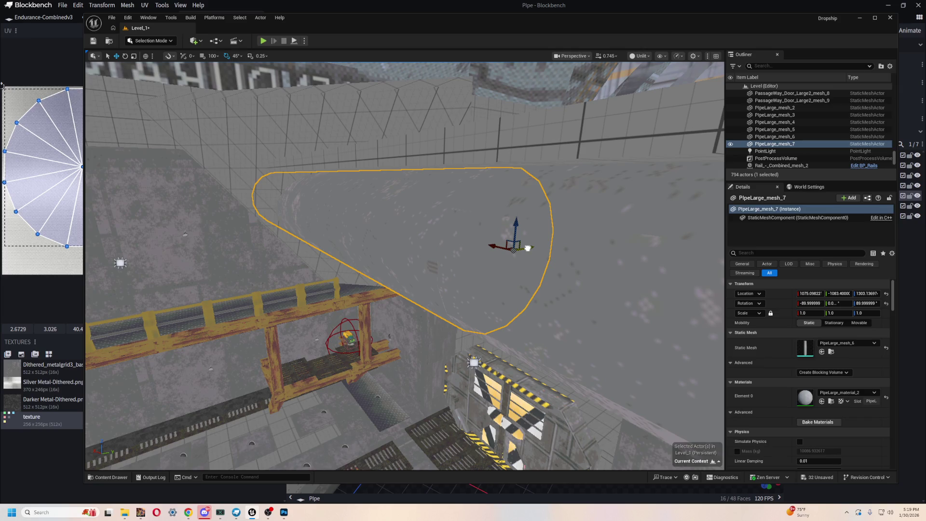
pyautogui.moveTo(478, 272)
pyautogui.mouseDown()
pyautogui.moveTo(429, 261)
pyautogui.moveTo(407, 237)
pyautogui.mouseUp()
# Duplicate PipeLarge_mesh_2 as PipeLarge_mesh_8, push it along X, and return to Lit
pyautogui.click(557, 298)
pyautogui.hotkey('ctrl', 'd')
pyautogui.moveTo(558, 299)
pyautogui.mouseDown()
pyautogui.moveTo(692, 324)
pyautogui.moveTo(670, 319)
pyautogui.moveTo(260, 422)
pyautogui.moveTo(424, 327)
pyautogui.moveTo(509, 297)
pyautogui.mouseUp()
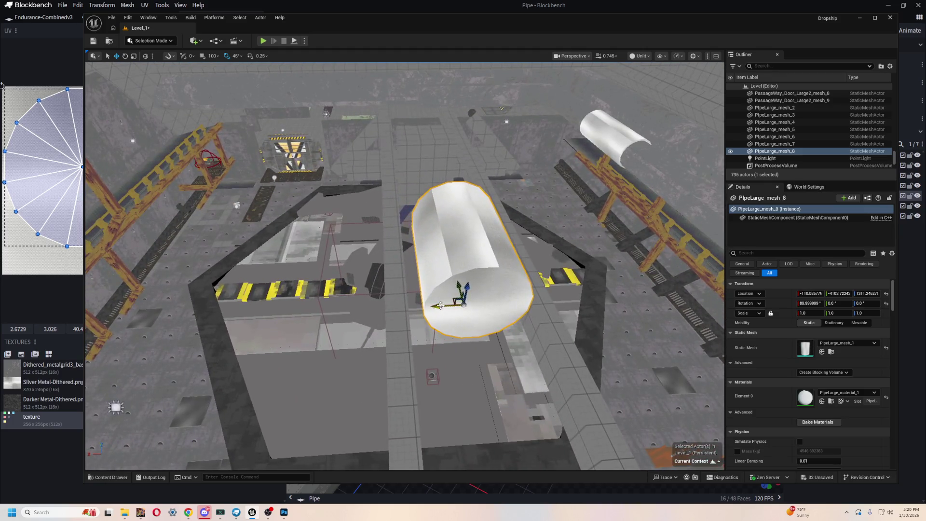
pyautogui.moveTo(120, 307)
pyautogui.mouseDown()
pyautogui.moveTo(407, 406)
pyautogui.moveTo(389, 302)
pyautogui.mouseUp()
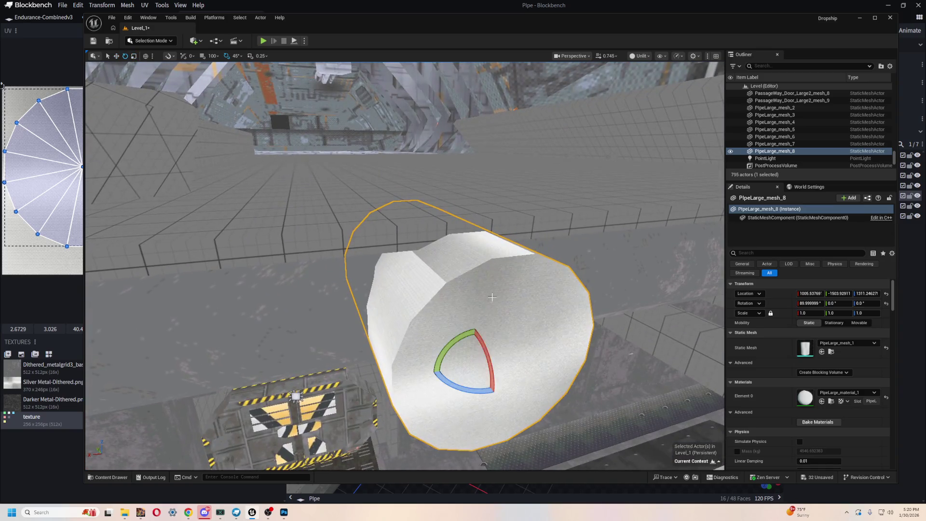
pyautogui.moveTo(540, 431); pyautogui.dragTo(468, 373)
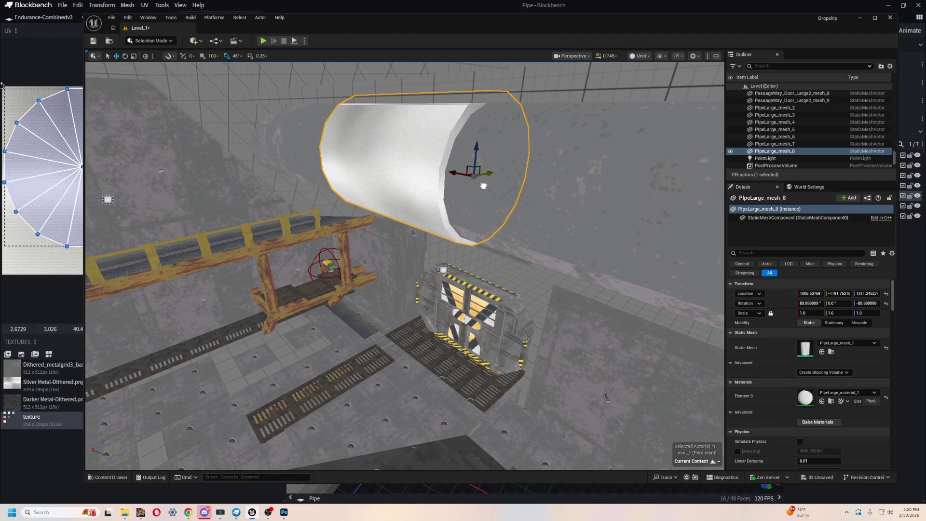
pyautogui.moveTo(392, 269); pyautogui.dragTo(445, 266)
pyautogui.click(641, 56)
pyautogui.click(650, 84)
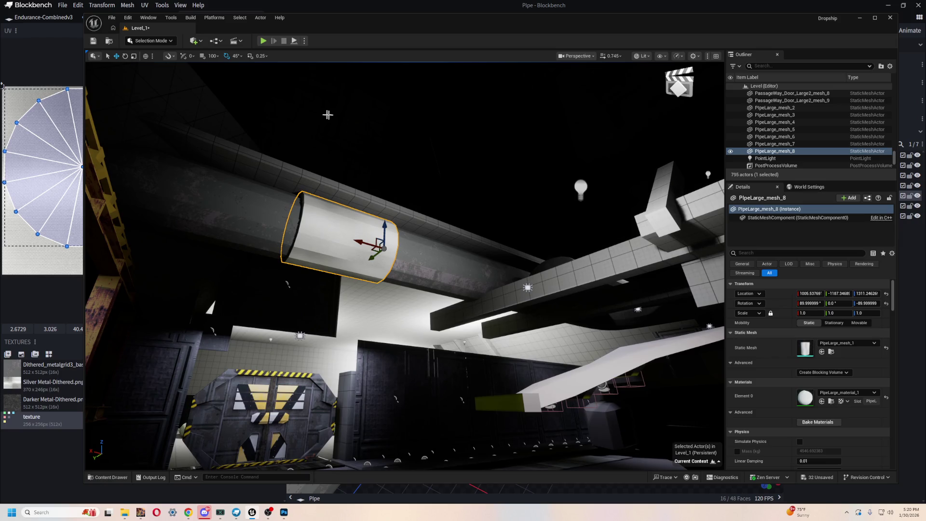
pyautogui.click(264, 41)
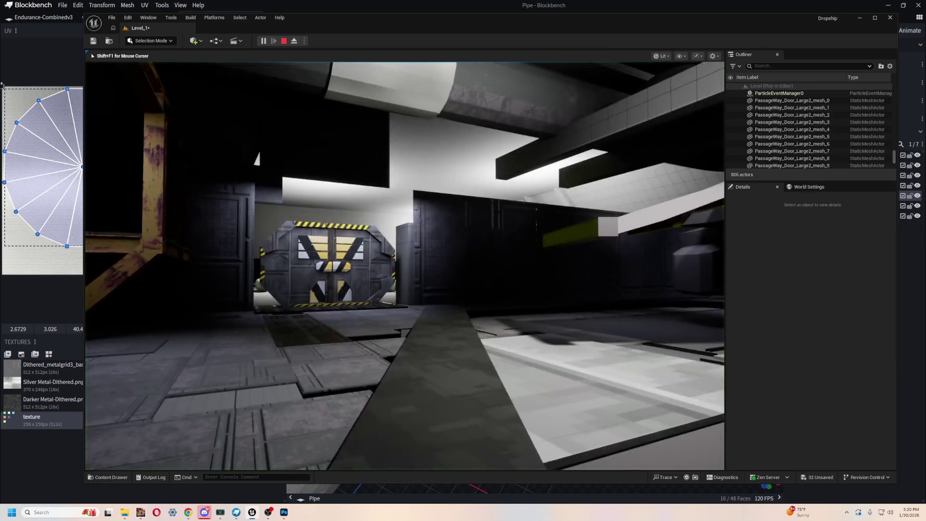
pyautogui.press('w')
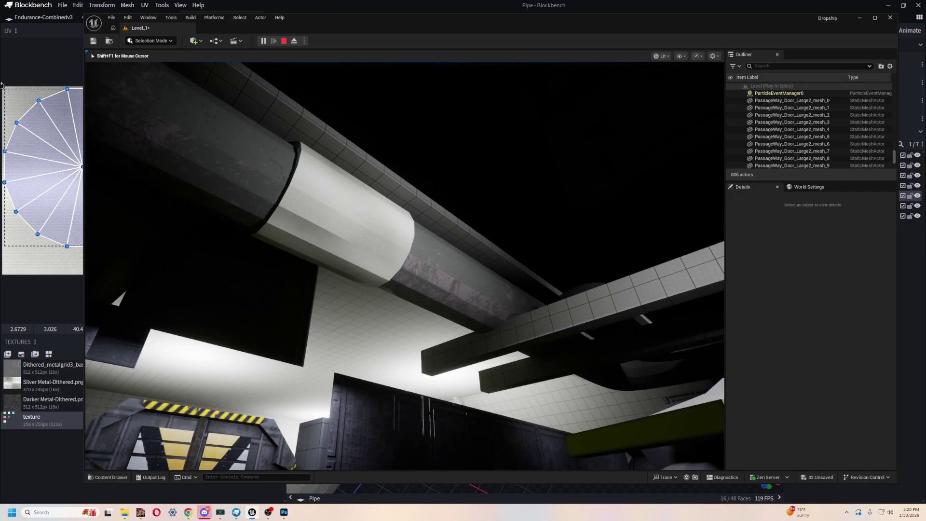
pyautogui.press('s')
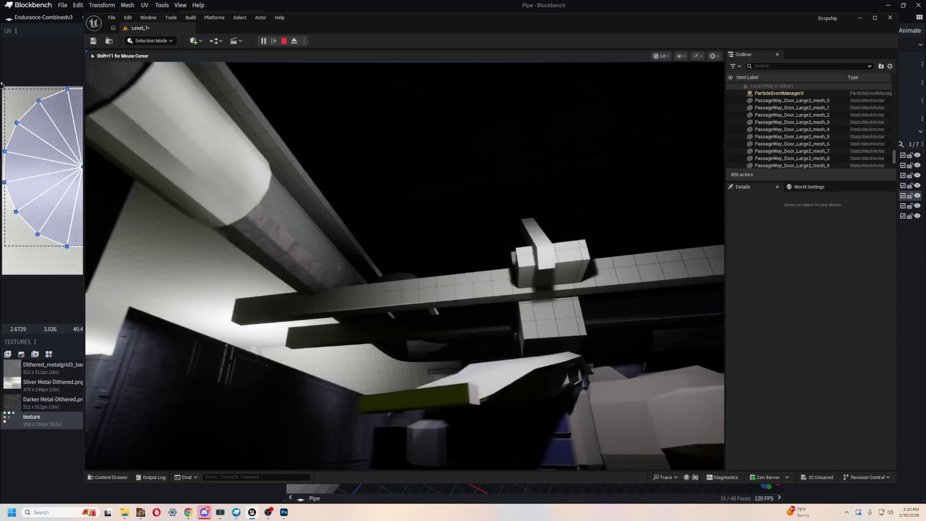
pyautogui.press('w')
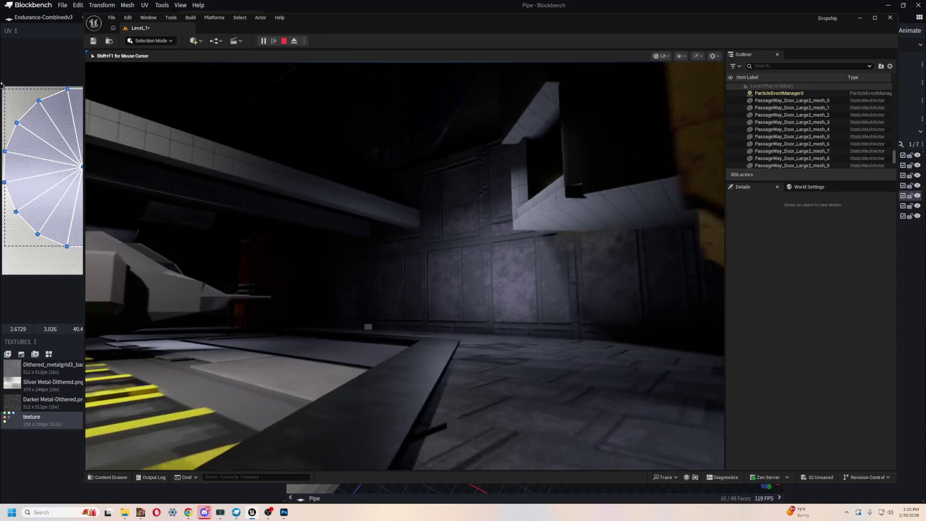
pyautogui.press('w')
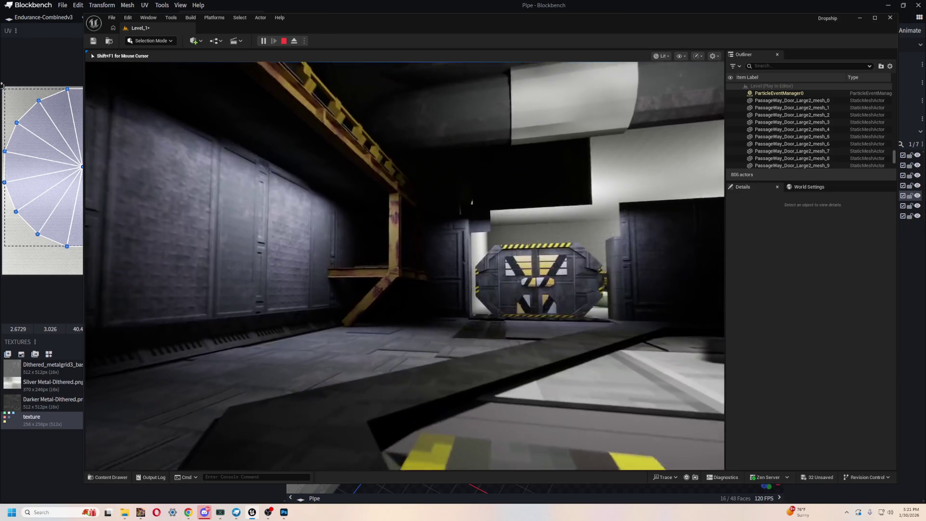
pyautogui.press('w')
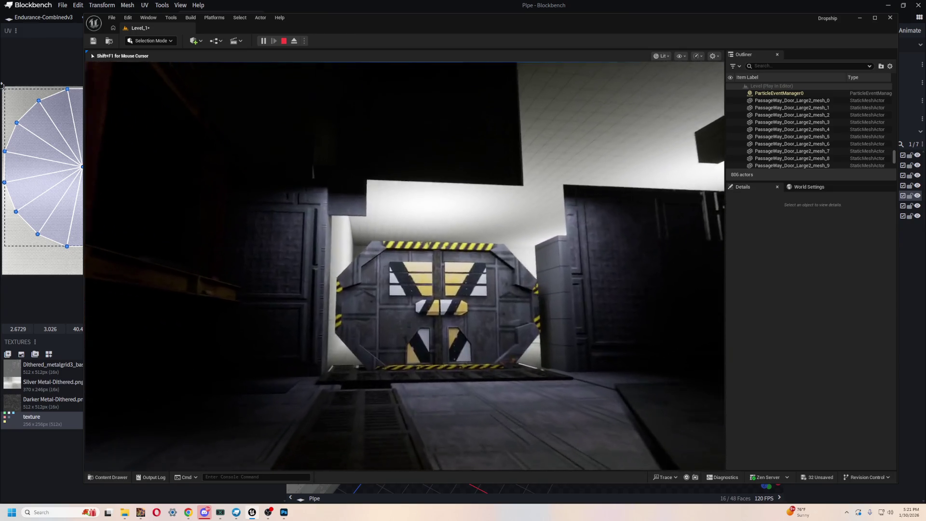
pyautogui.press('w')
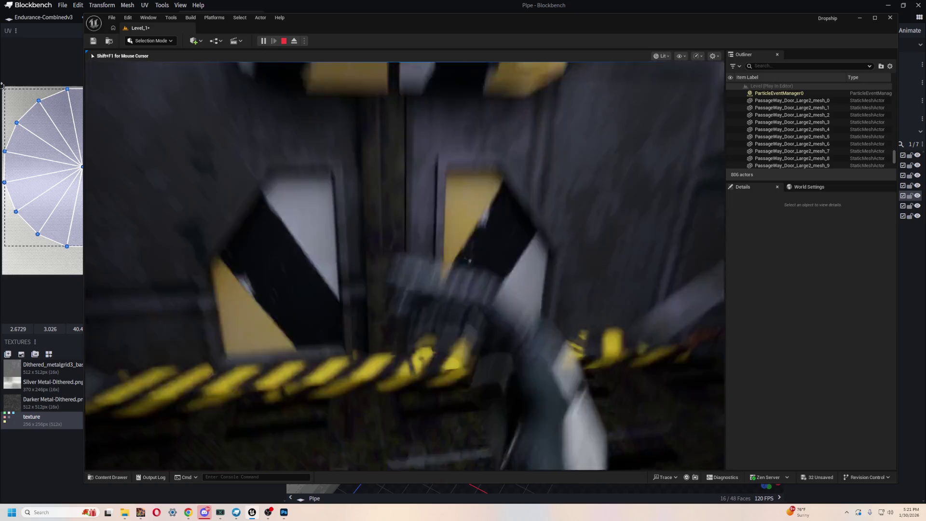
pyautogui.press('s')
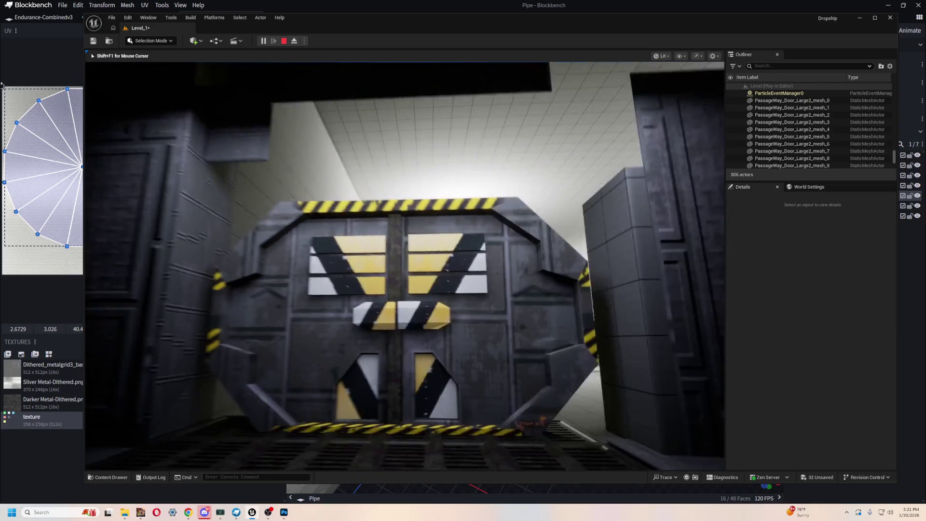
pyautogui.press('Escape')
pyautogui.press('f')
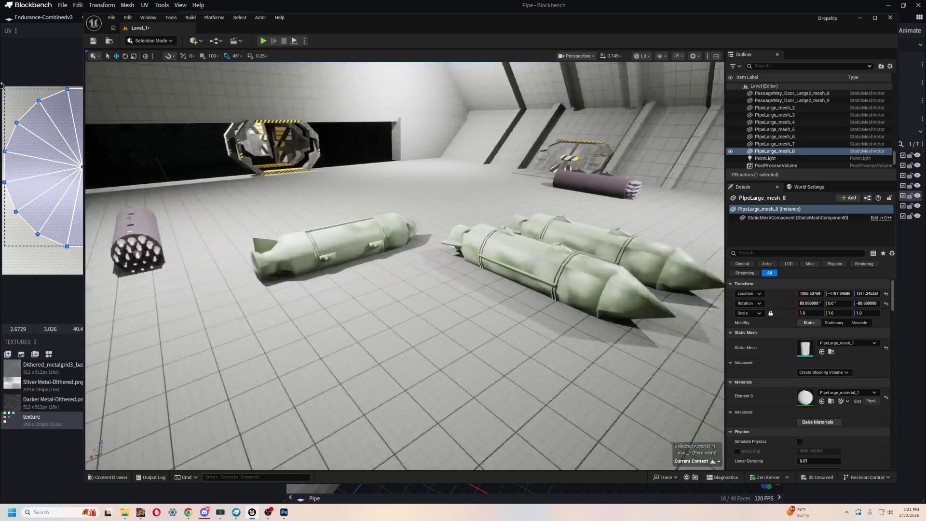
# Select the green fuel tank BP_FuelTank2 and frame it in the viewport
pyautogui.moveTo(408, 317)
pyautogui.mouseDown()
pyautogui.moveTo(408, 295)
pyautogui.moveTo(408, 317)
pyautogui.mouseUp()
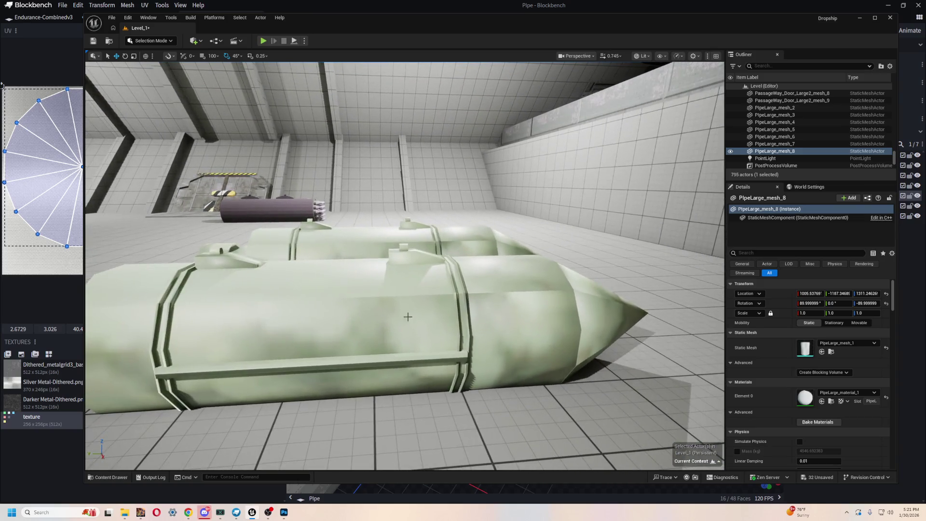
pyautogui.scroll(-5, 407, 317)
pyautogui.click(362, 230)
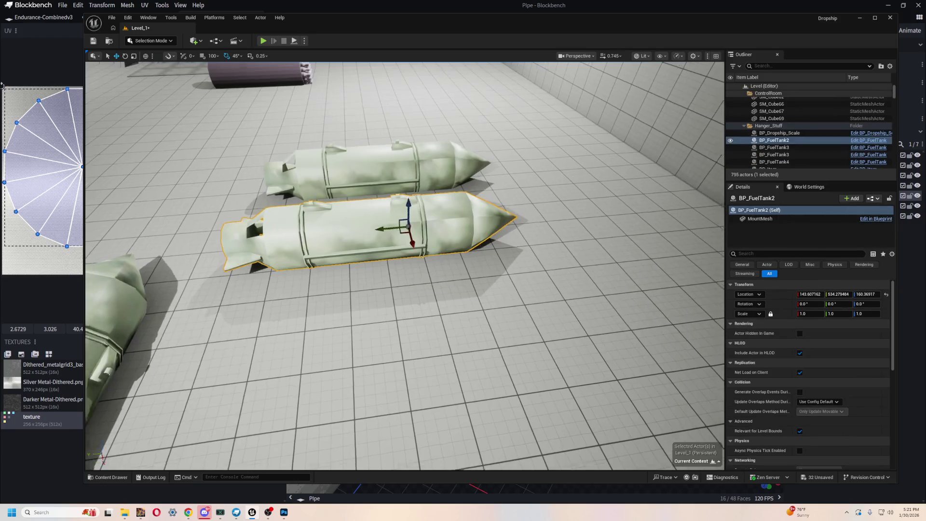
pyautogui.press('f')
pyautogui.moveTo(443, 123); pyautogui.dragTo(508, 225)
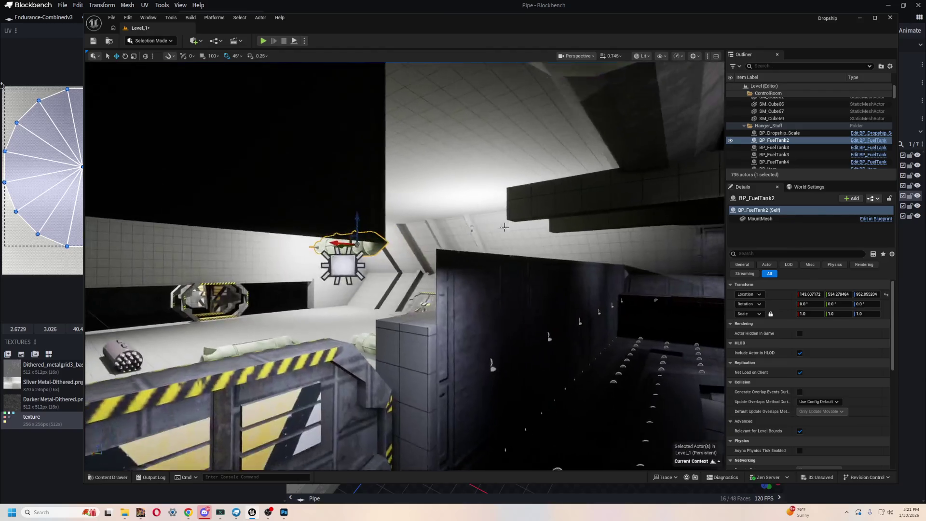
pyautogui.scroll(5, 508, 224)
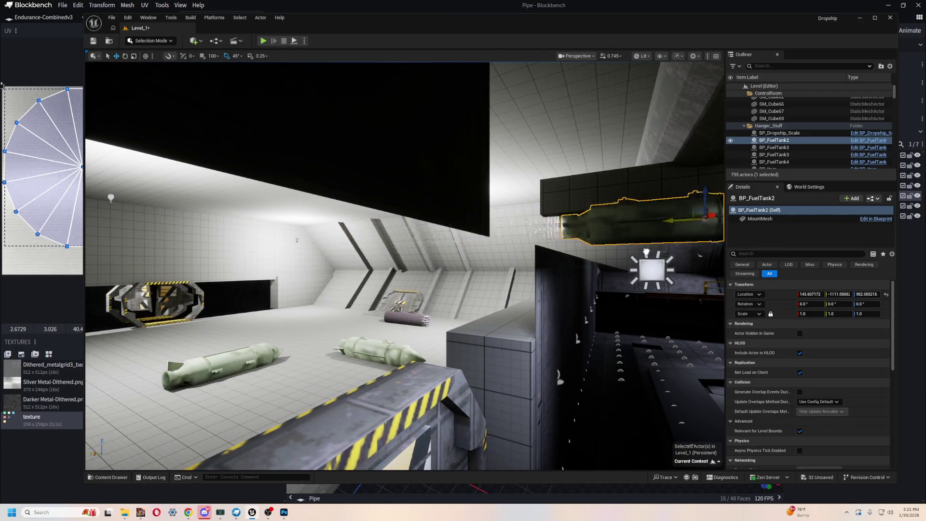
pyautogui.press('f')
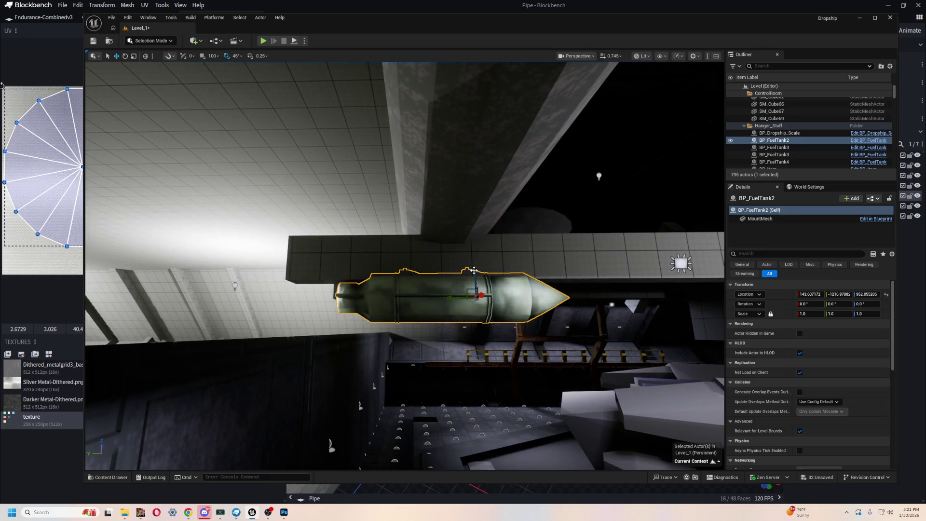
pyautogui.press('f')
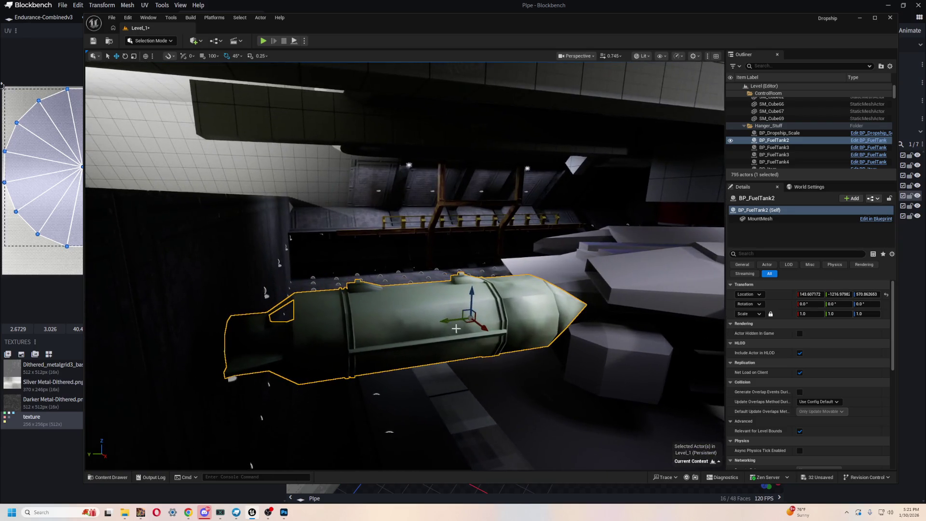
# Shift BP_FuelTank2 along X and lower it to about 398, -1021, 361, then play the level
pyautogui.moveTo(532, 323)
pyautogui.mouseDown()
pyautogui.moveTo(656, 394)
pyautogui.moveTo(311, 227)
pyautogui.moveTo(414, 191)
pyautogui.moveTo(389, 278)
pyautogui.mouseUp()
pyautogui.press('f')
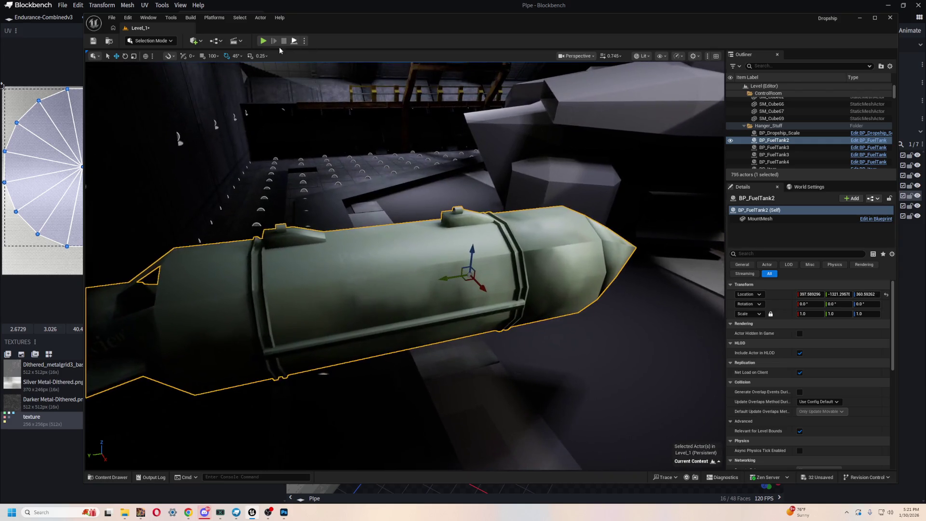
pyautogui.click(263, 40)
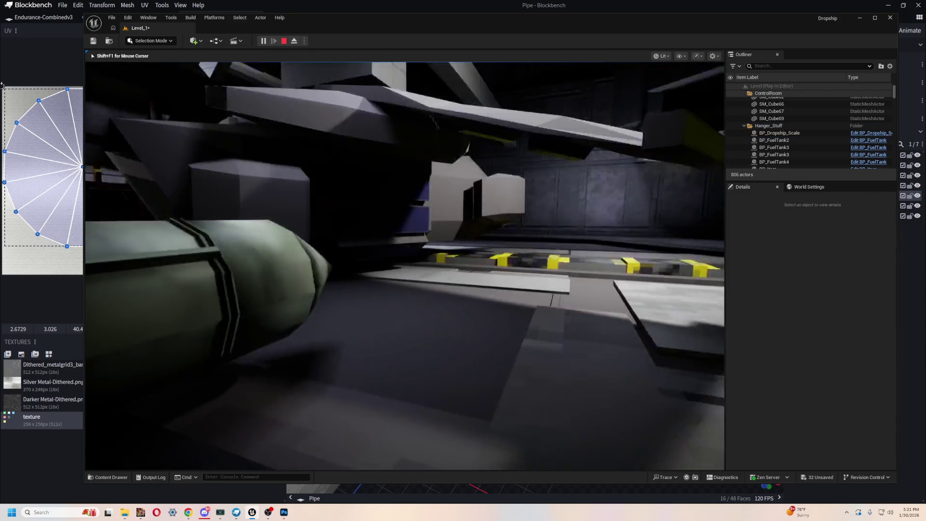
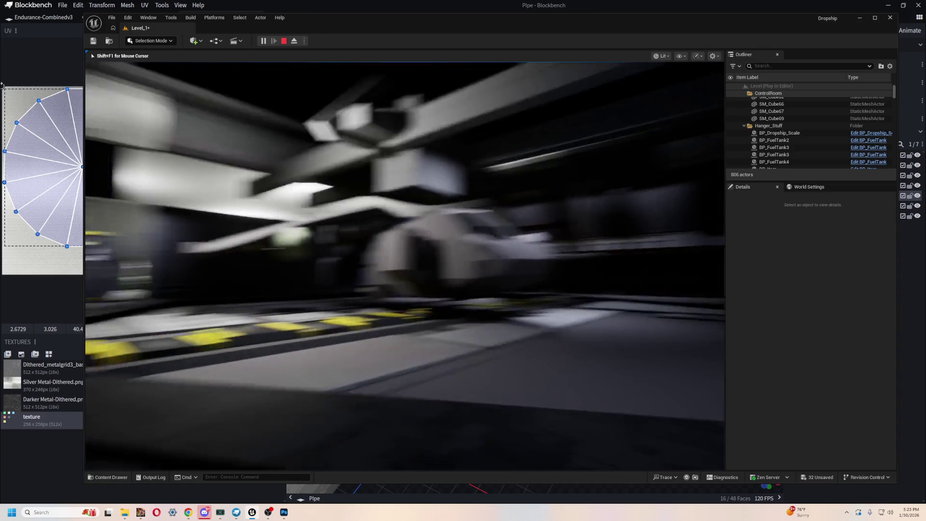
# Restart the hangar level's play-test in the editor, then end the play session
pyautogui.press('Escape')
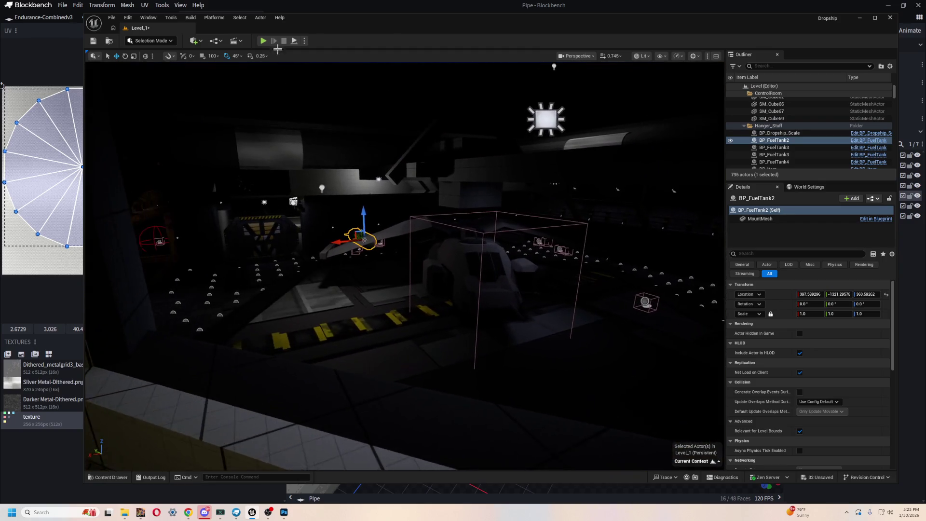
pyautogui.click(264, 40)
pyautogui.click(296, 79)
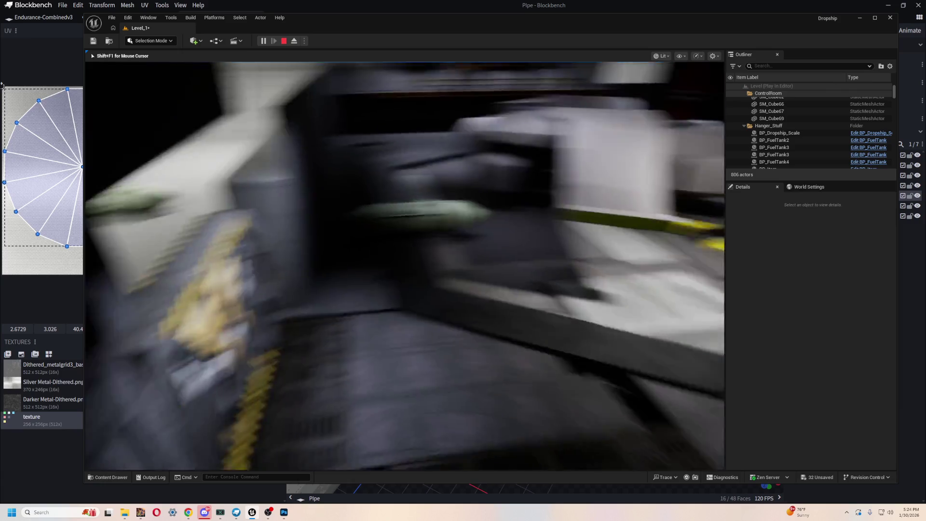
pyautogui.press('Escape')
# Frame the fuel tank, fly over to a pipe, and return to the Blockbench pipe model
pyautogui.press('f')
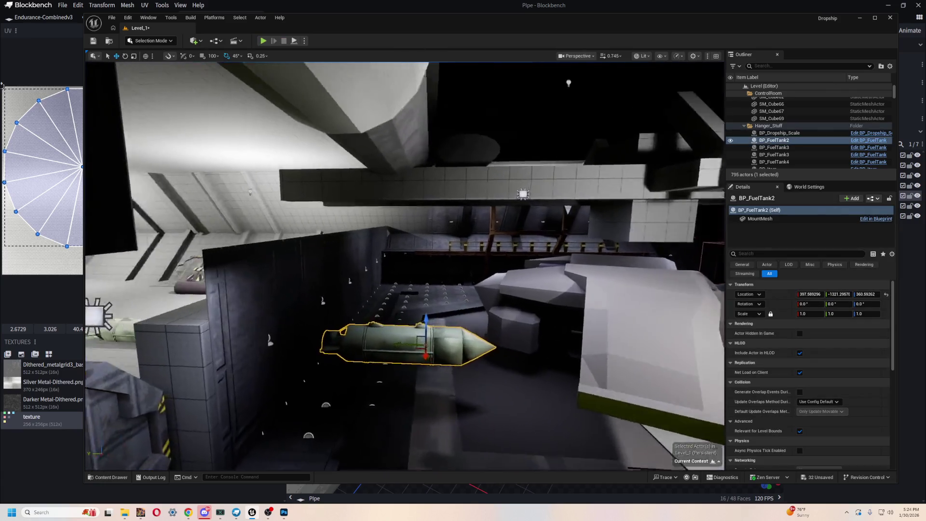
pyautogui.moveTo(420, 259)
pyautogui.mouseDown()
pyautogui.moveTo(406, 251)
pyautogui.moveTo(391, 284)
pyautogui.moveTo(352, 236)
pyautogui.moveTo(362, 261)
pyautogui.mouseUp()
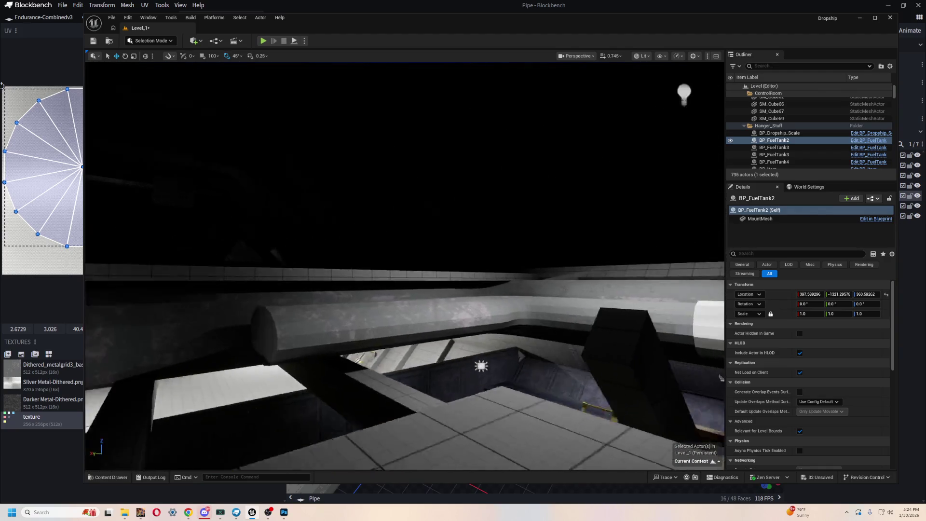
pyautogui.hotkey('alt', 'Tab')
pyautogui.press('s')
pyautogui.scroll(-10, 671, 316)
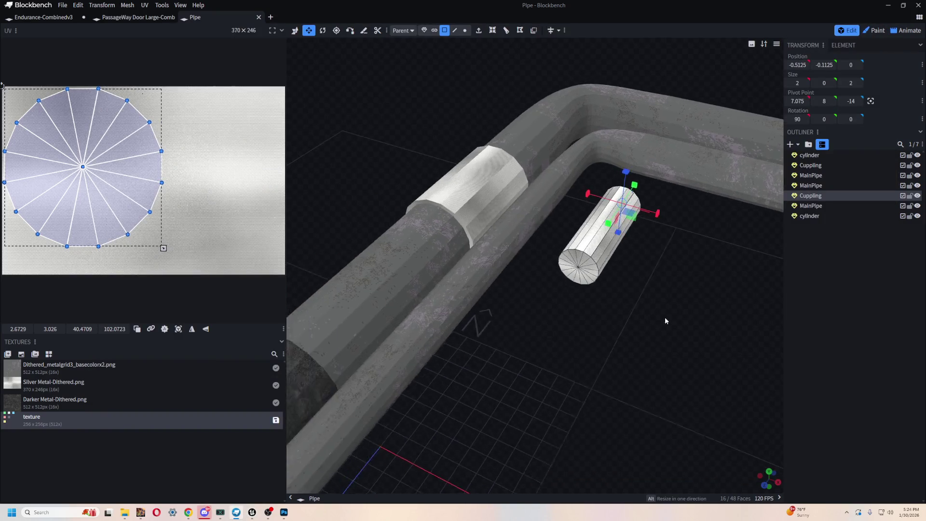
# Select the entire lower pipe cylinder using connected selection mode
pyautogui.moveTo(641, 247); pyautogui.dragTo(560, 265)
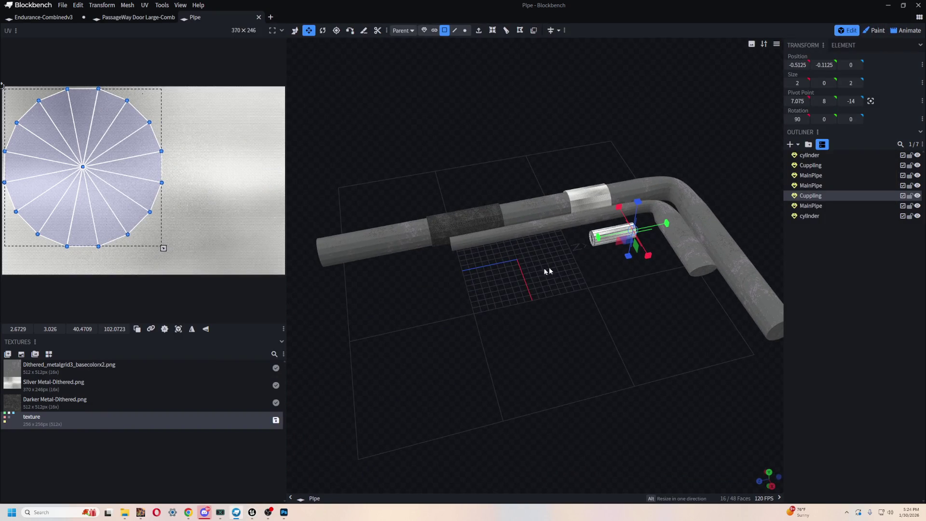
pyautogui.click(560, 263)
pyautogui.moveTo(537, 304); pyautogui.dragTo(599, 303)
pyautogui.scroll(3, 609, 300)
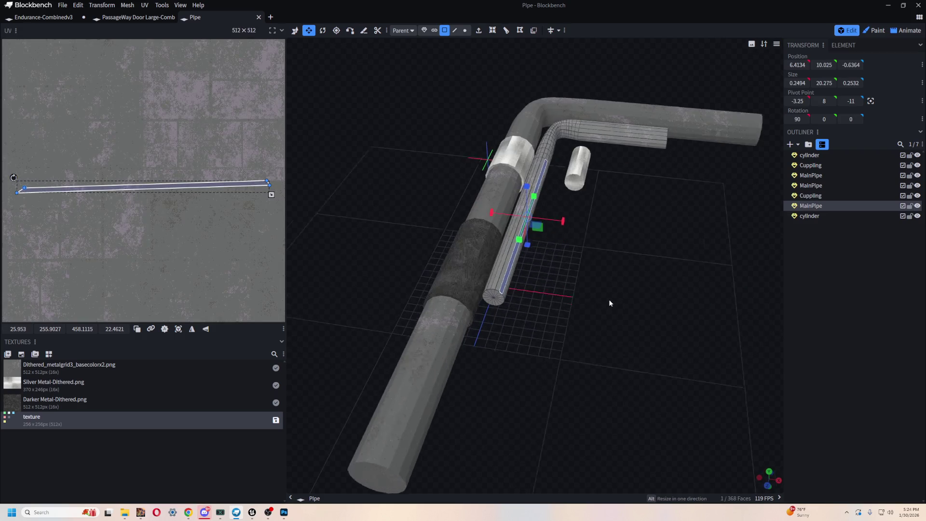
pyautogui.click(482, 179)
pyautogui.click(433, 389)
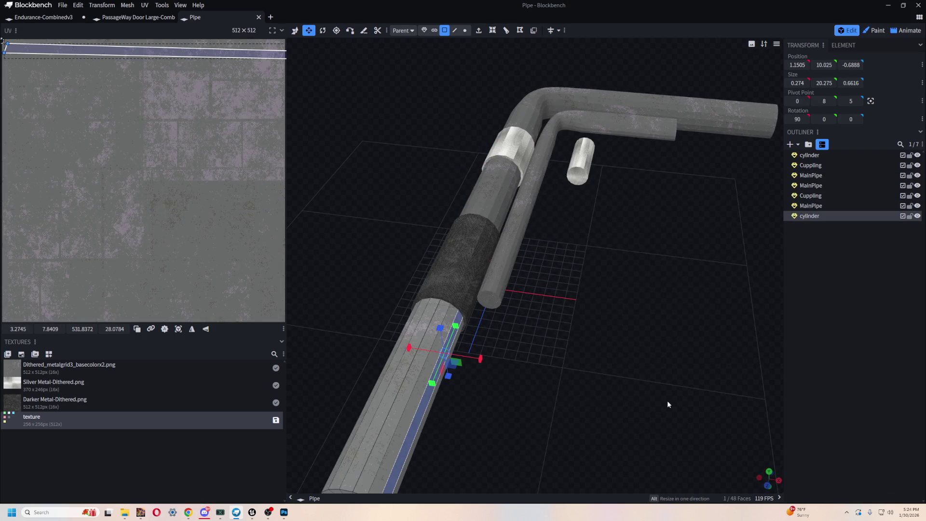
pyautogui.moveTo(668, 400); pyautogui.dragTo(475, 180)
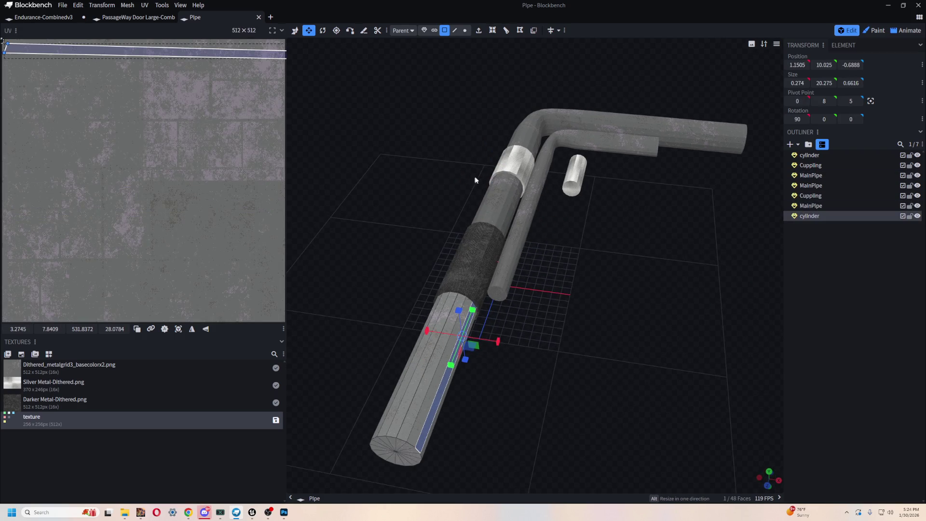
pyautogui.click(434, 30)
pyautogui.click(424, 356)
pyautogui.moveTo(618, 394)
pyautogui.mouseDown()
pyautogui.moveTo(632, 372)
pyautogui.moveTo(691, 340)
pyautogui.mouseUp()
# Copy and paste the cylinder's 48 faces and shift the copy 2 units along X
pyautogui.hotkey('ctrl', 'c')
pyautogui.rightClick(602, 320)
pyautogui.press('v')
pyautogui.hotkey('ctrl', 'v')
pyautogui.moveTo(473, 253); pyautogui.dragTo(502, 269)
pyautogui.scroll(3, 670, 319)
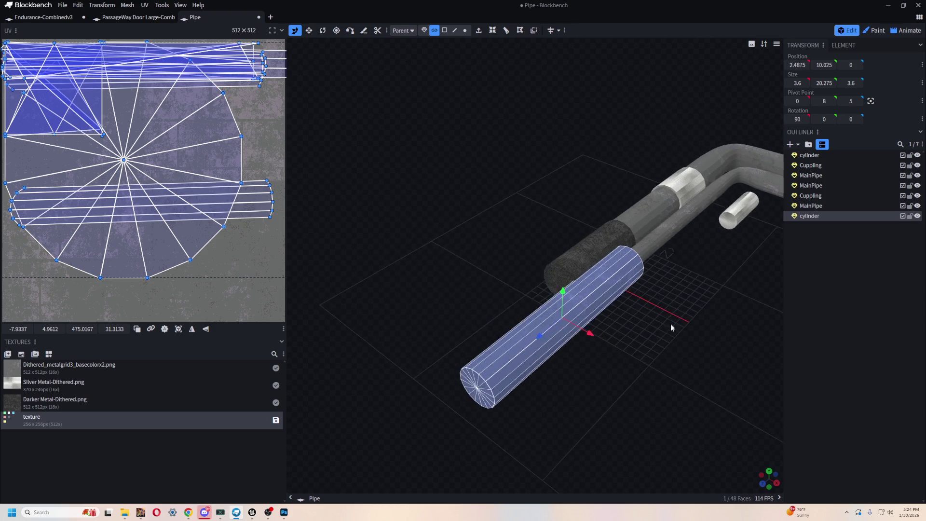
# Resize the copied cylinder's width and depth down to 1.5 by 1.6
pyautogui.click(611, 244)
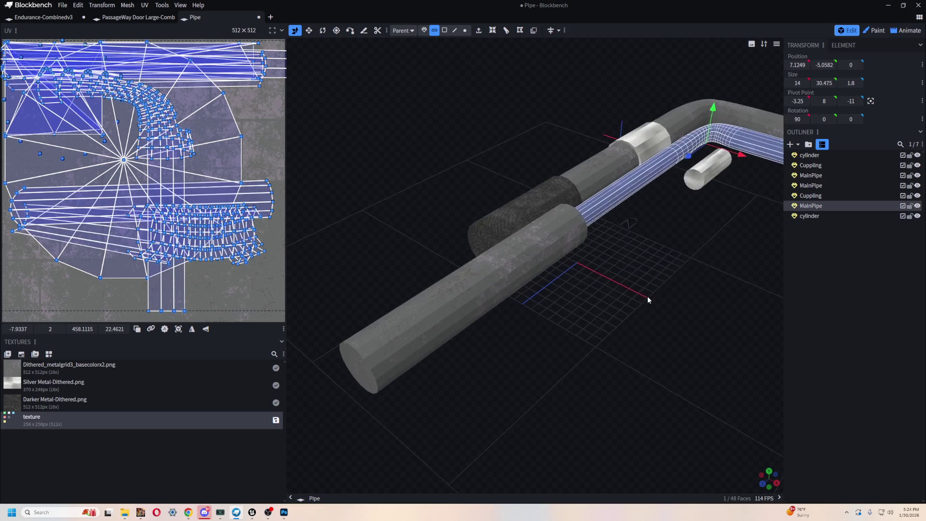
pyautogui.click(510, 274)
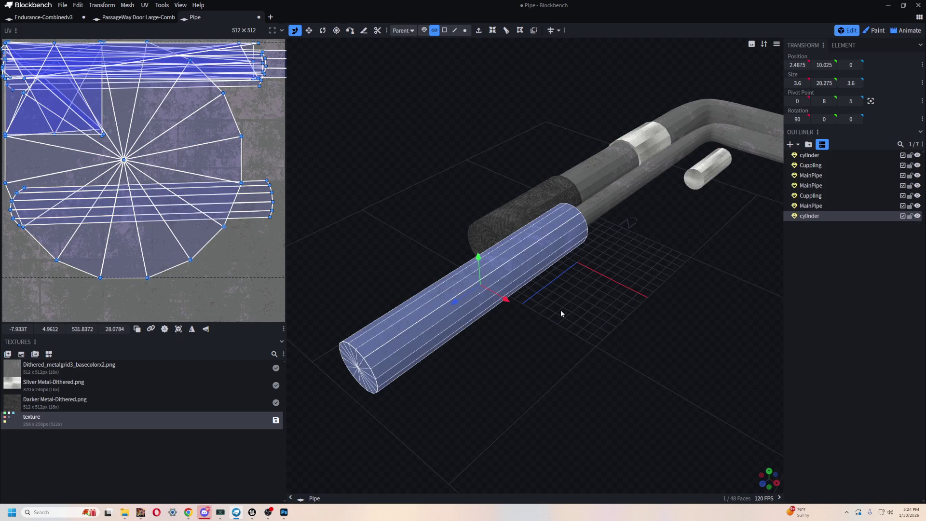
pyautogui.scroll(3, 562, 313)
pyautogui.press('s')
pyautogui.moveTo(603, 296)
pyautogui.mouseDown()
pyautogui.moveTo(575, 283)
pyautogui.moveTo(540, 285)
pyautogui.moveTo(531, 263)
pyautogui.mouseUp()
pyautogui.moveTo(593, 283)
pyautogui.mouseDown()
pyautogui.moveTo(637, 297)
pyautogui.moveTo(709, 283)
pyautogui.moveTo(524, 311)
pyautogui.moveTo(536, 301)
pyautogui.moveTo(527, 302)
pyautogui.moveTo(546, 304)
pyautogui.moveTo(534, 298)
pyautogui.moveTo(570, 263)
pyautogui.moveTo(542, 283)
pyautogui.moveTo(550, 286)
pyautogui.moveTo(535, 268)
pyautogui.moveTo(620, 258)
pyautogui.mouseUp()
pyautogui.press('v')
# Orbit around the model to check the thin cylinder from the side and end
pyautogui.scroll(5, 620, 259)
pyautogui.moveTo(592, 145)
pyautogui.mouseDown()
pyautogui.moveTo(574, 178)
pyautogui.moveTo(680, 181)
pyautogui.moveTo(641, 242)
pyautogui.moveTo(505, 275)
pyautogui.moveTo(624, 265)
pyautogui.moveTo(597, 275)
pyautogui.moveTo(534, 268)
pyautogui.mouseUp()
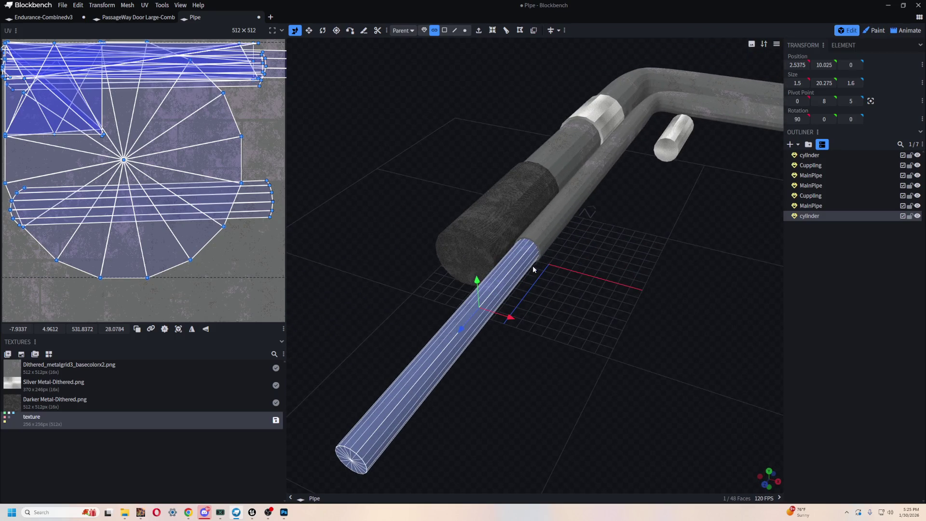
pyautogui.moveTo(632, 294)
pyautogui.mouseDown()
pyautogui.moveTo(581, 309)
pyautogui.moveTo(637, 294)
pyautogui.mouseUp()
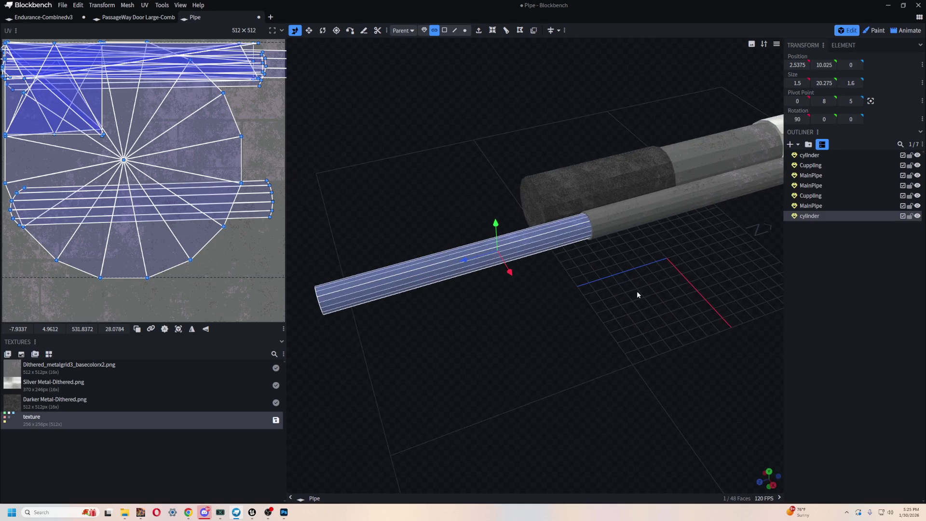
pyautogui.moveTo(512, 320)
pyautogui.mouseDown()
pyautogui.moveTo(577, 285)
pyautogui.moveTo(593, 301)
pyautogui.moveTo(585, 283)
pyautogui.moveTo(645, 236)
pyautogui.moveTo(631, 265)
pyautogui.mouseUp()
pyautogui.scroll(5, 577, 287)
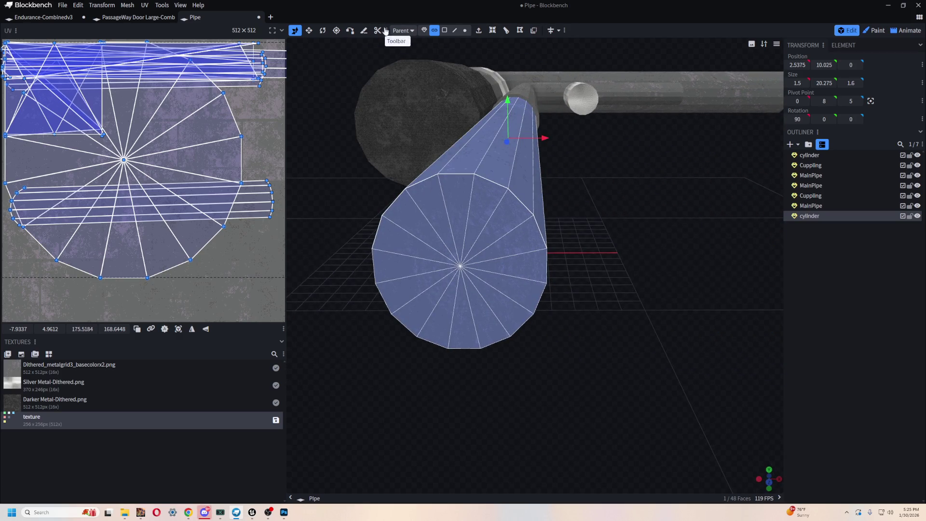
pyautogui.click(455, 30)
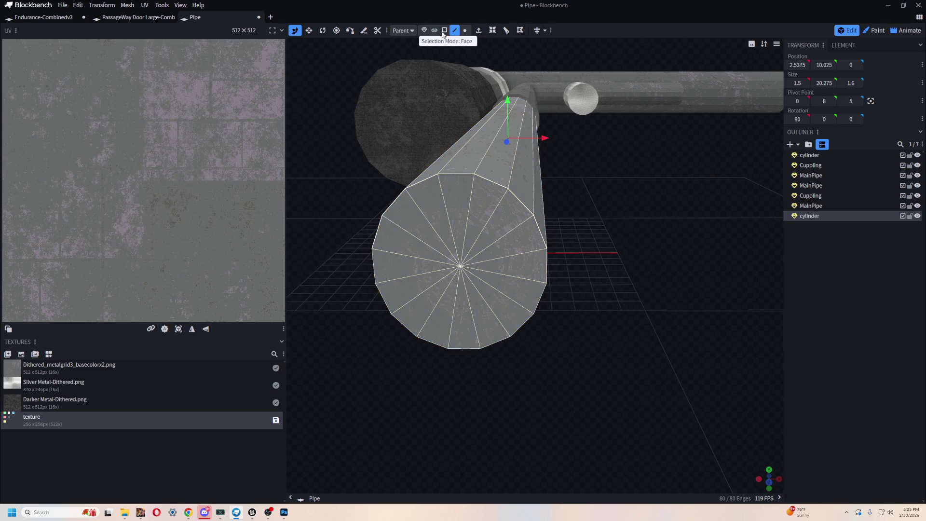
pyautogui.click(444, 30)
pyautogui.click(452, 202)
pyautogui.keyDown('shift'); pyautogui.click(491, 185); pyautogui.keyUp('shift')
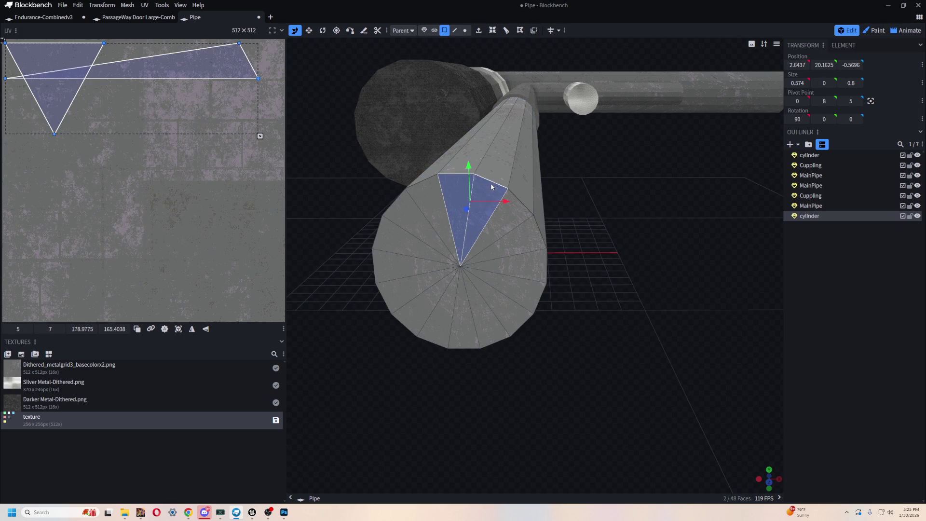
pyautogui.keyDown('shift'); pyautogui.click(504, 210); pyautogui.keyUp('shift')
pyautogui.keyDown('shift'); pyautogui.click(518, 285); pyautogui.keyUp('shift')
pyautogui.keyDown('shift'); pyautogui.click(471, 319); pyautogui.keyUp('shift')
pyautogui.keyDown('shift'); pyautogui.click(439, 329); pyautogui.keyUp('shift')
pyautogui.keyDown('shift'); pyautogui.click(413, 303); pyautogui.keyUp('shift')
pyautogui.keyDown('shift'); pyautogui.click(391, 284); pyautogui.keyUp('shift')
pyautogui.keyDown('shift'); pyautogui.click(386, 260); pyautogui.keyUp('shift')
pyautogui.keyDown('shift'); pyautogui.click(396, 237); pyautogui.keyUp('shift')
pyautogui.moveTo(439, 216)
pyautogui.mouseDown()
pyautogui.moveTo(700, 197)
pyautogui.moveTo(548, 268)
pyautogui.moveTo(626, 289)
pyautogui.moveTo(657, 324)
pyautogui.moveTo(459, 255)
pyautogui.mouseUp()
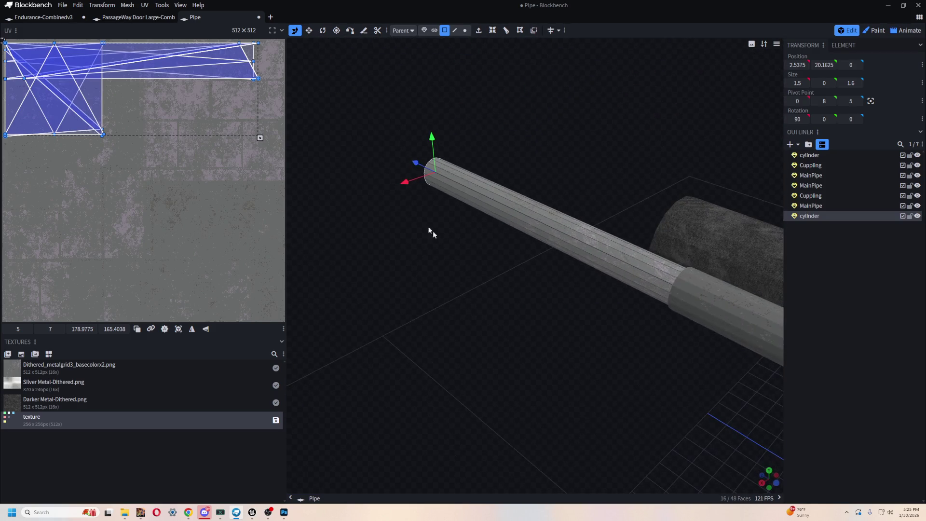
pyautogui.moveTo(414, 162); pyautogui.dragTo(269, 106)
pyautogui.hotkey('ctrl', 'z')
pyautogui.moveTo(486, 250); pyautogui.dragTo(505, 265)
pyautogui.scroll(3, 504, 265)
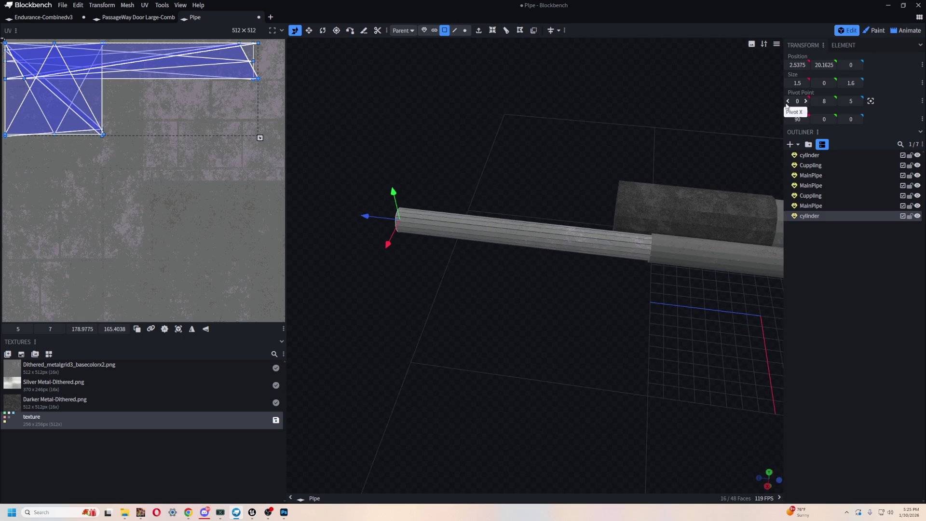
pyautogui.click(480, 31)
pyautogui.hotkey('ctrl', 'z')
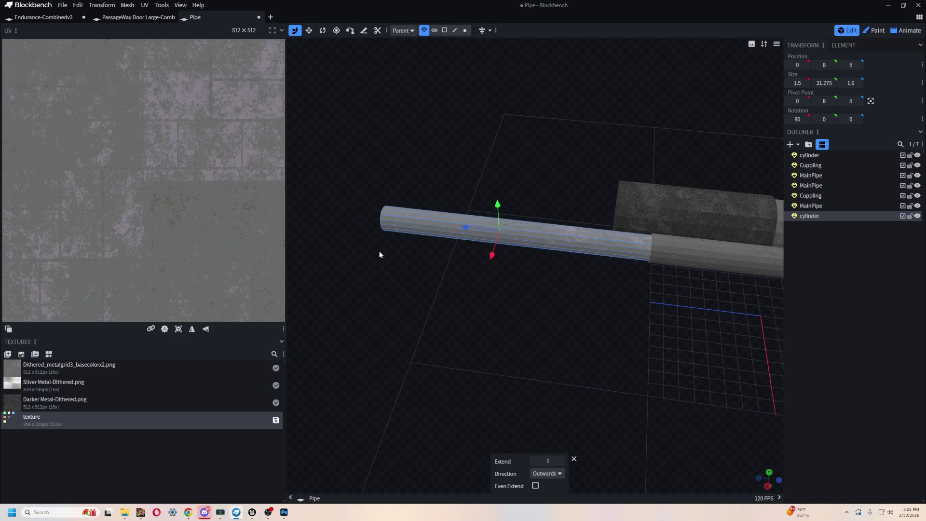
pyautogui.moveTo(378, 252); pyautogui.dragTo(569, 281)
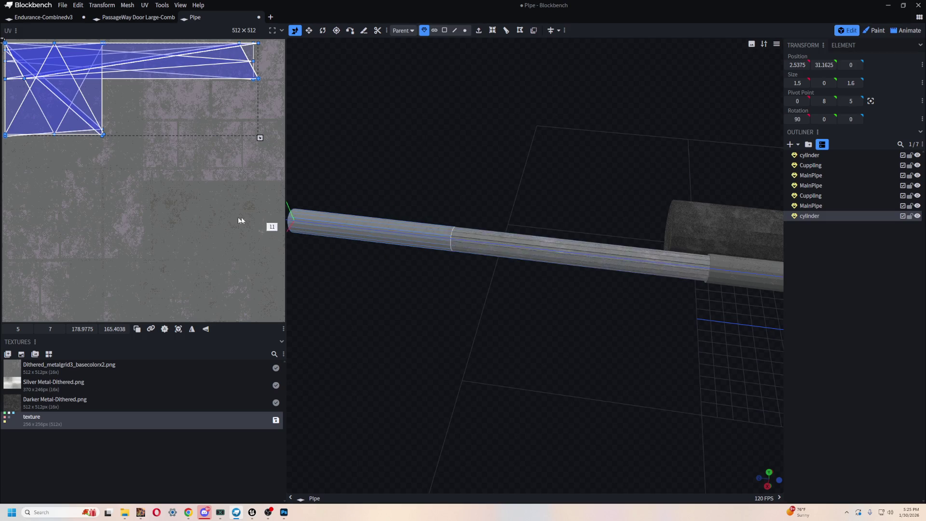
pyautogui.click(444, 247)
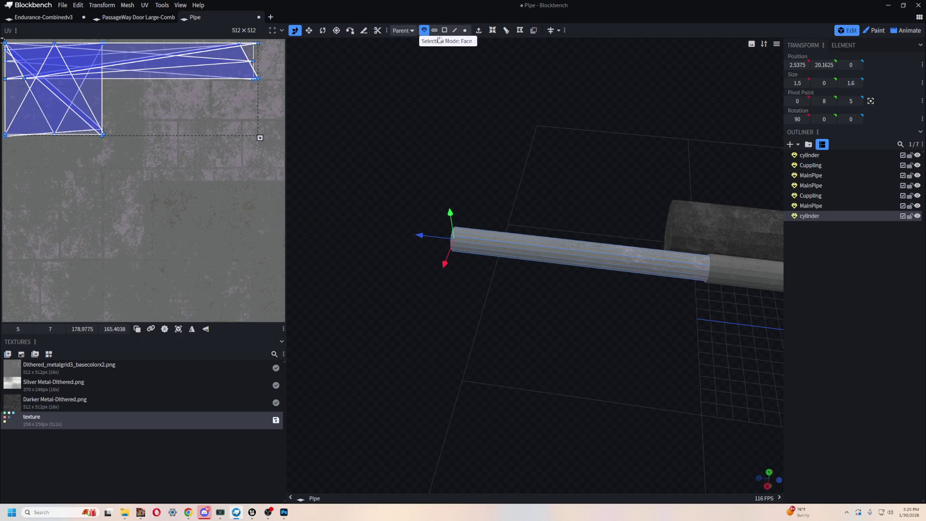
pyautogui.click(554, 253)
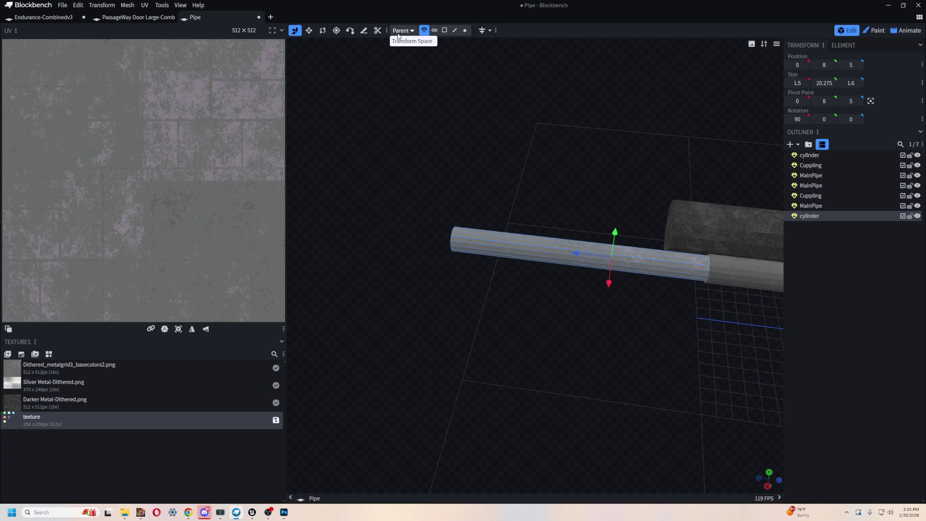
pyautogui.moveTo(578, 256); pyautogui.dragTo(568, 221)
pyautogui.moveTo(603, 270)
pyautogui.mouseDown()
pyautogui.moveTo(658, 316)
pyautogui.moveTo(610, 304)
pyautogui.moveTo(639, 328)
pyautogui.moveTo(629, 341)
pyautogui.moveTo(583, 352)
pyautogui.moveTo(491, 288)
pyautogui.moveTo(614, 309)
pyautogui.moveTo(619, 331)
pyautogui.moveTo(581, 337)
pyautogui.moveTo(631, 331)
pyautogui.moveTo(569, 347)
pyautogui.mouseUp()
pyautogui.scroll(-5, 582, 345)
pyautogui.hotkey('ctrl', 'z')
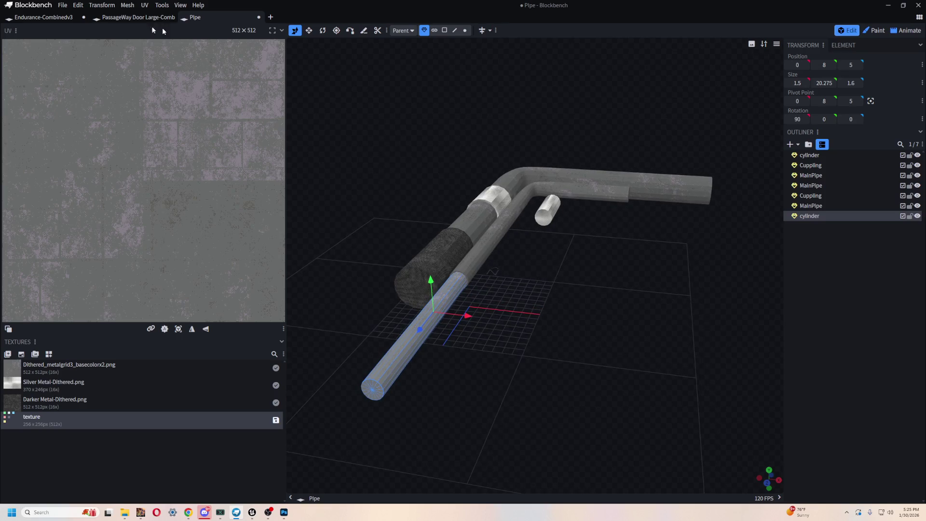
pyautogui.click(63, 5)
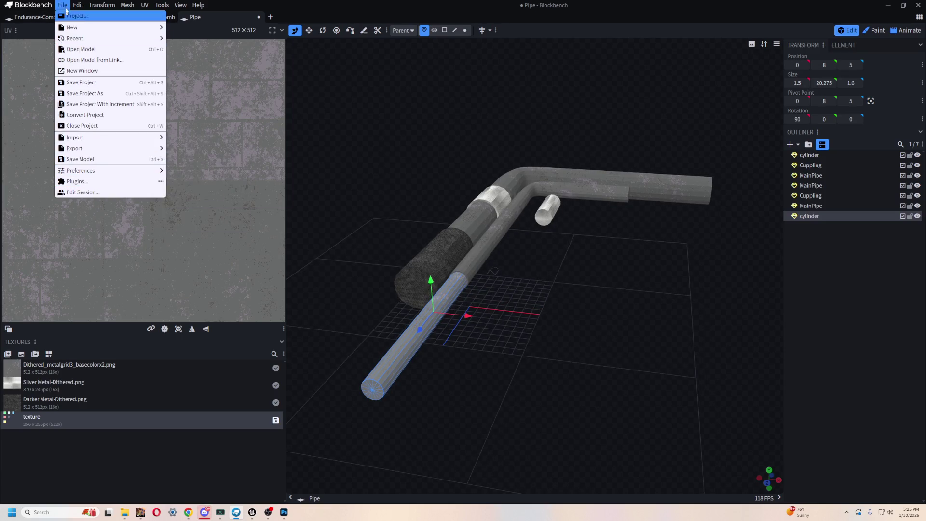
# Save the Pipe project and export it as glTF, replacing PipeLarge.gltf
pyautogui.click(93, 83)
pyautogui.click(63, 5)
pyautogui.moveTo(98, 148)
pyautogui.click(179, 150)
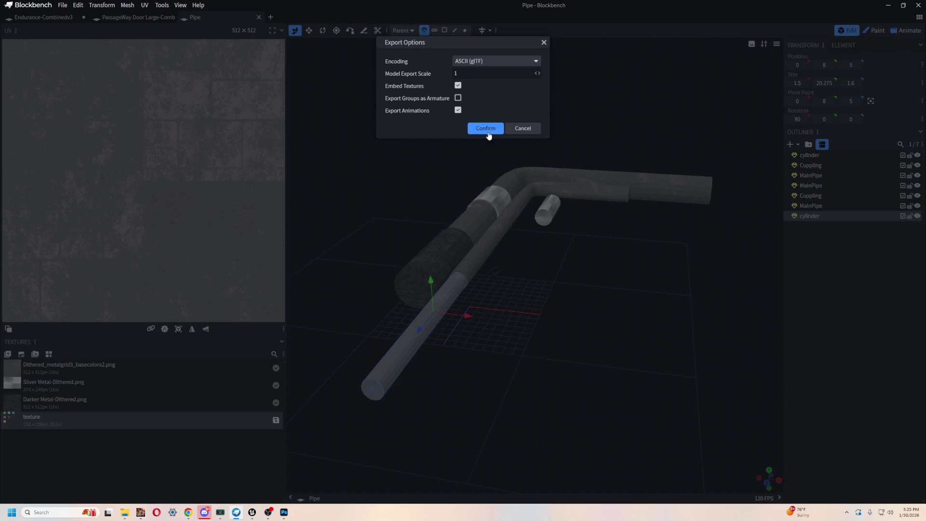
pyautogui.click(486, 128)
pyautogui.doubleClick(372, 230)
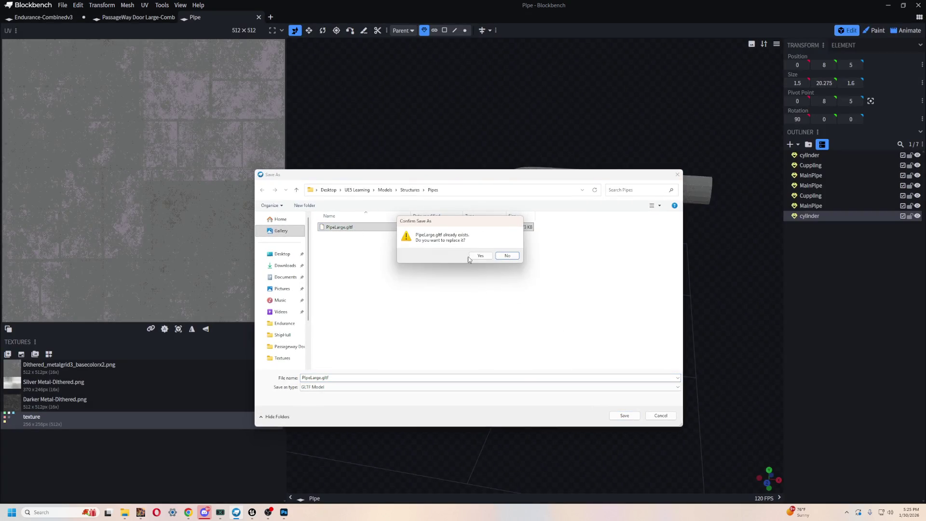
pyautogui.click(478, 255)
# Switch back over to the Unreal Editor window
pyautogui.hotkey('alt', 'Tab')
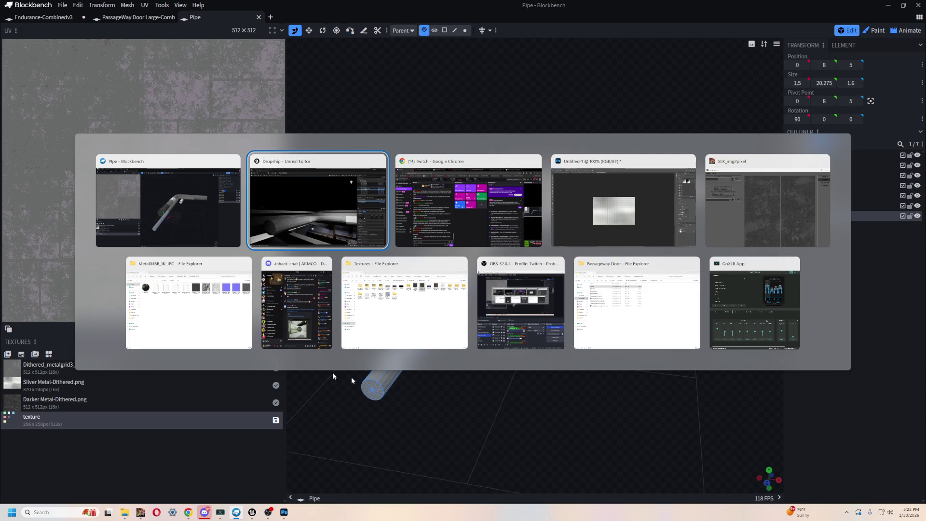
pyautogui.click(154, 238)
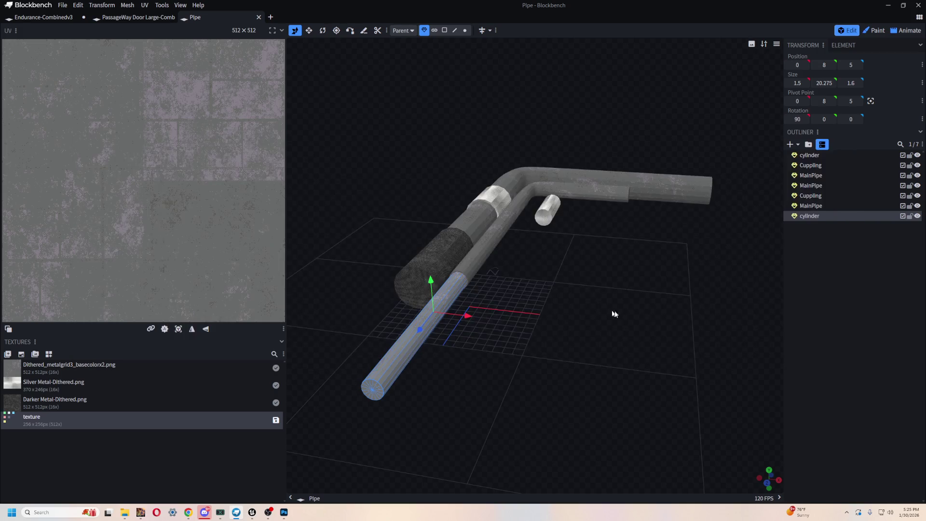
pyautogui.hotkey('alt', 'Tab')
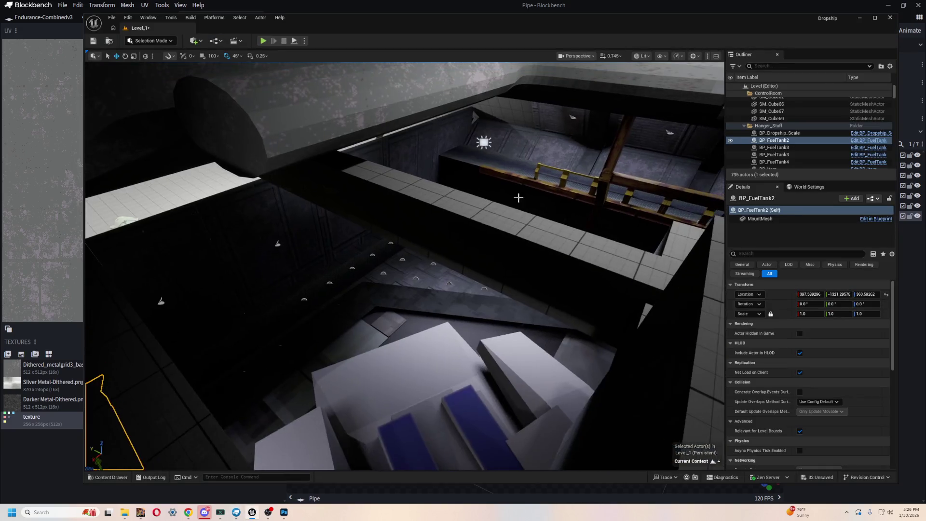
# Go to the Structure folder in the Dropship level's Content Browser
pyautogui.click(351, 389)
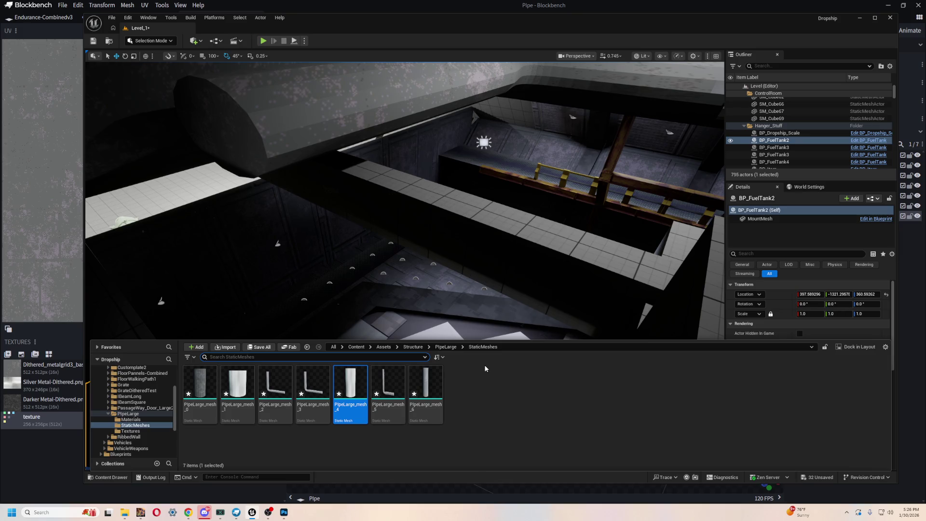
pyautogui.moveTo(429, 378)
pyautogui.click(132, 414)
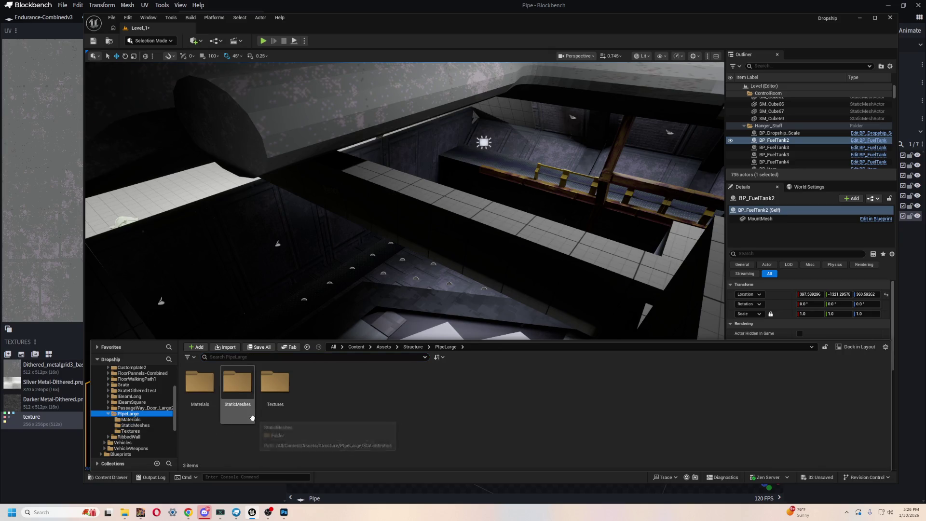
pyautogui.scroll(3, 142, 417)
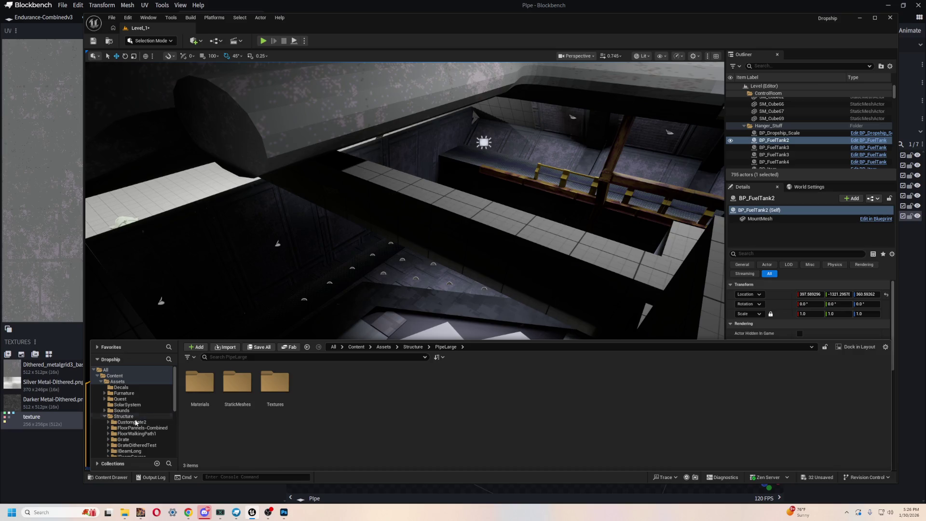
pyautogui.click(137, 422)
pyautogui.click(124, 416)
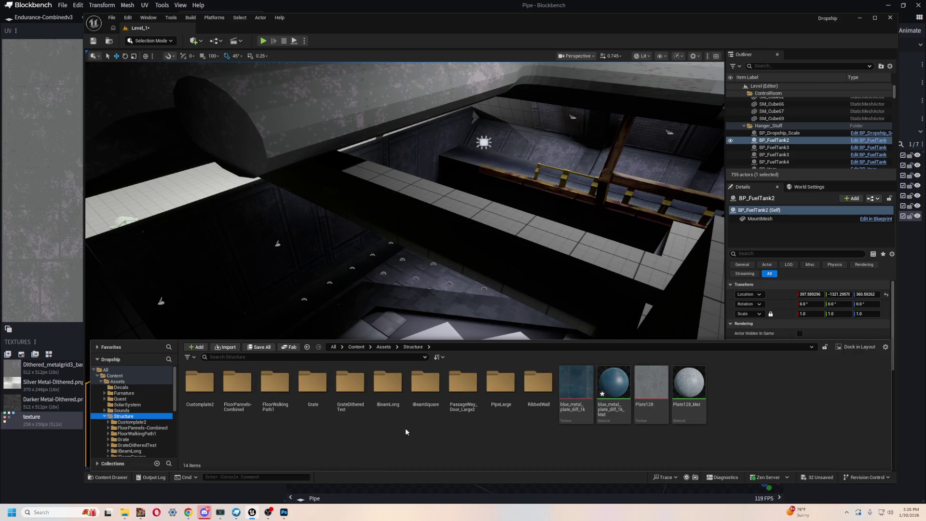
# Import PipeLarge.gltf into Structure, overwriting the existing texture and all other assets
pyautogui.click(227, 348)
pyautogui.doubleClick(170, 71)
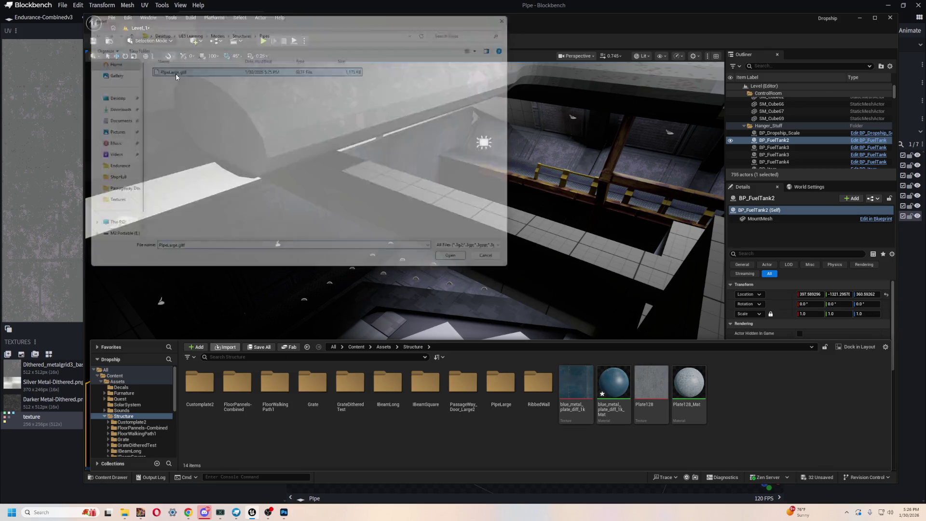
pyautogui.click(551, 366)
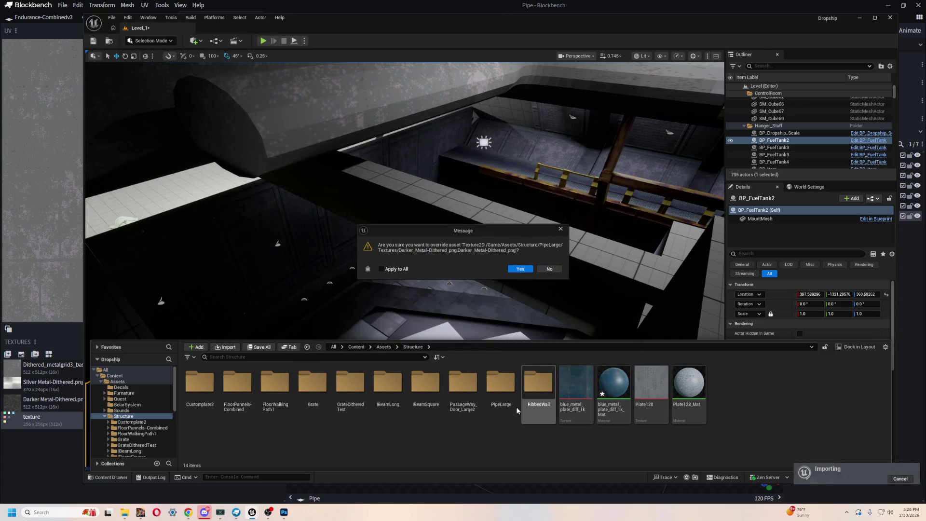
pyautogui.click(520, 269)
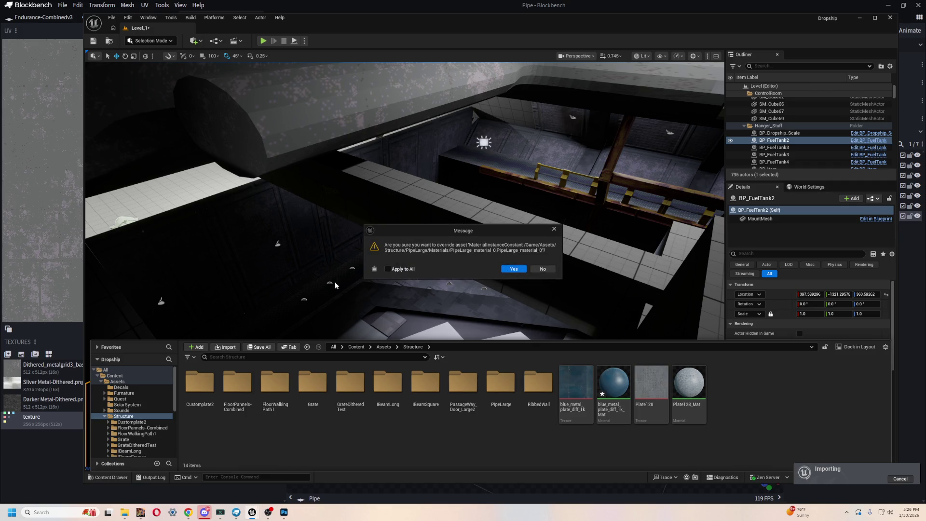
pyautogui.click(517, 269)
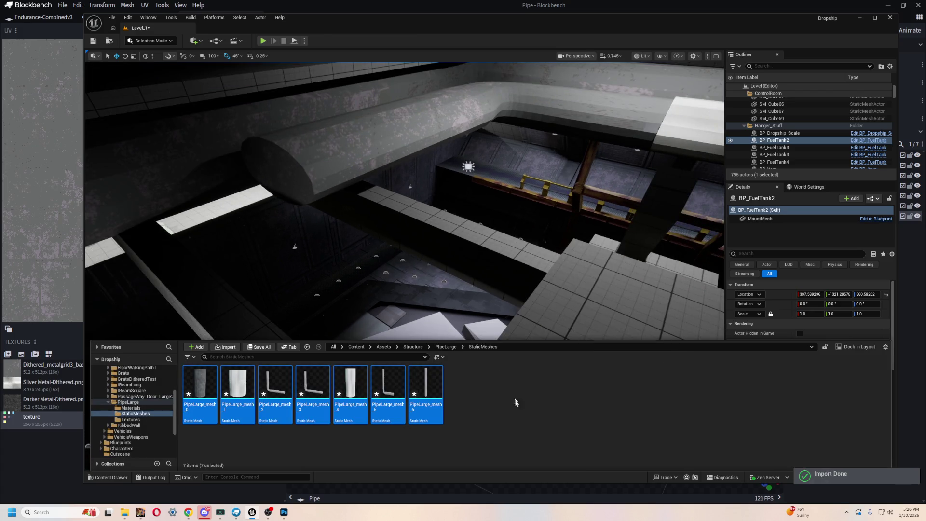
pyautogui.click(507, 384)
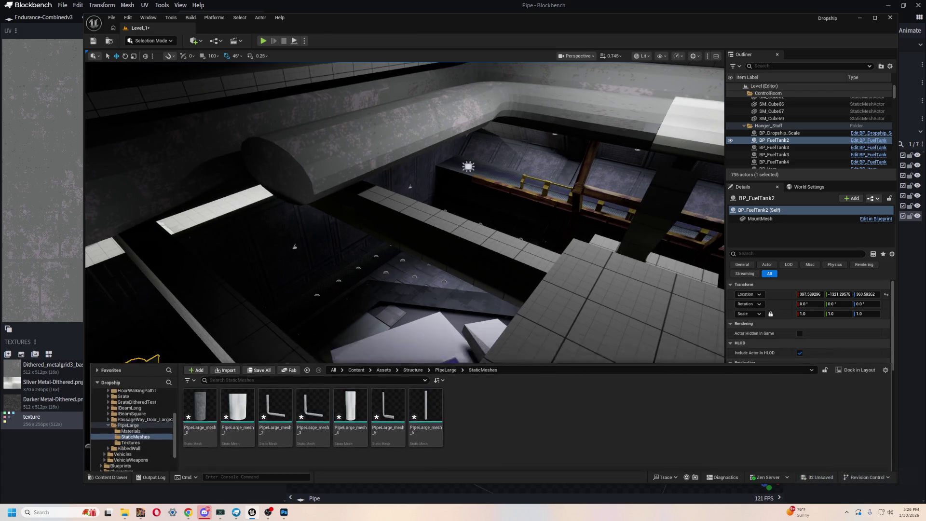
pyautogui.press('f')
pyautogui.hotkey('ctrl', 'space')
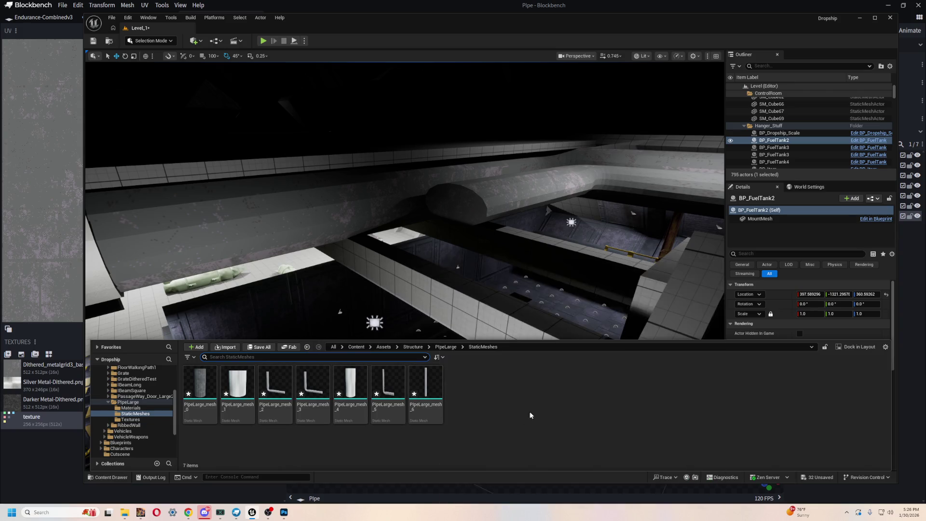
pyautogui.hotkey('alt', 'Tab')
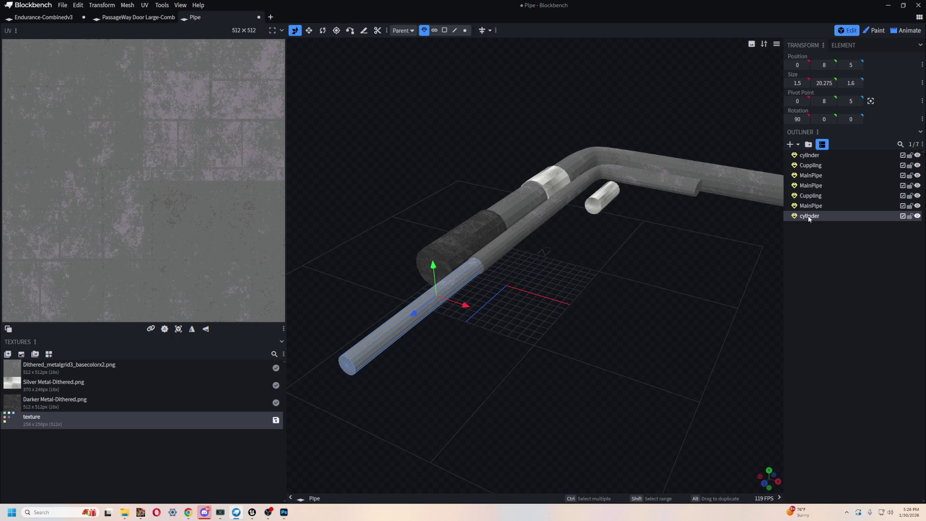
# Browse the last cylinder's Texture submenu without changes, then return to Unreal Editor
pyautogui.moveTo(810, 218); pyautogui.dragTo(809, 218)
pyautogui.rightClick(809, 218)
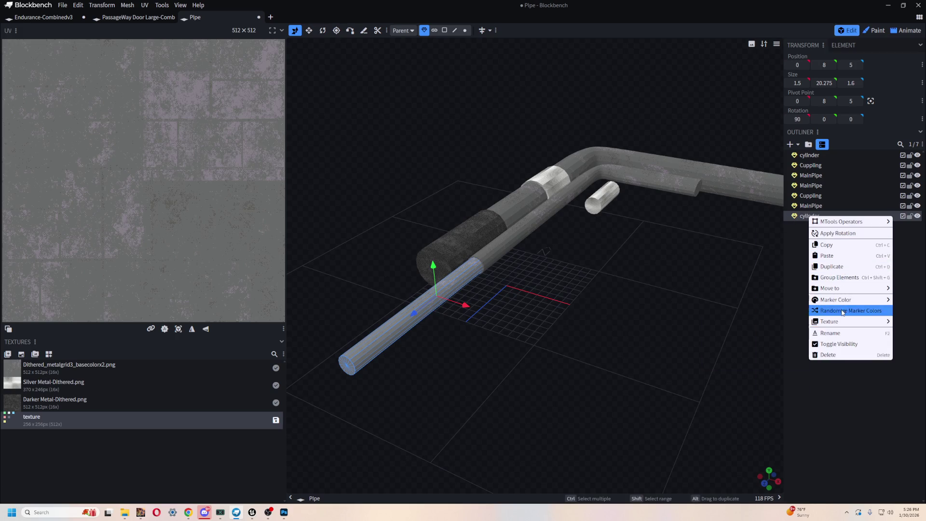
pyautogui.moveTo(851, 302)
pyautogui.moveTo(851, 323)
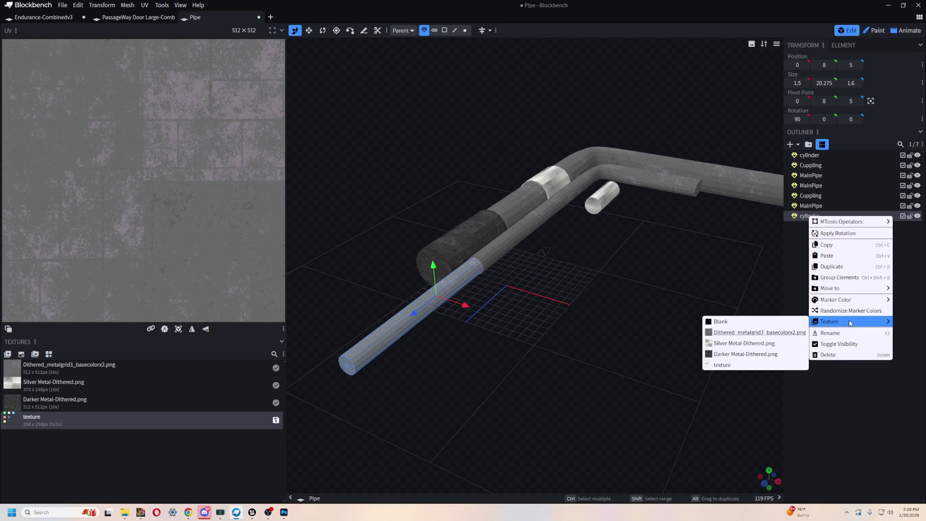
pyautogui.hotkey('alt', 'Tab')
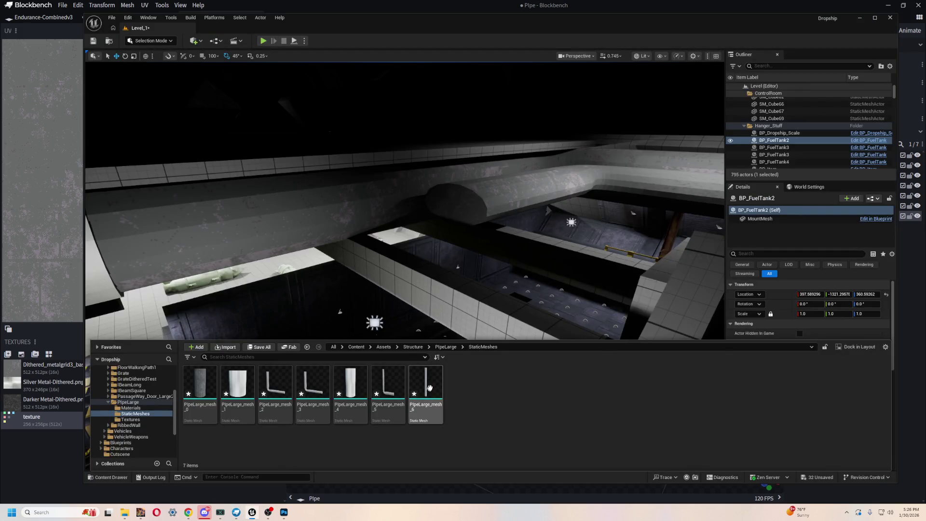
# Place a PipeLarge static mesh in the hangar and rotate it 90° to lie horizontally
pyautogui.moveTo(405, 217)
pyautogui.mouseDown()
pyautogui.moveTo(405, 193)
pyautogui.moveTo(386, 213)
pyautogui.moveTo(371, 202)
pyautogui.moveTo(381, 198)
pyautogui.mouseUp()
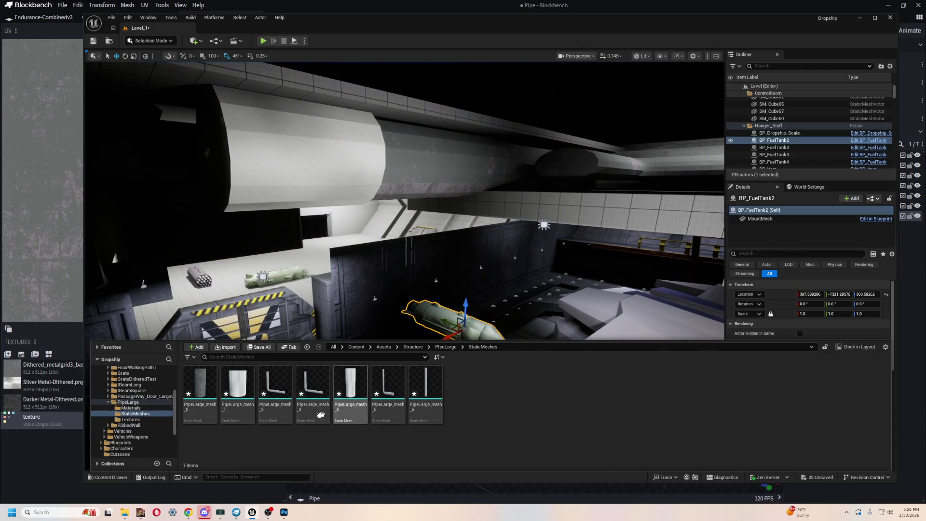
pyautogui.click(142, 419)
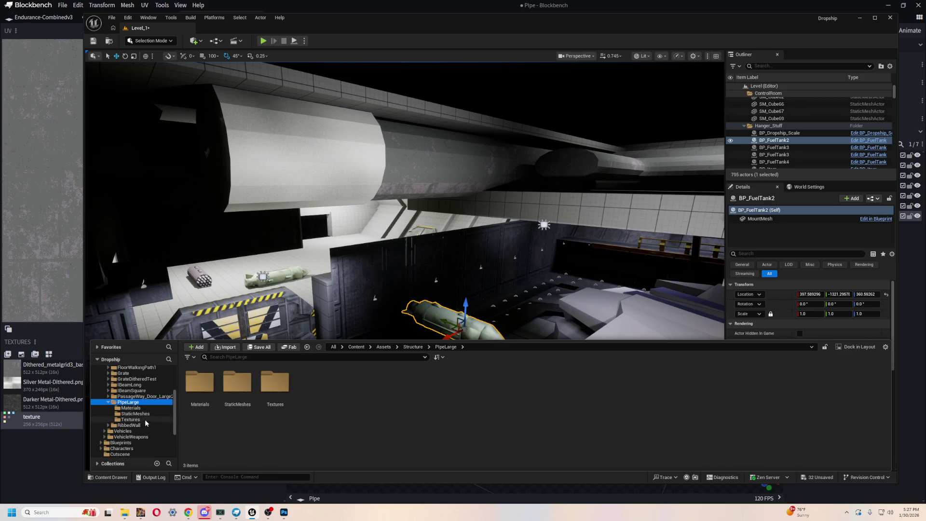
pyautogui.scroll(-3, 140, 420)
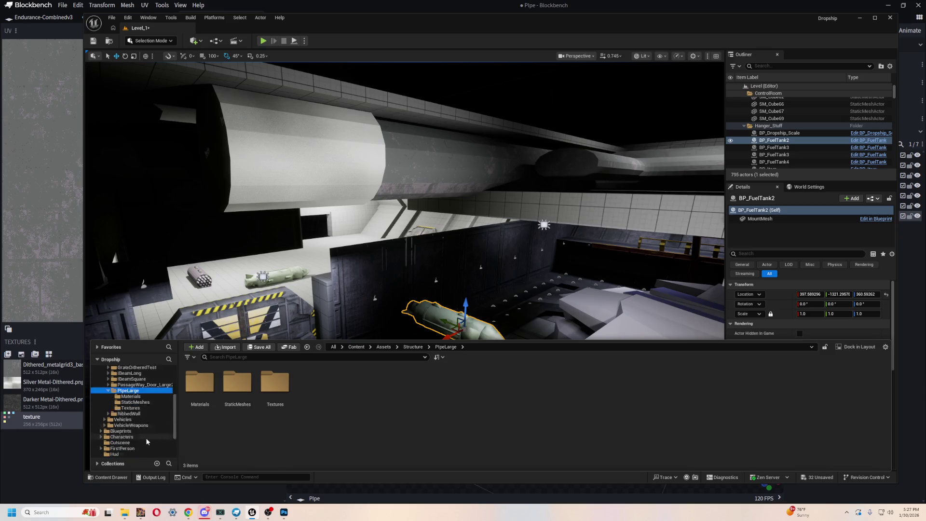
pyautogui.doubleClick(231, 381)
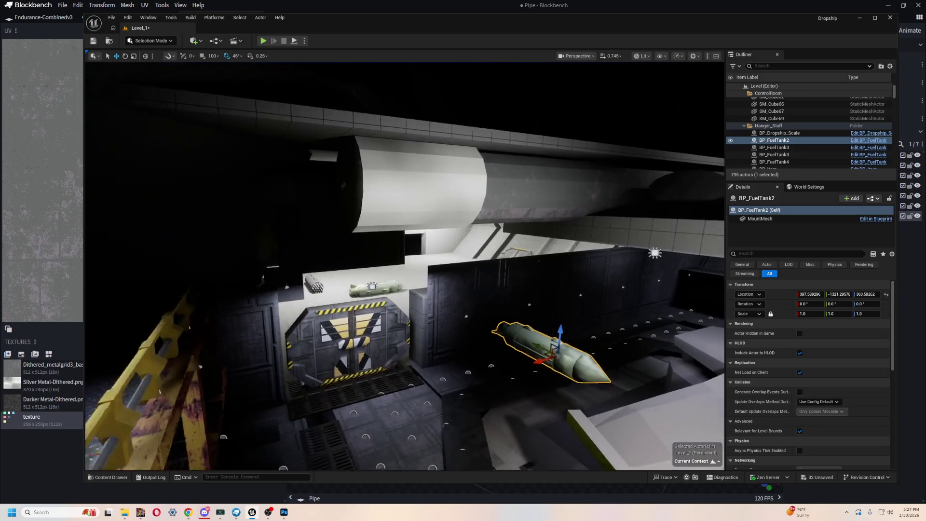
pyautogui.hotkey('alt', 'Tab')
pyautogui.hotkey('alt', 'Tab')
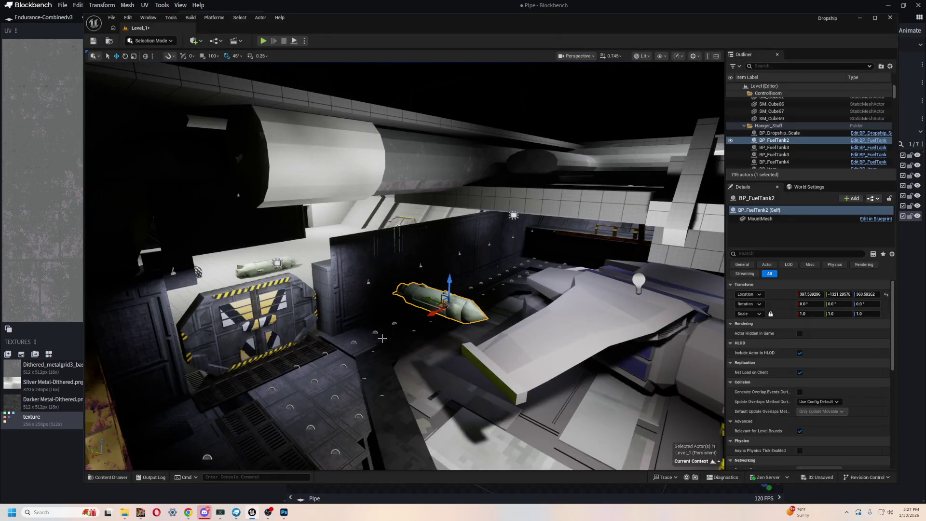
pyautogui.hotkey('ctrl', 'space')
pyautogui.moveTo(426, 392)
pyautogui.mouseDown()
pyautogui.moveTo(434, 367)
pyautogui.moveTo(408, 350)
pyautogui.moveTo(407, 364)
pyautogui.moveTo(435, 338)
pyautogui.moveTo(448, 357)
pyautogui.mouseUp()
pyautogui.press('e')
pyautogui.press('w')
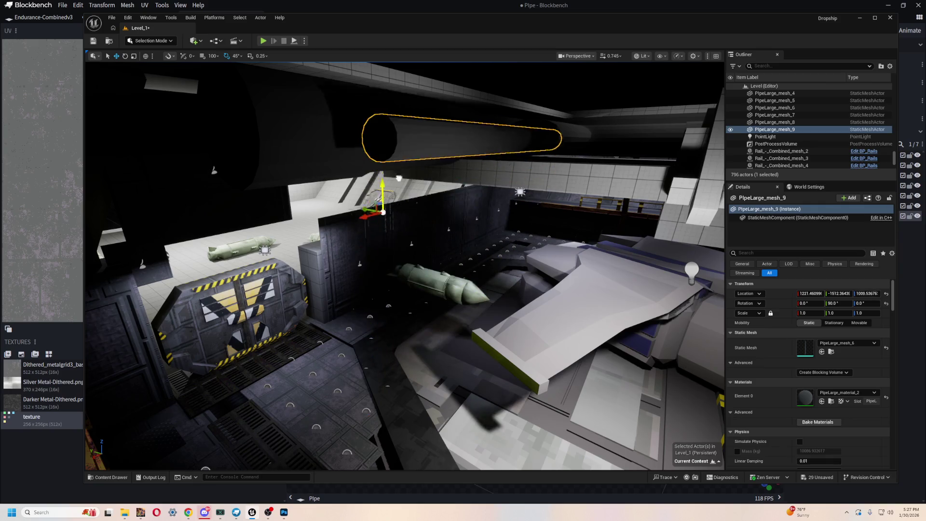
# In Blockbench, duplicate the thin light 1.5 × 1.6 cylinder
pyautogui.hotkey('alt', 'Tab')
pyautogui.click(495, 224)
pyautogui.moveTo(603, 308)
pyautogui.mouseDown()
pyautogui.moveTo(624, 310)
pyautogui.moveTo(531, 368)
pyautogui.moveTo(464, 326)
pyautogui.moveTo(529, 333)
pyautogui.moveTo(530, 345)
pyautogui.moveTo(601, 312)
pyautogui.moveTo(431, 332)
pyautogui.moveTo(581, 356)
pyautogui.moveTo(529, 362)
pyautogui.moveTo(596, 357)
pyautogui.moveTo(582, 333)
pyautogui.moveTo(561, 385)
pyautogui.moveTo(611, 385)
pyautogui.moveTo(580, 358)
pyautogui.moveTo(607, 369)
pyautogui.mouseUp()
pyautogui.click(430, 332)
pyautogui.hotkey('ctrl', 'v')
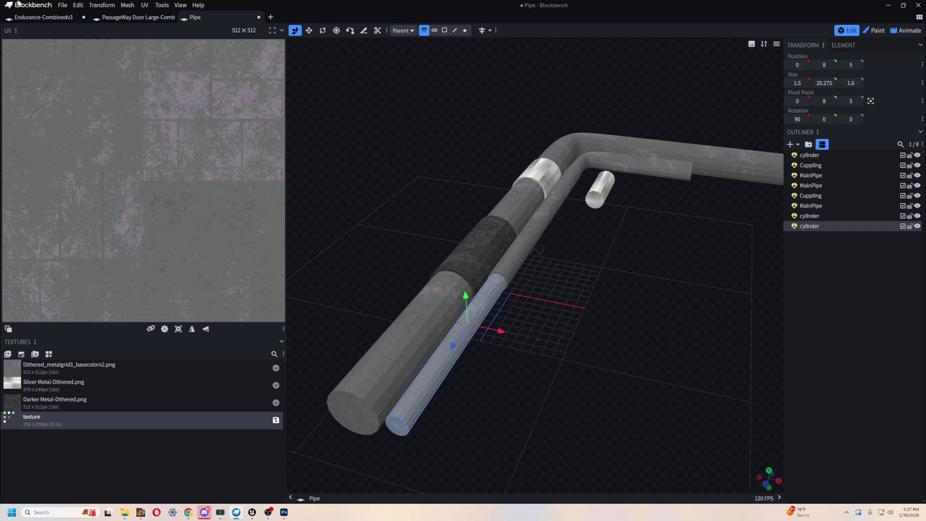
# Save Pipe.bbmodel and re-export it as glTF, overwriting PipeLarge.gltf
pyautogui.click(61, 6)
pyautogui.click(81, 82)
pyautogui.click(67, 5)
pyautogui.moveTo(90, 148)
pyautogui.click(195, 150)
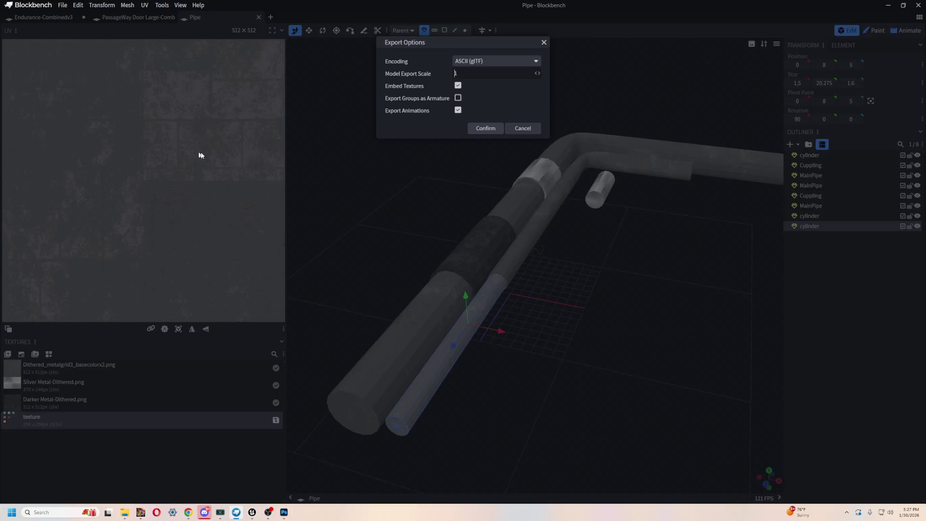
pyautogui.click(488, 128)
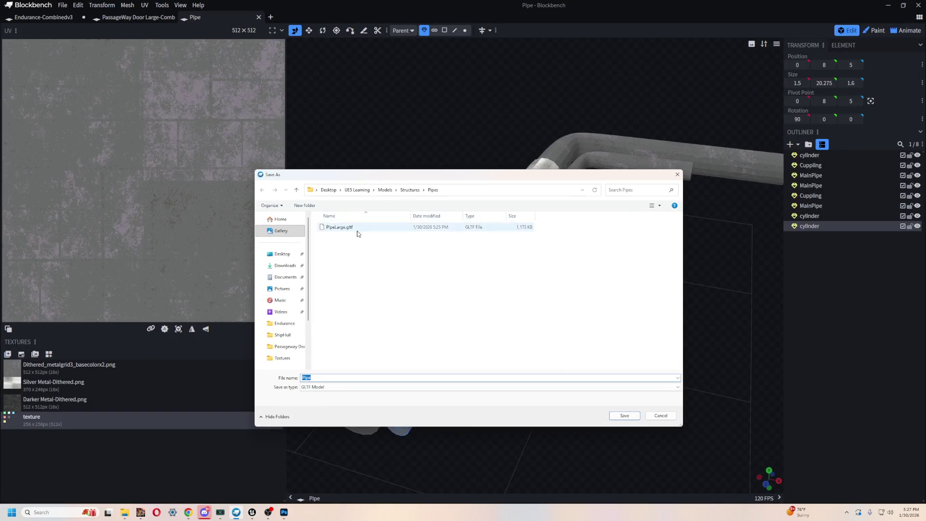
pyautogui.doubleClick(357, 231)
pyautogui.click(482, 256)
pyautogui.hotkey('alt', 'Tab')
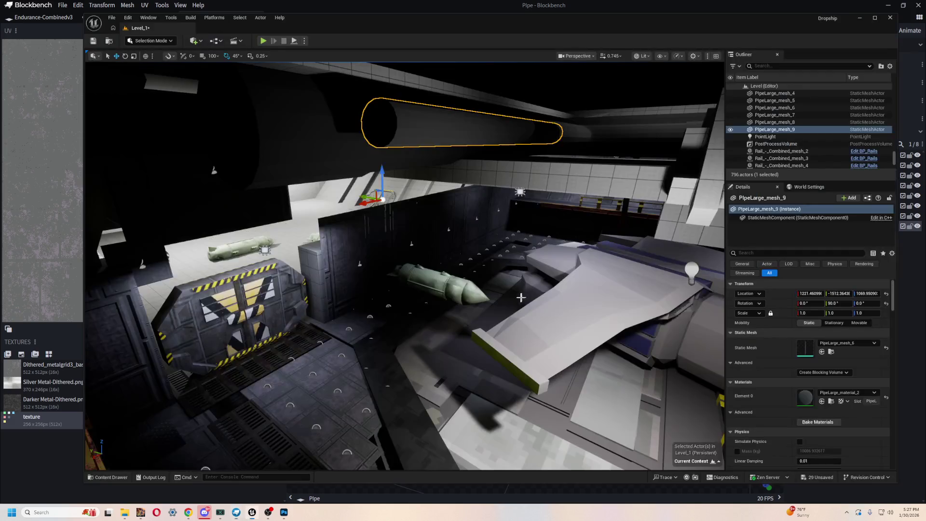
# Import the updated PipeLarge.gltf into Structure, overwriting the existing PipeLarge assets
pyautogui.click(398, 358)
pyautogui.hotkey('ctrl', 'space')
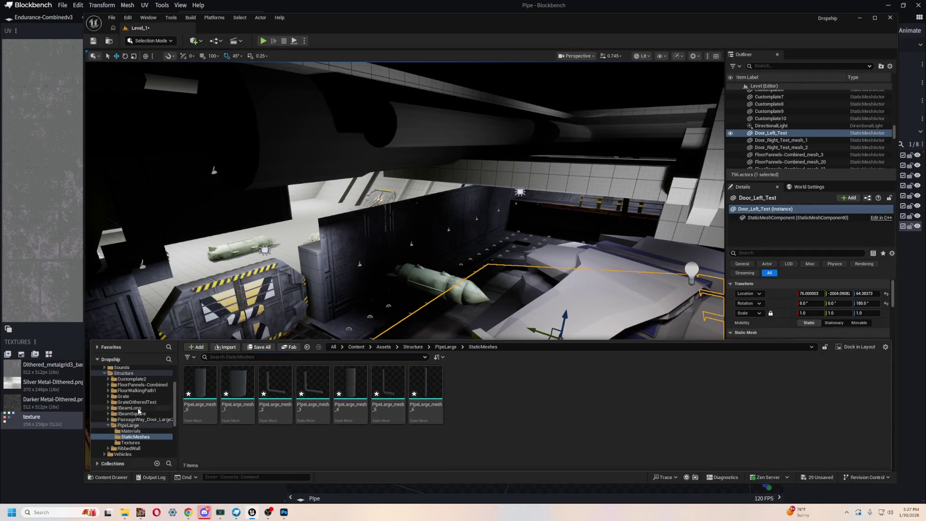
pyautogui.scroll(2, 139, 411)
pyautogui.click(225, 346)
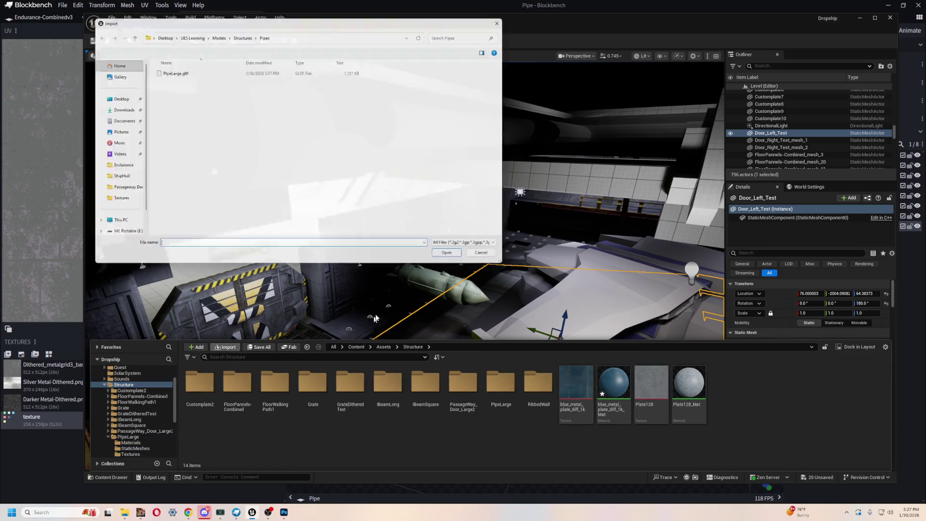
pyautogui.click(167, 72)
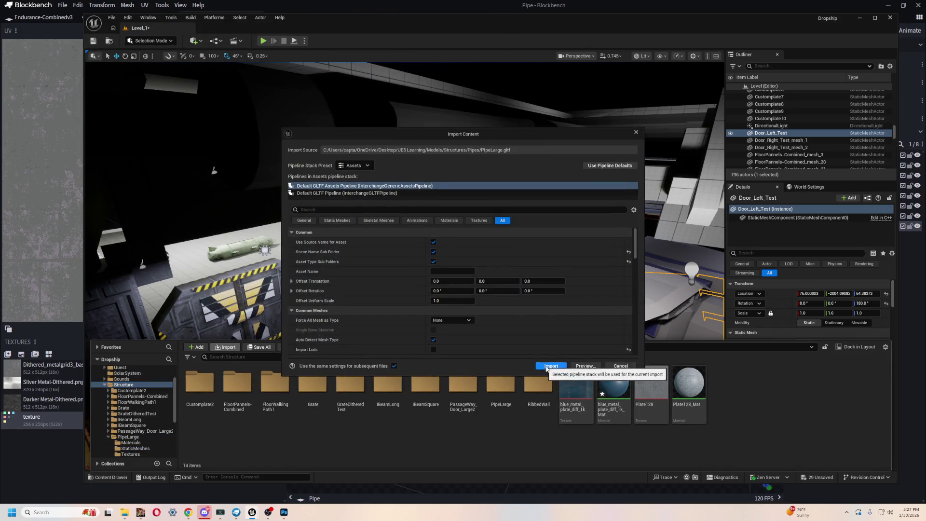
pyautogui.click(552, 364)
pyautogui.click(514, 270)
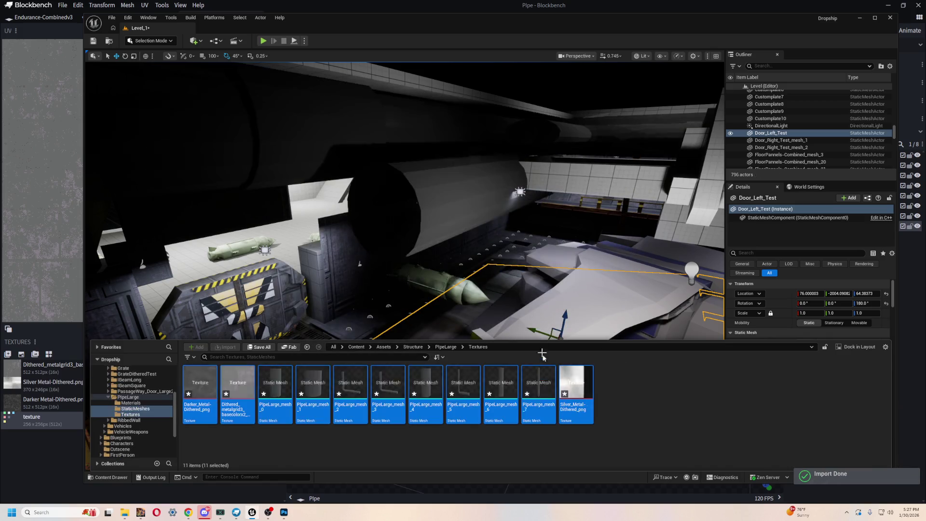
# Select PipeLarge_mesh_3 in the hangar and frame it end-on
pyautogui.moveTo(579, 289)
pyautogui.mouseDown()
pyautogui.moveTo(555, 285)
pyautogui.moveTo(637, 271)
pyautogui.mouseUp()
pyautogui.moveTo(497, 272)
pyautogui.mouseDown()
pyautogui.moveTo(477, 289)
pyautogui.moveTo(497, 271)
pyautogui.mouseUp()
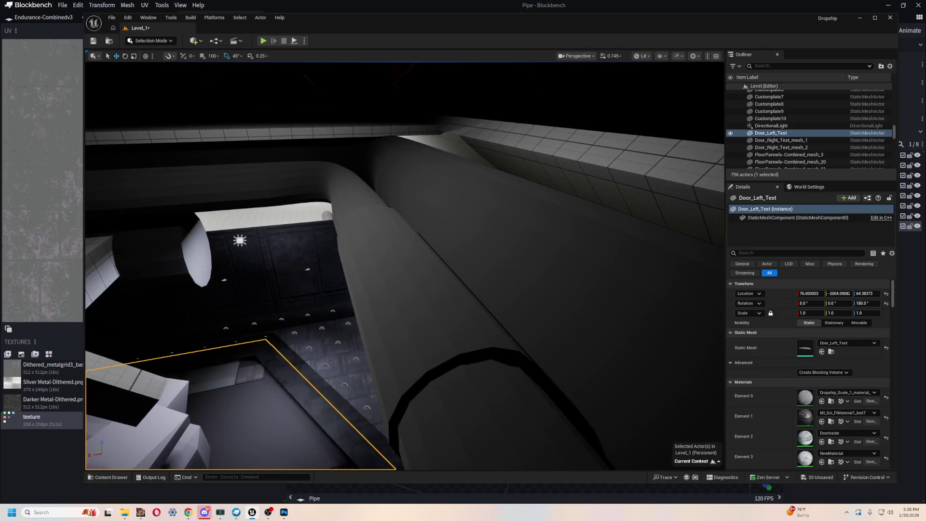
pyautogui.click(429, 304)
pyautogui.click(498, 244)
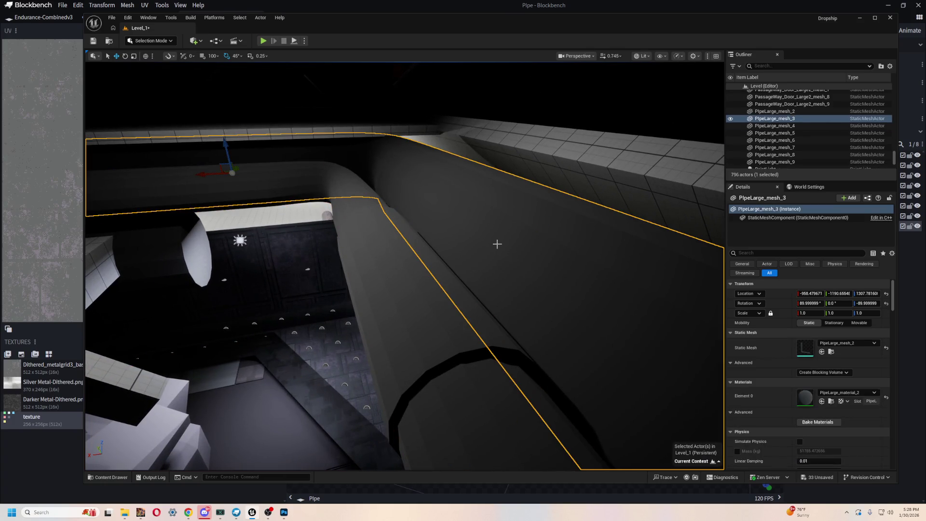
pyautogui.moveTo(479, 390)
pyautogui.mouseDown()
pyautogui.moveTo(471, 271)
pyautogui.moveTo(506, 277)
pyautogui.moveTo(507, 242)
pyautogui.mouseUp()
pyautogui.press('f')
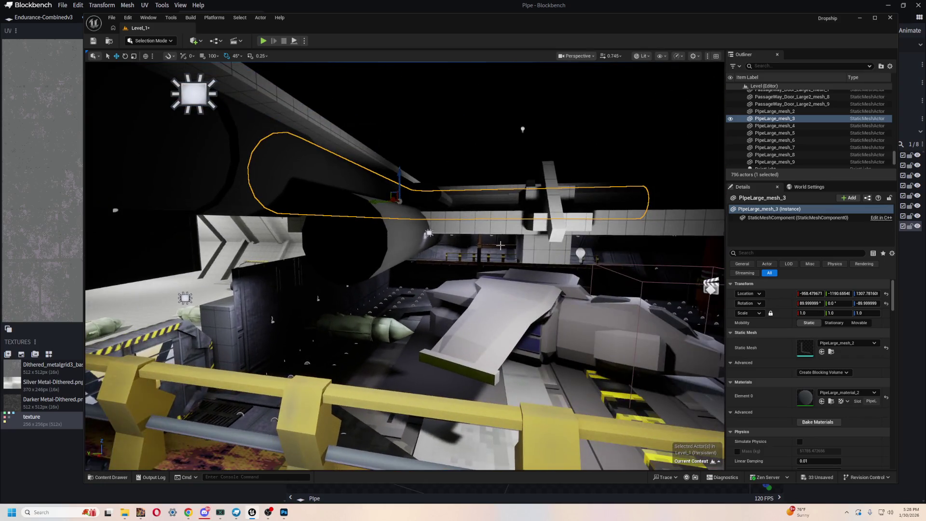
pyautogui.hotkey('alt', 'Tab')
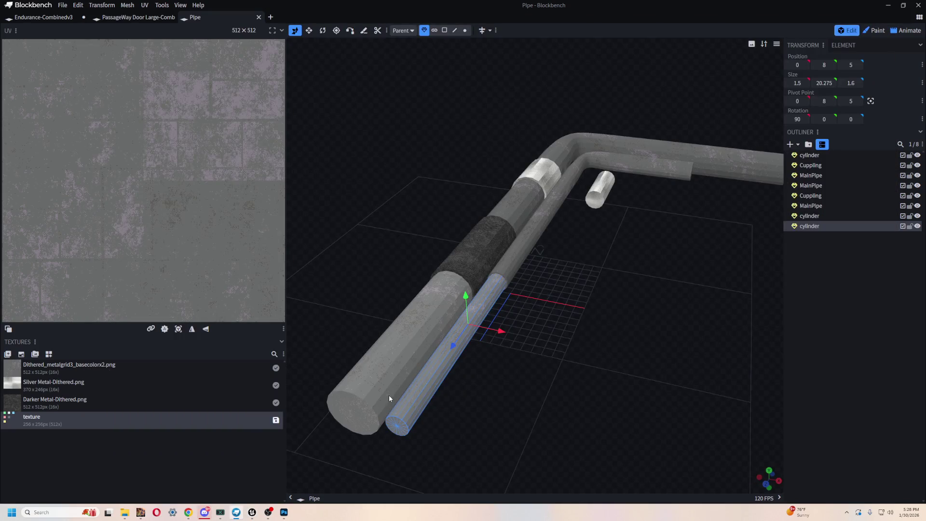
pyautogui.hotkey('alt', 'Tab')
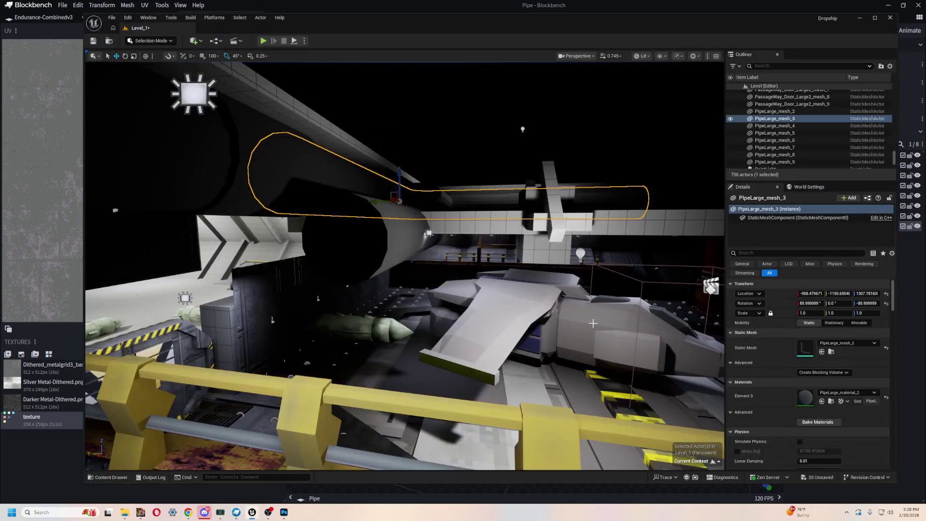
# Browse the PipeLarge Materials, StaticMeshes and Textures folders in the Content Drawer
pyautogui.hotkey('ctrl', 'space')
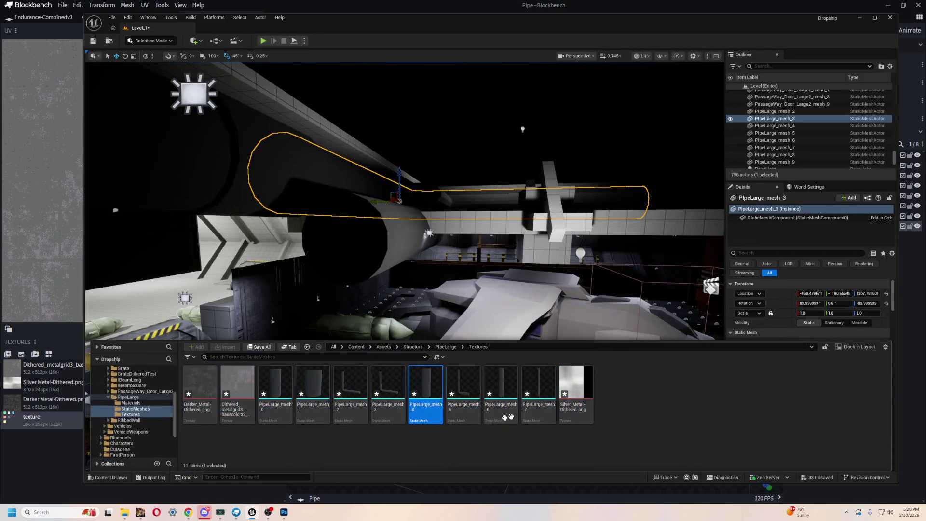
pyautogui.click(131, 403)
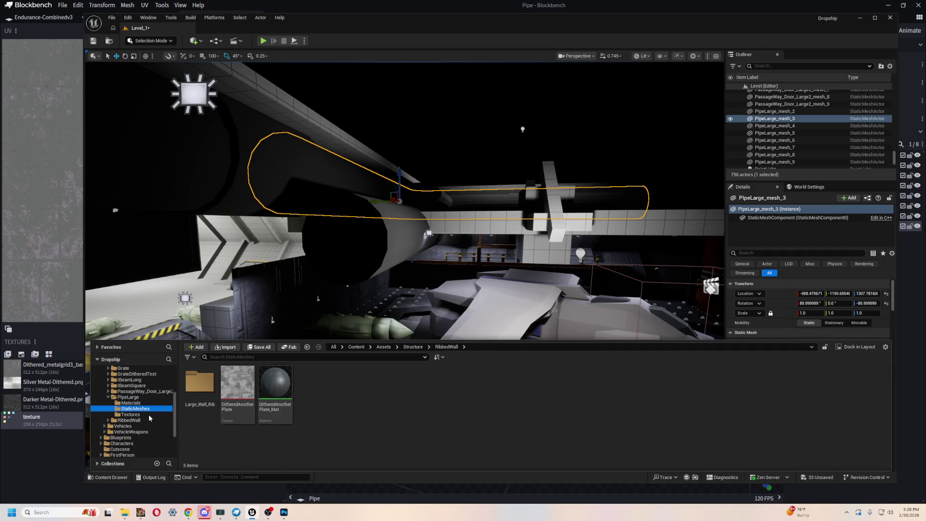
pyautogui.click(136, 409)
pyautogui.click(131, 414)
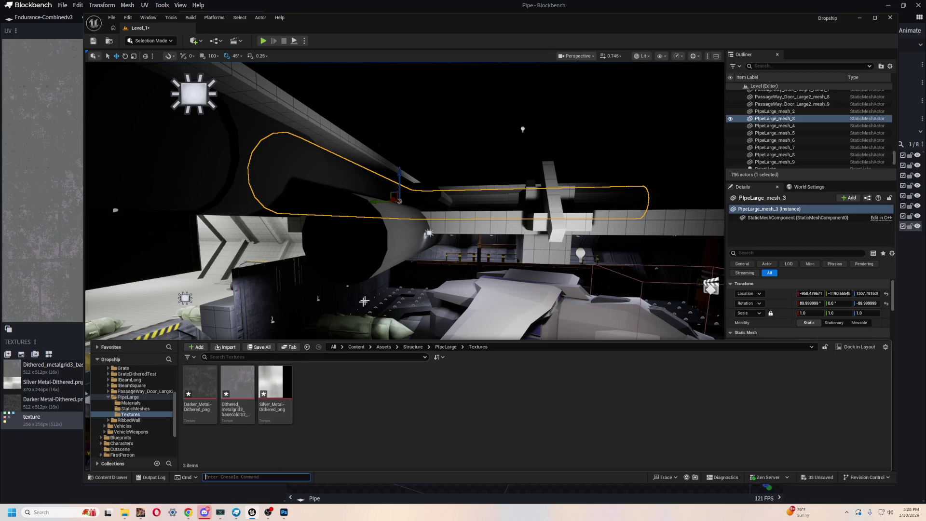
pyautogui.scroll(10, 352, 309)
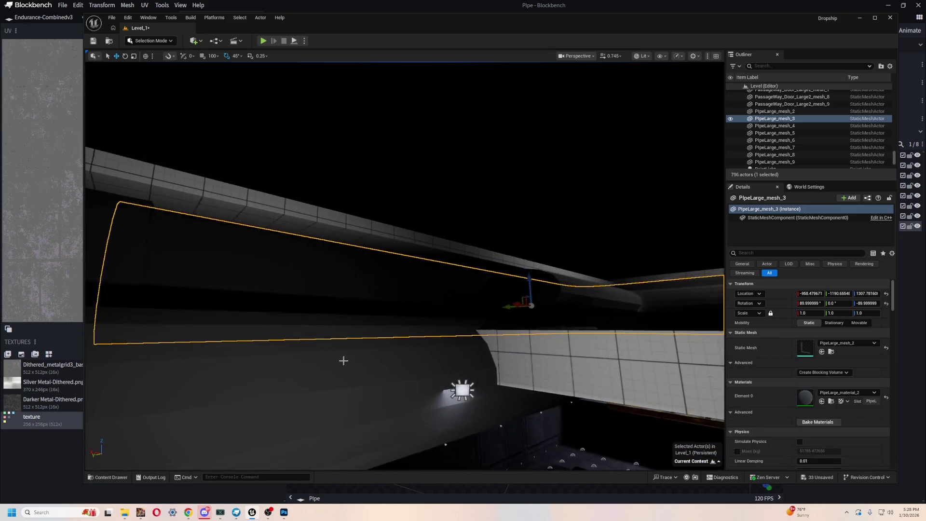
# Frame the curved PipeLarge_mesh_9 and collapse its Materials and Advanced details sections
pyautogui.click(344, 359)
pyautogui.press('f')
pyautogui.click(823, 383)
pyautogui.click(743, 362)
pyautogui.moveTo(725, 289); pyautogui.dragTo(725, 290)
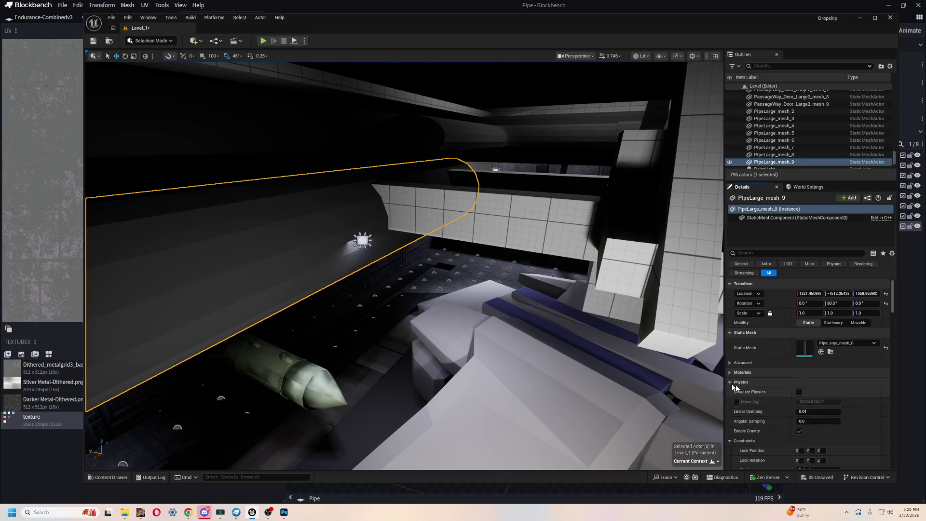
pyautogui.hotkey('ctrl', 'space')
pyautogui.click(136, 409)
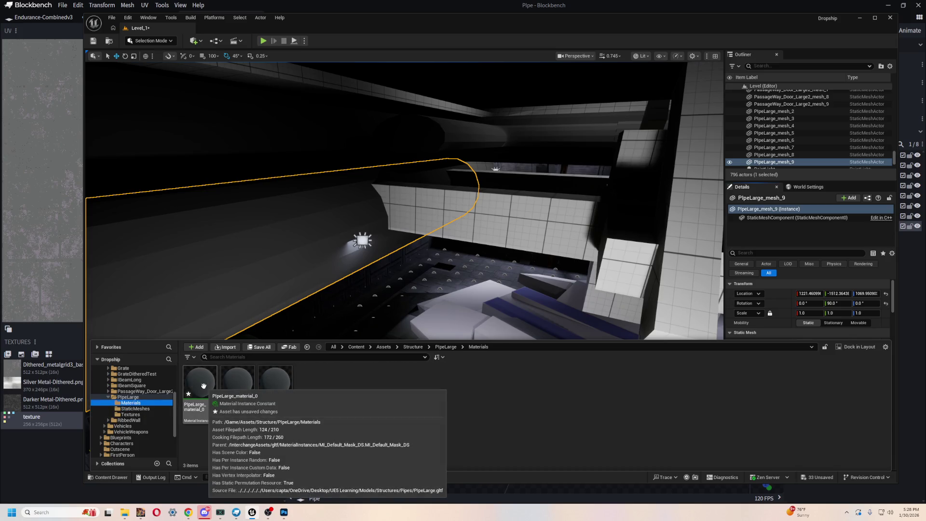
# Inspect PipeLarge_material_2 and the Darker_Metal-Dithered_png texture in their editors
pyautogui.doubleClick(281, 384)
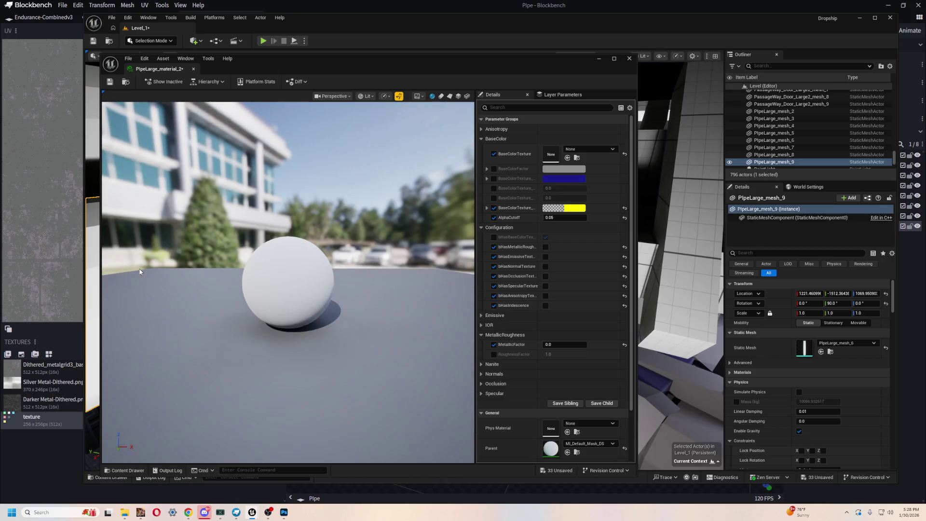
pyautogui.click(630, 58)
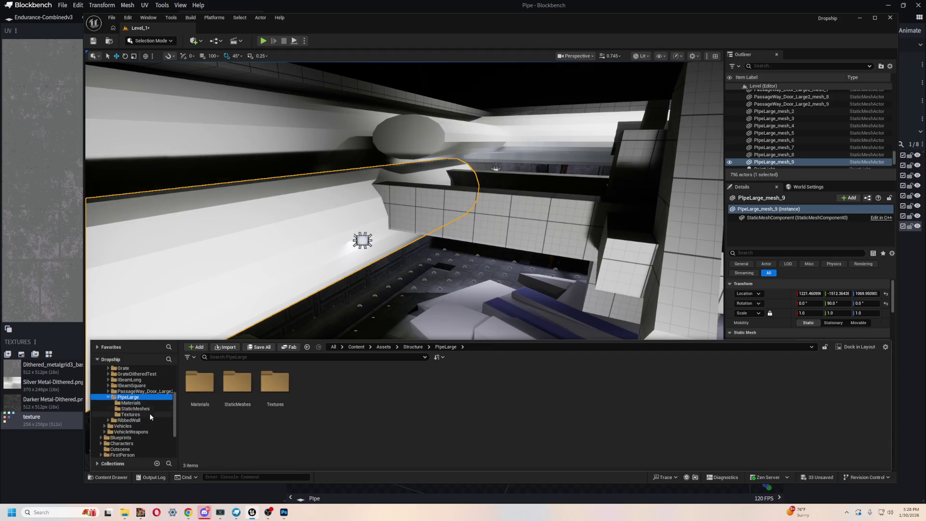
pyautogui.click(147, 403)
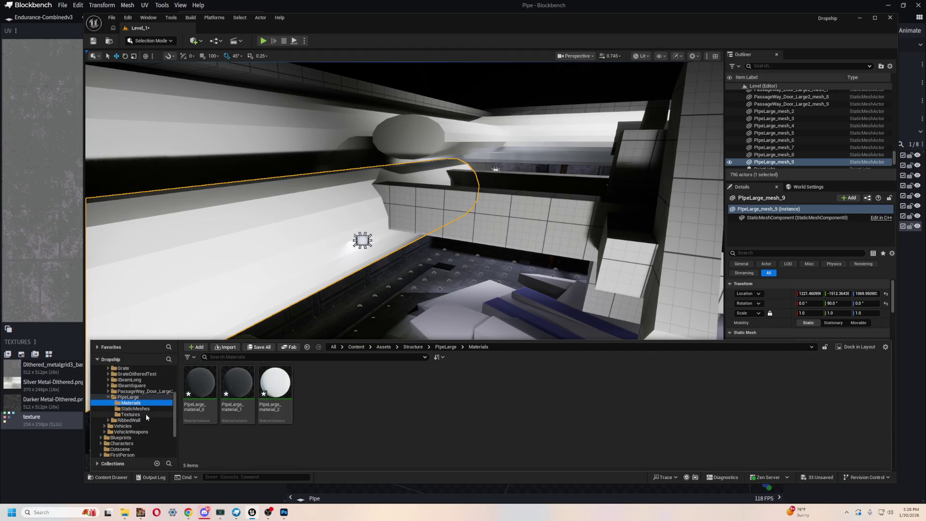
pyautogui.click(146, 414)
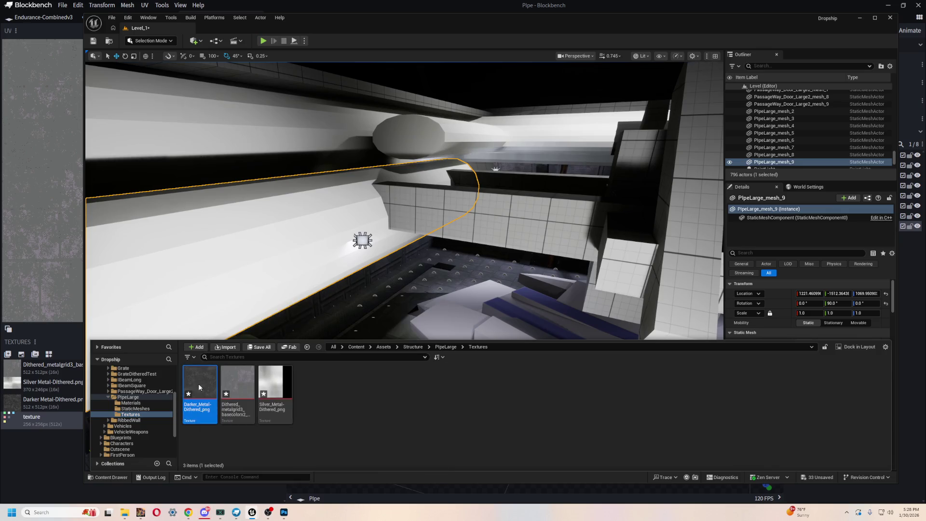
pyautogui.doubleClick(199, 387)
pyautogui.click(629, 58)
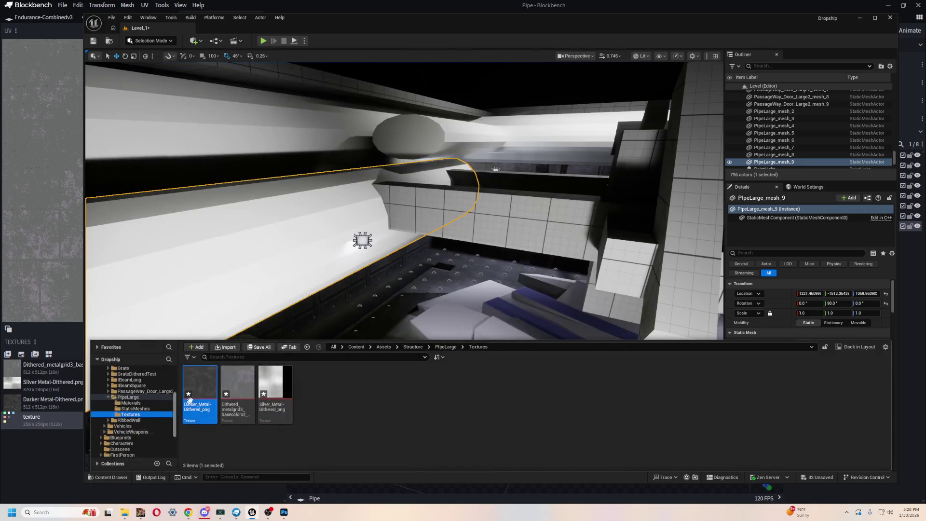
# Reimport the three PipeLarge materials, then return to the Blockbench pipe model
pyautogui.click(143, 409)
pyautogui.click(140, 402)
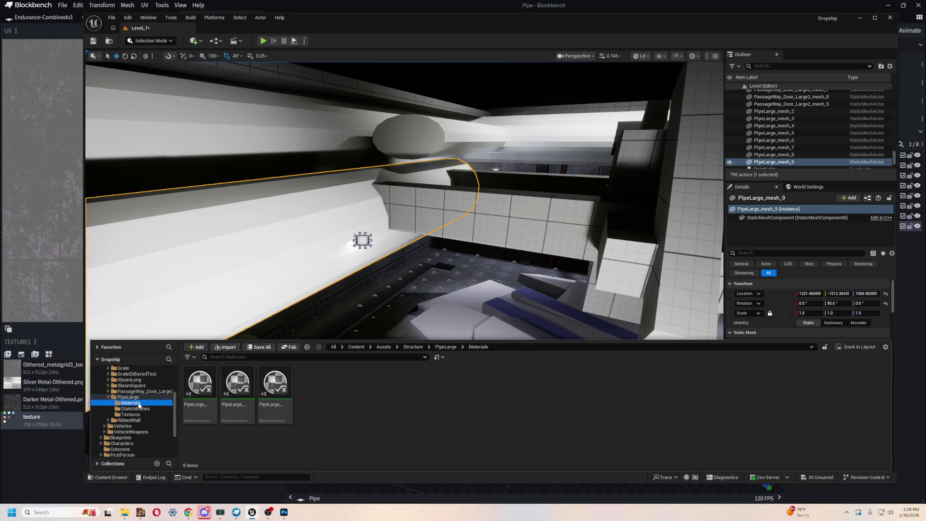
pyautogui.rightClick(230, 388)
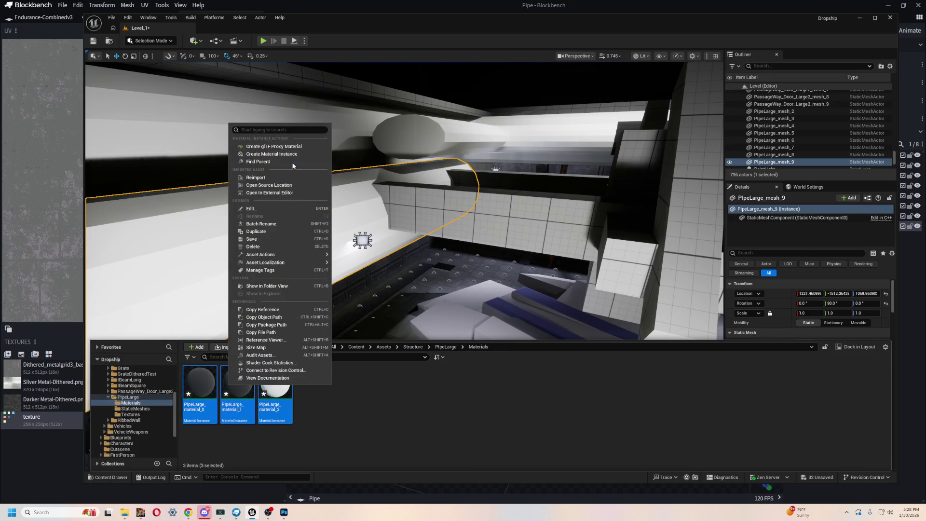
pyautogui.click(285, 177)
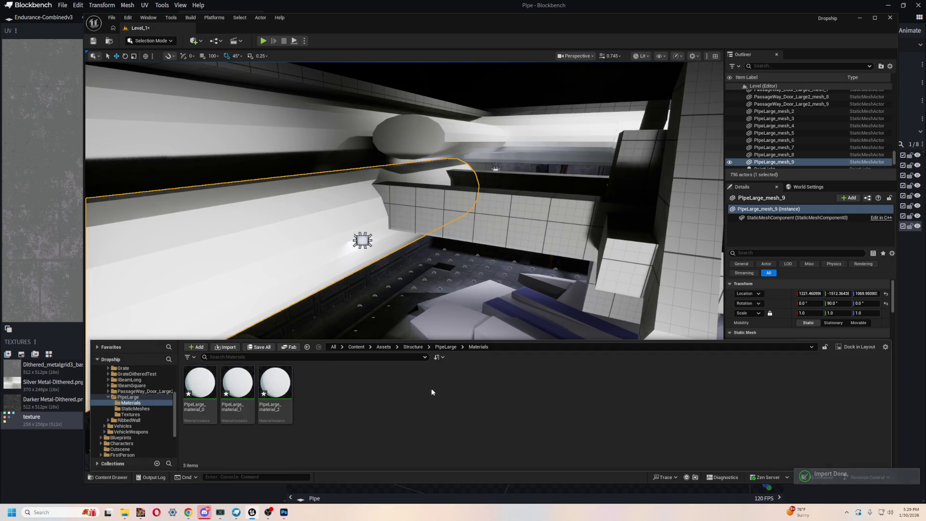
pyautogui.hotkey('alt', 'Tab')
pyautogui.moveTo(566, 348); pyautogui.dragTo(563, 326)
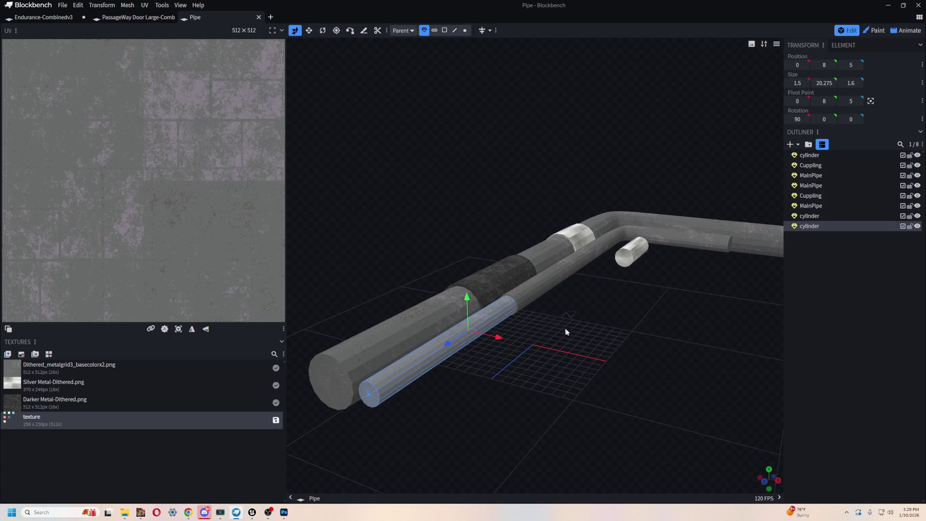
# Create a material from each of the three PipeLarge textures, e.g. Darker_Metal-Dithered_png_Mat
pyautogui.hotkey('alt', 'Tab')
pyautogui.moveTo(203, 290); pyautogui.dragTo(372, 272)
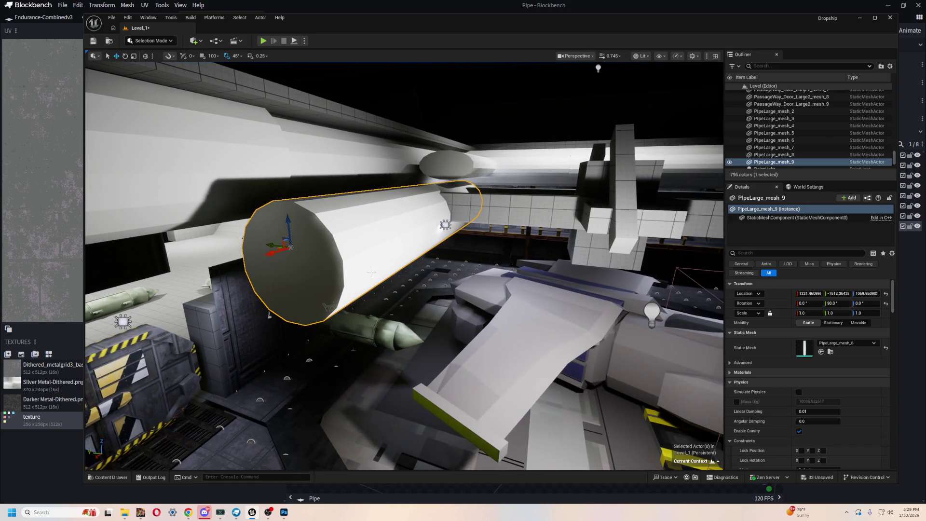
pyautogui.hotkey('ctrl', 'space')
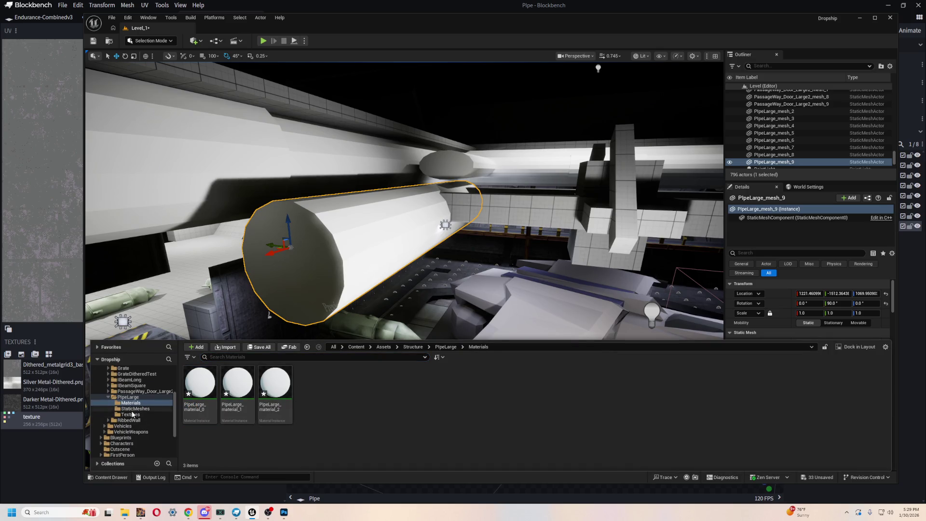
pyautogui.click(134, 409)
pyautogui.click(135, 415)
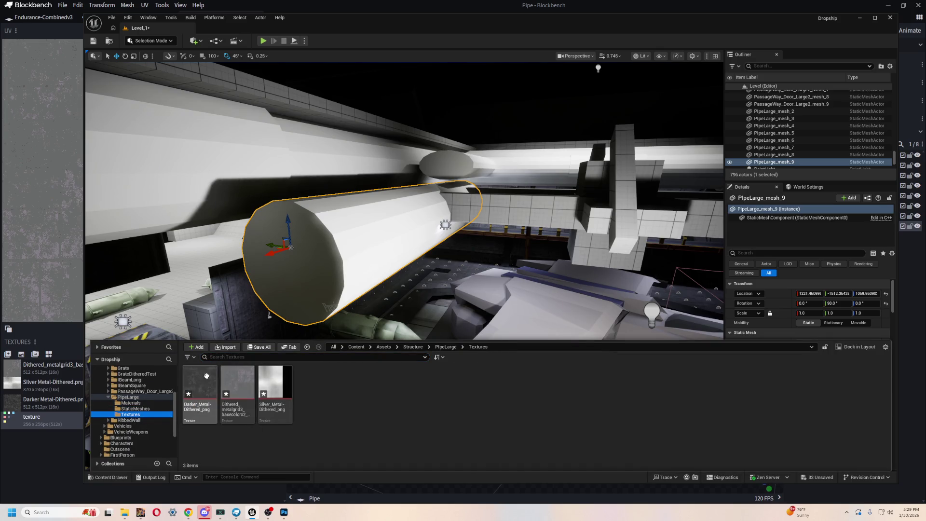
pyautogui.click(197, 385)
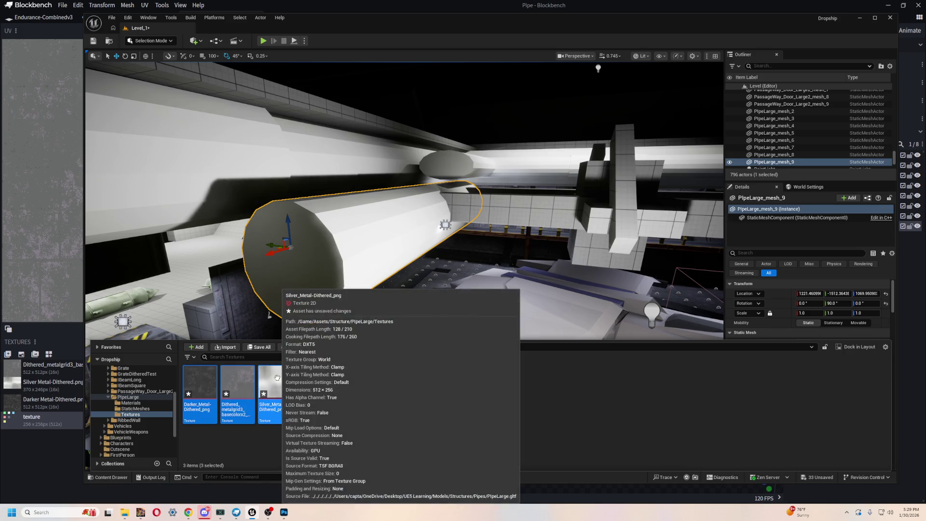
pyautogui.rightClick(274, 385)
pyautogui.click(310, 124)
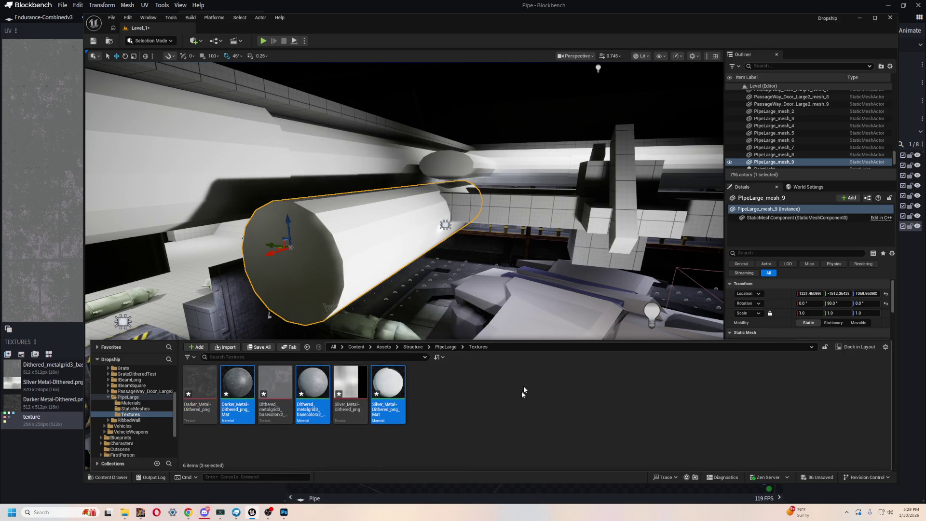
pyautogui.click(465, 414)
pyautogui.click(229, 389)
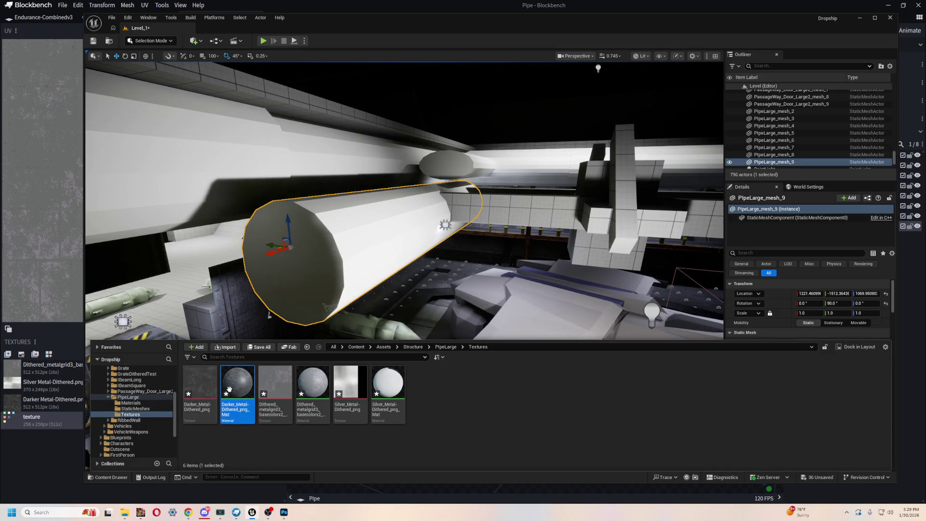
pyautogui.click(359, 225)
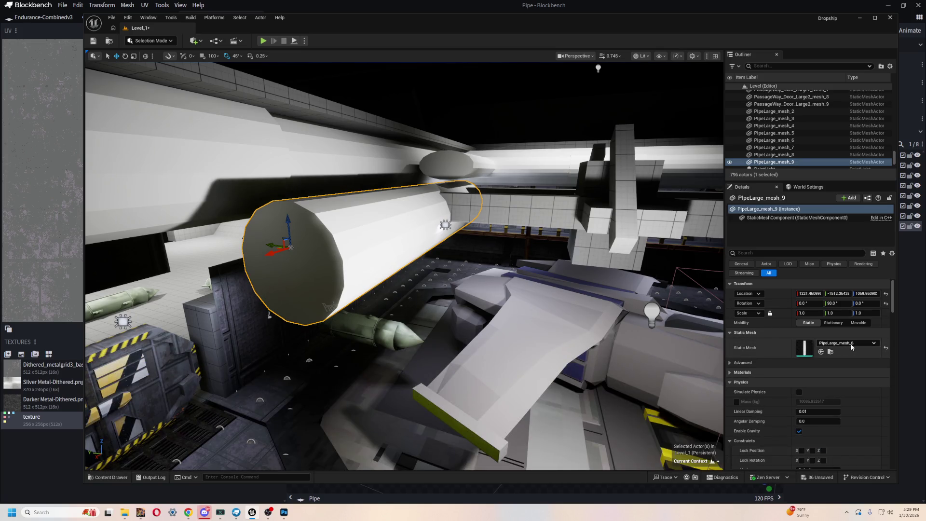
# Apply Silver_Metal-Dithered_png_Mat to the selected pipe and frame it to inspect
pyautogui.hotkey('ctrl', 'space')
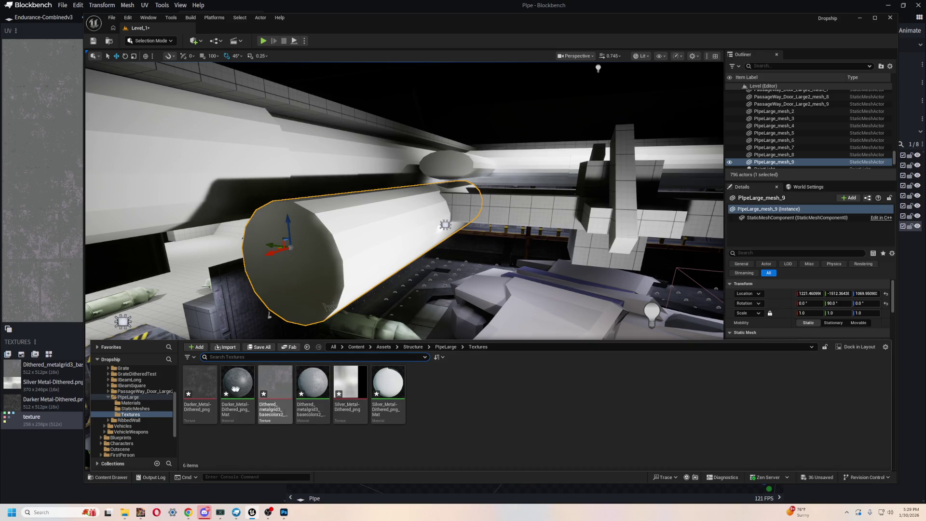
pyautogui.moveTo(389, 386)
pyautogui.mouseDown()
pyautogui.moveTo(343, 204)
pyautogui.moveTo(350, 237)
pyautogui.mouseUp()
pyautogui.press('f')
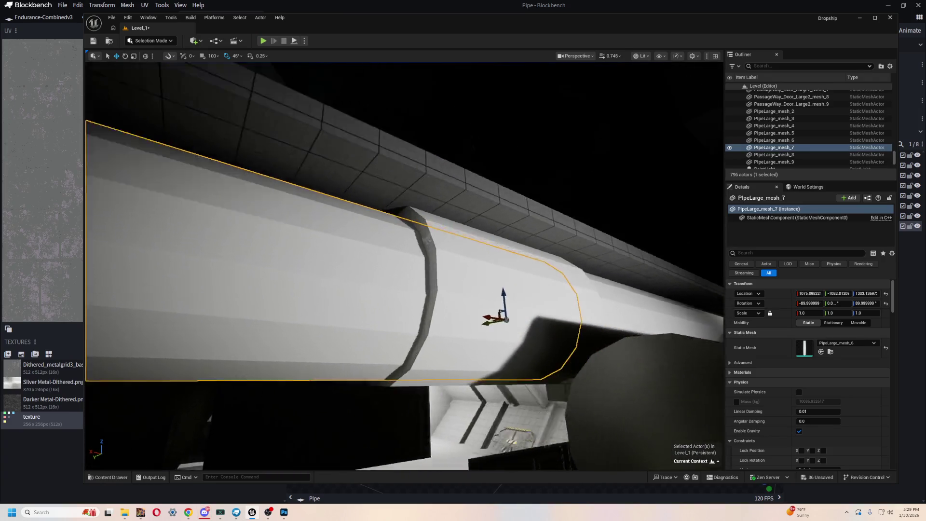
pyautogui.hotkey('ctrl', 'space')
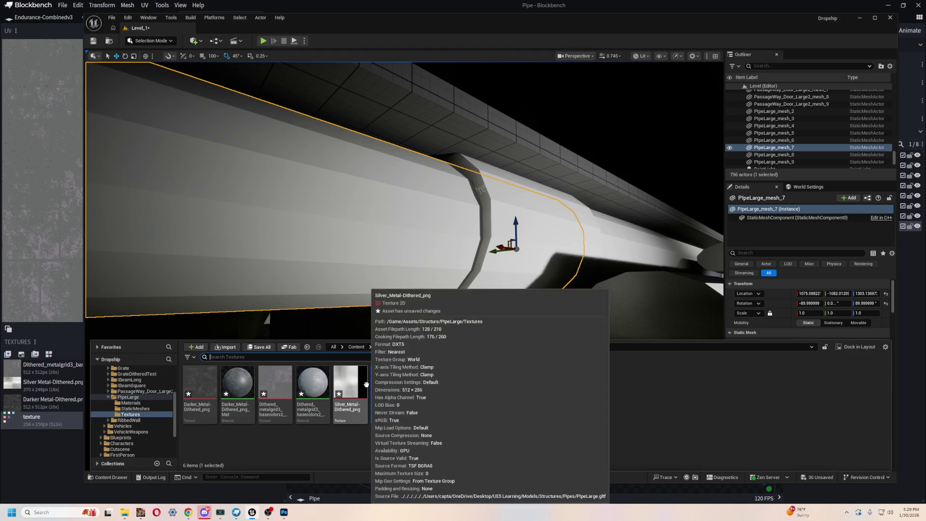
pyautogui.click(816, 366)
pyautogui.scroll(-2, 811, 357)
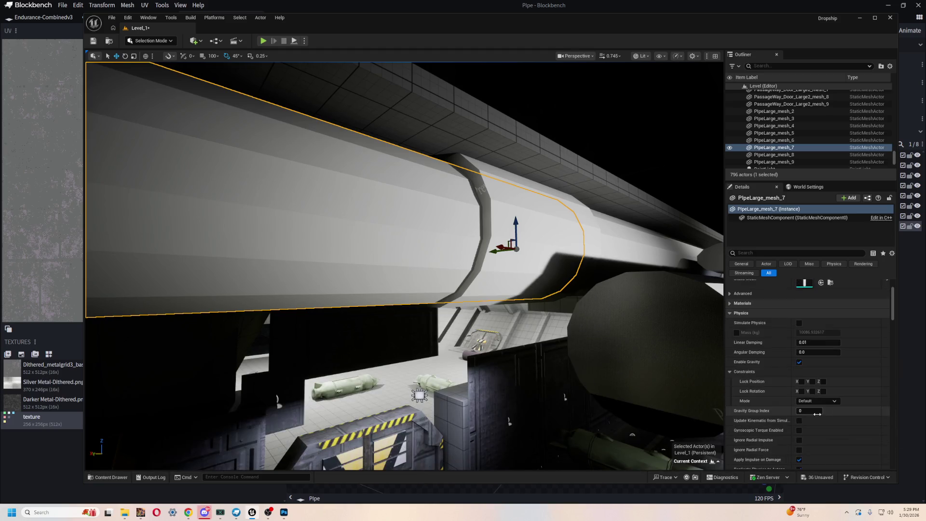
pyautogui.scroll(2, 798, 337)
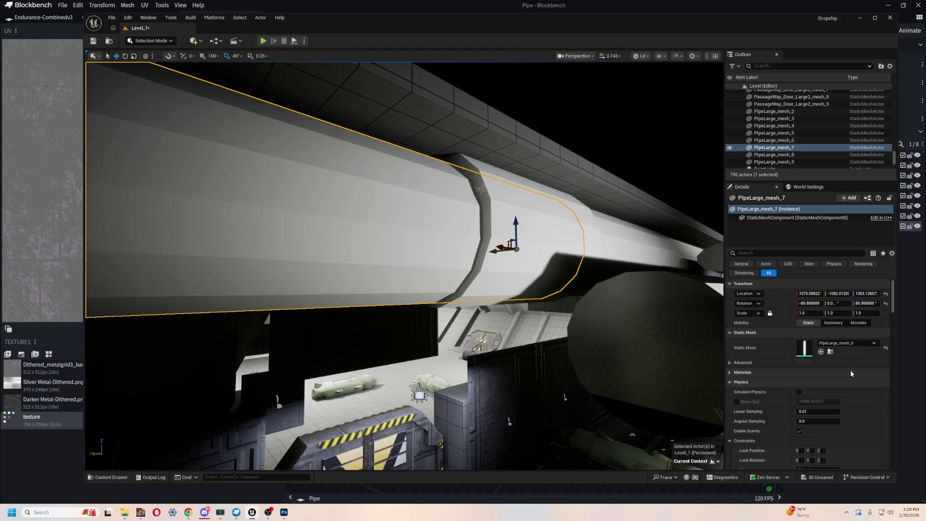
pyautogui.scroll(-5, 830, 362)
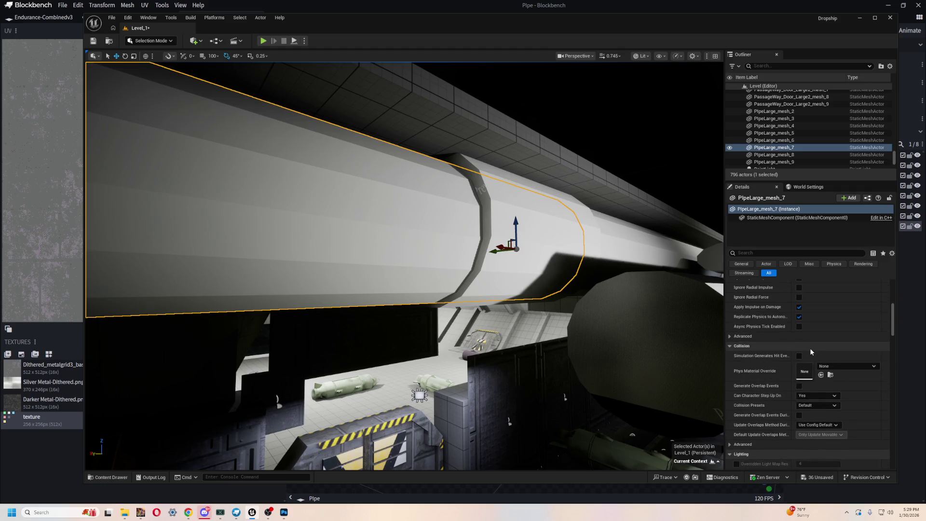
pyautogui.scroll(-5, 805, 371)
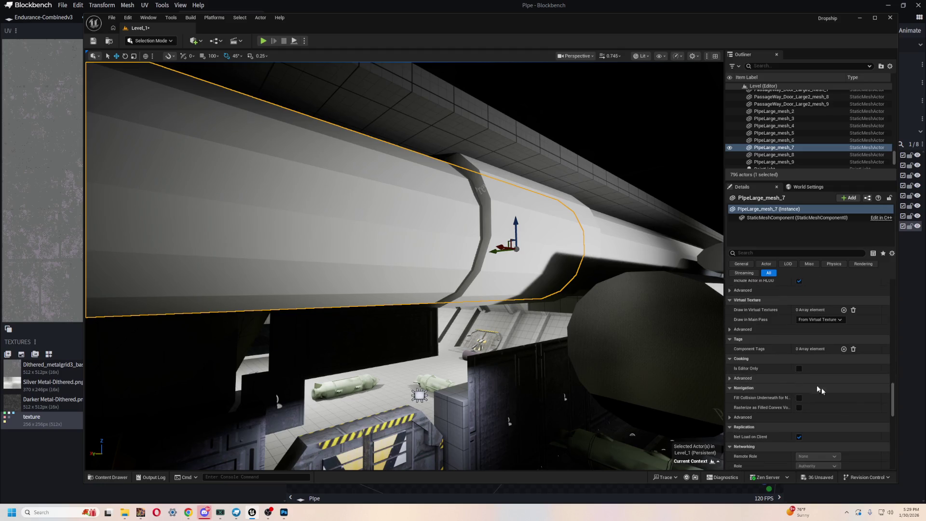
pyautogui.moveTo(894, 398); pyautogui.dragTo(906, 275)
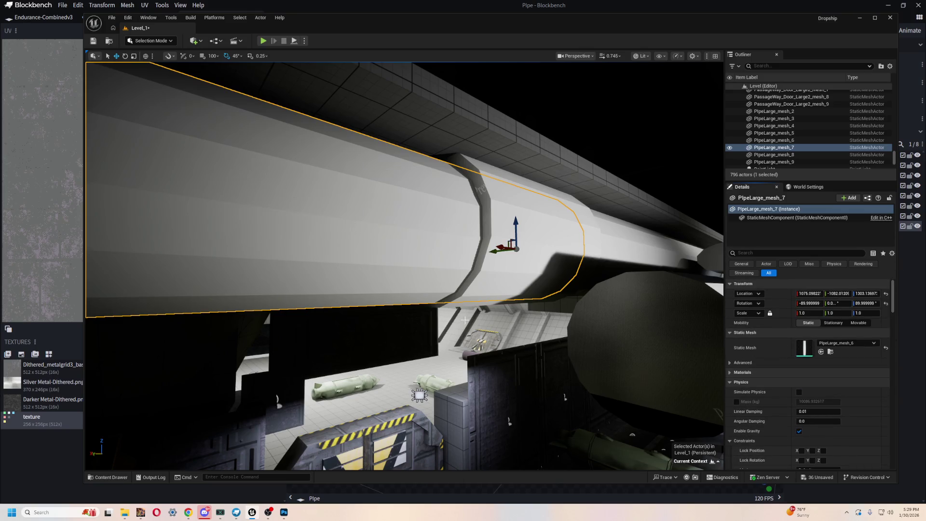
# Drag Darker_Metal-Dithered_png_Mat onto pipe sections, then bring up the Blockbench pipe model
pyautogui.hotkey('ctrl', 'space')
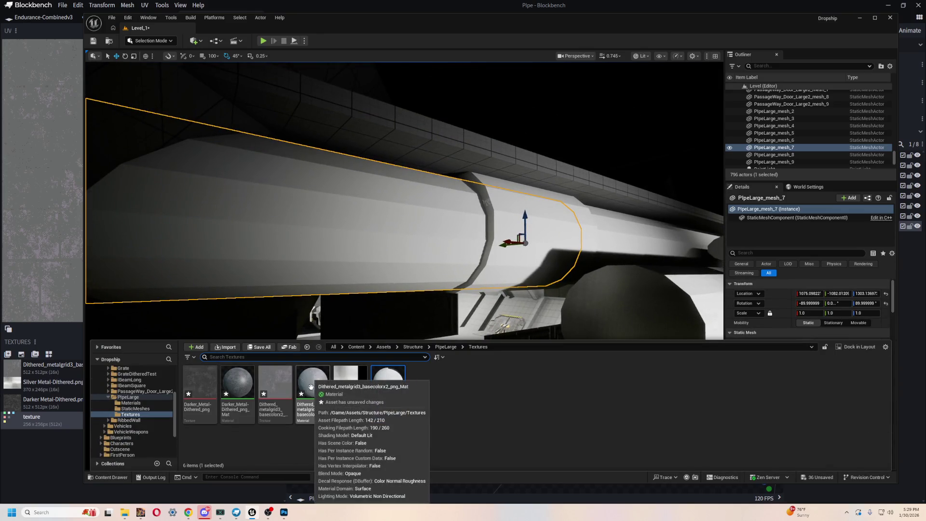
pyautogui.moveTo(321, 391); pyautogui.dragTo(343, 224)
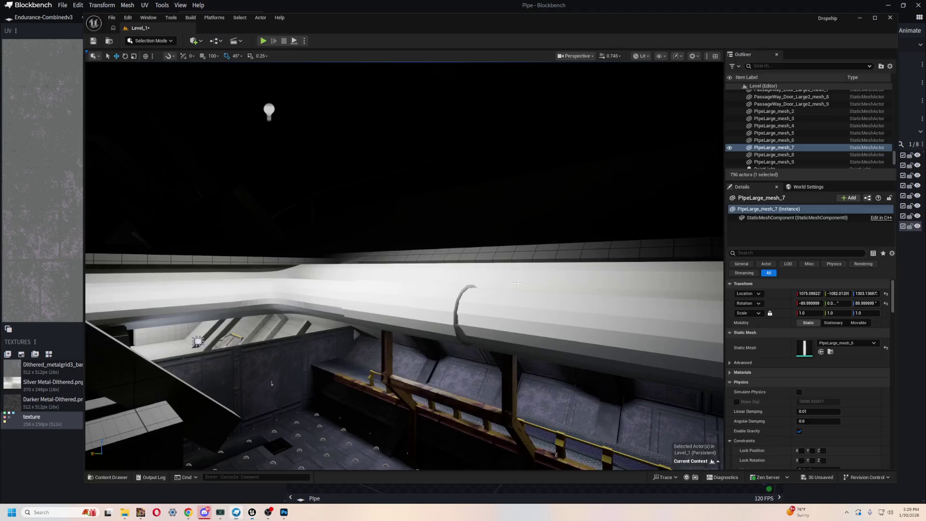
pyautogui.moveTo(437, 300); pyautogui.dragTo(437, 300)
pyautogui.moveTo(246, 450); pyautogui.dragTo(246, 451)
pyautogui.hotkey('ctrl', 'space')
pyautogui.moveTo(385, 331)
pyautogui.mouseDown()
pyautogui.moveTo(475, 289)
pyautogui.moveTo(436, 429)
pyautogui.moveTo(374, 337)
pyautogui.mouseUp()
pyautogui.hotkey('ctrl', 'space')
pyautogui.click(241, 380)
pyautogui.moveTo(241, 380); pyautogui.dragTo(441, 320)
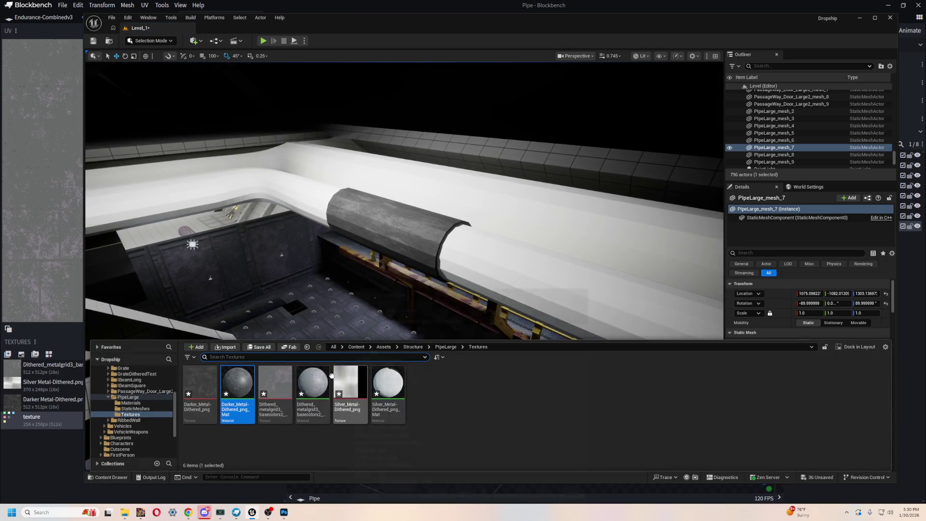
pyautogui.hotkey('alt', 'Tab')
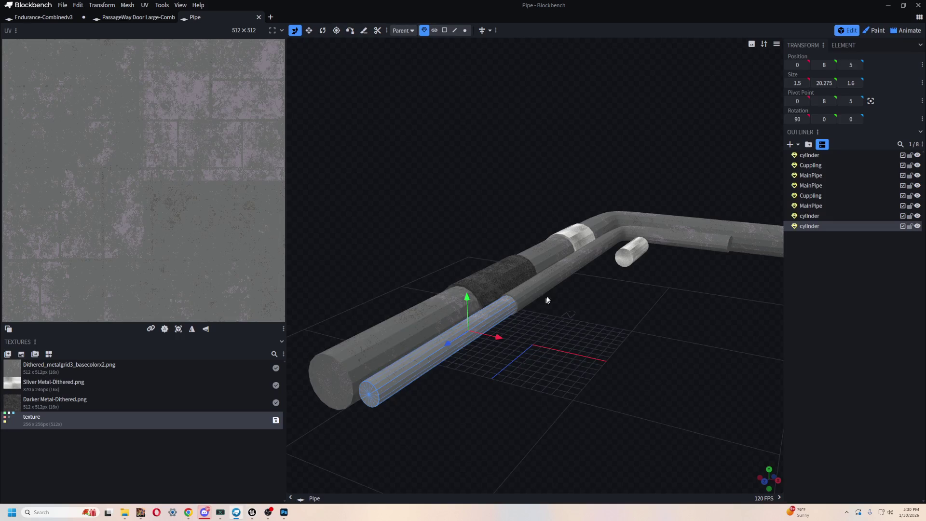
# Compare with the Blockbench model, then apply Darker_Metal to two more pipe sections
pyautogui.hotkey('alt', 'Tab')
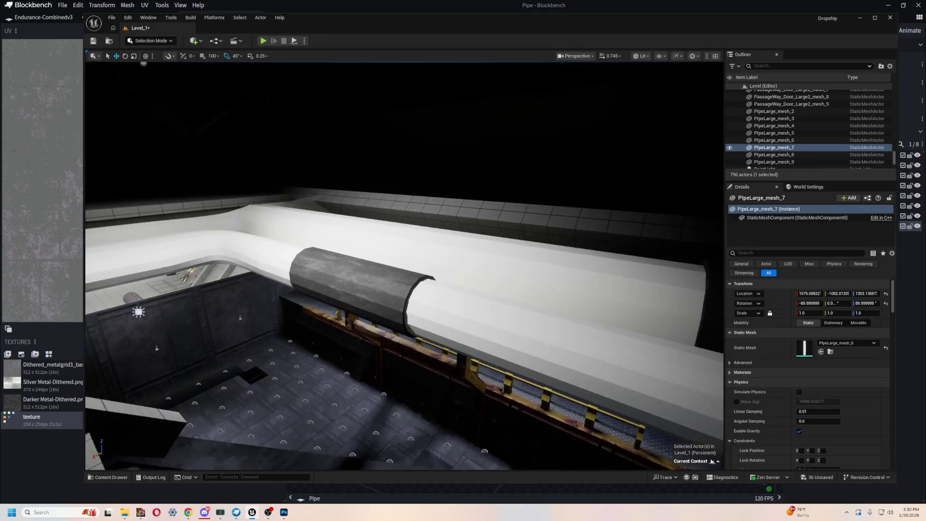
pyautogui.hotkey('alt', 'Tab')
pyautogui.hotkey('alt', 'Tab')
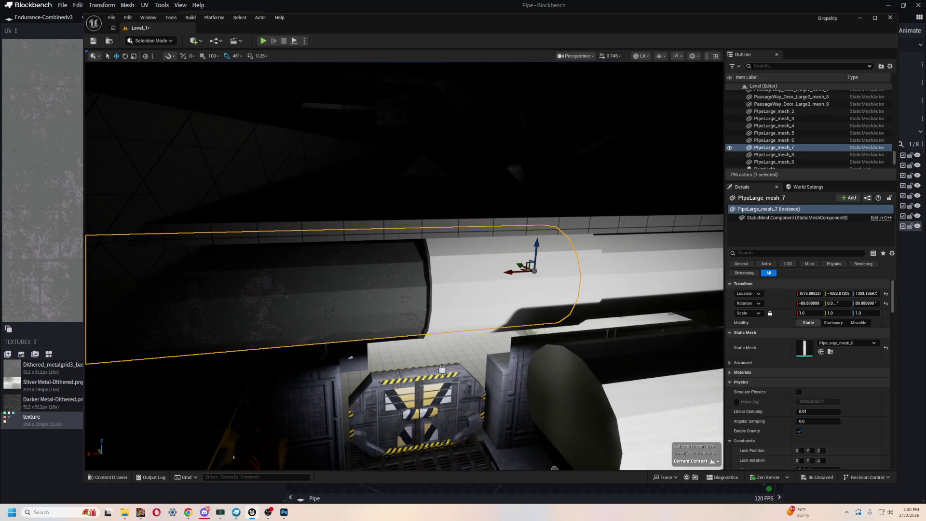
pyautogui.hotkey('ctrl', 'space')
pyautogui.hotkey('ctrl', 'space')
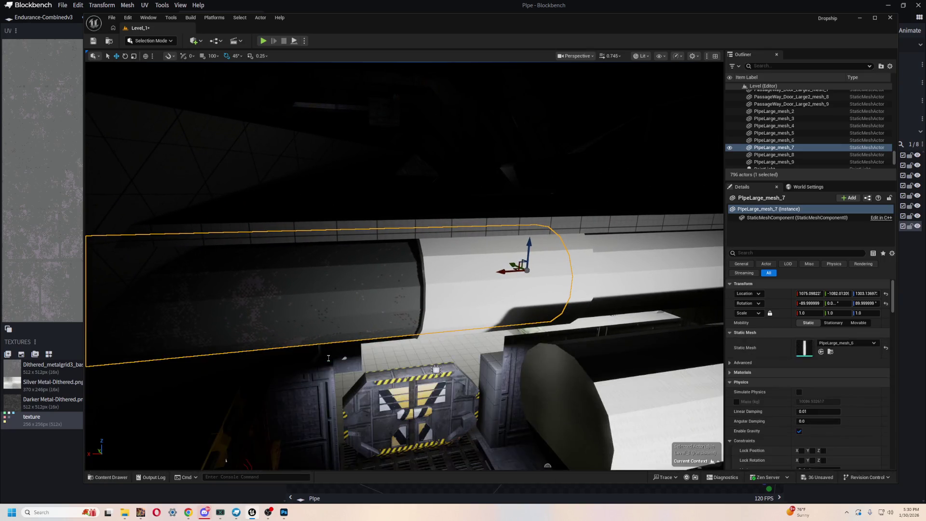
pyautogui.hotkey('alt', 'Tab')
pyautogui.hotkey('alt', 'Tab')
pyautogui.hotkey('ctrl', 'space')
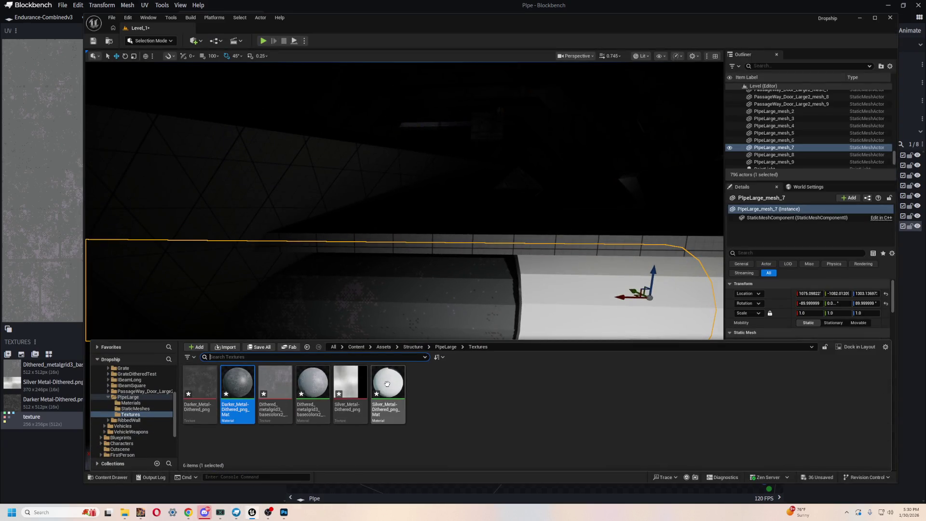
pyautogui.moveTo(418, 300); pyautogui.dragTo(399, 338)
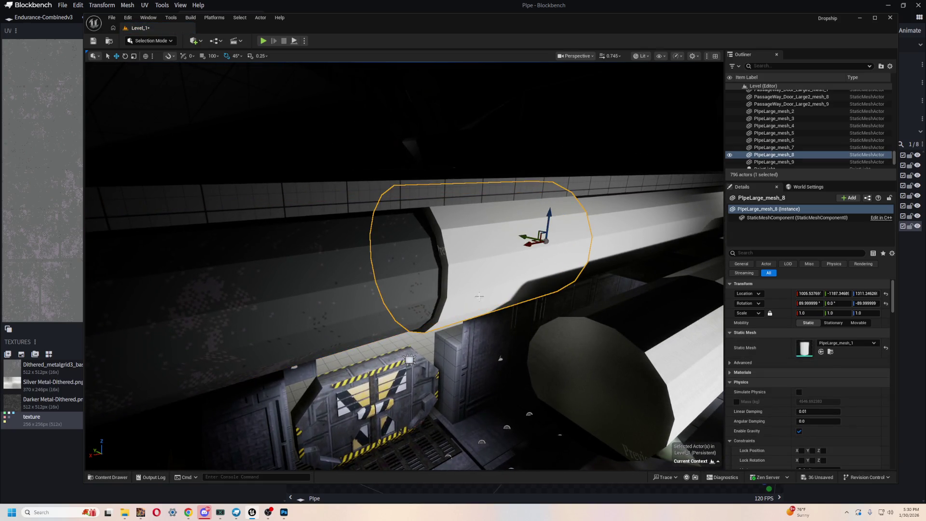
pyautogui.hotkey('ctrl', 'space')
pyautogui.moveTo(234, 385)
pyautogui.mouseDown()
pyautogui.moveTo(494, 261)
pyautogui.moveTo(481, 282)
pyautogui.mouseUp()
# Fly along the pipe bend to the outlined pipe over the walkway
pyautogui.hotkey('ctrl', 'space')
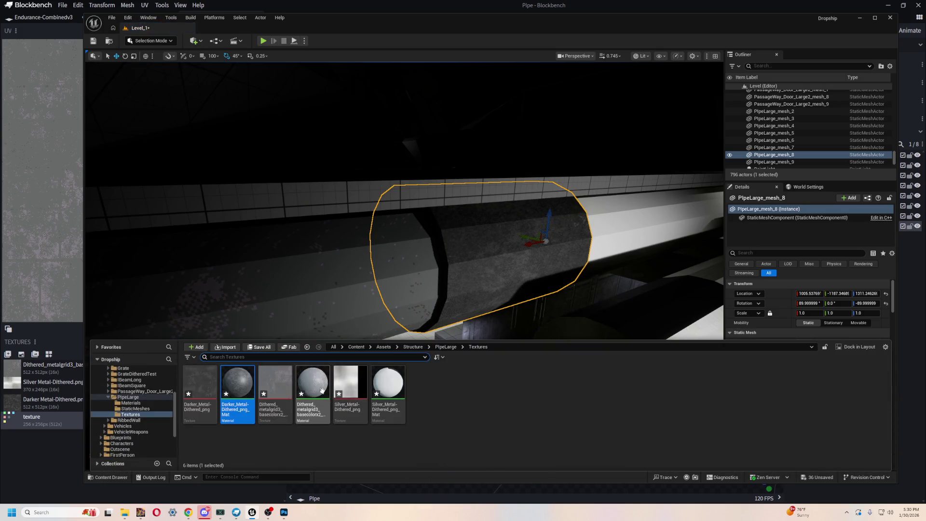
pyautogui.moveTo(403, 307)
pyautogui.mouseDown()
pyautogui.moveTo(256, 117)
pyautogui.moveTo(242, 159)
pyautogui.mouseUp()
pyautogui.hotkey('ctrl', 'space')
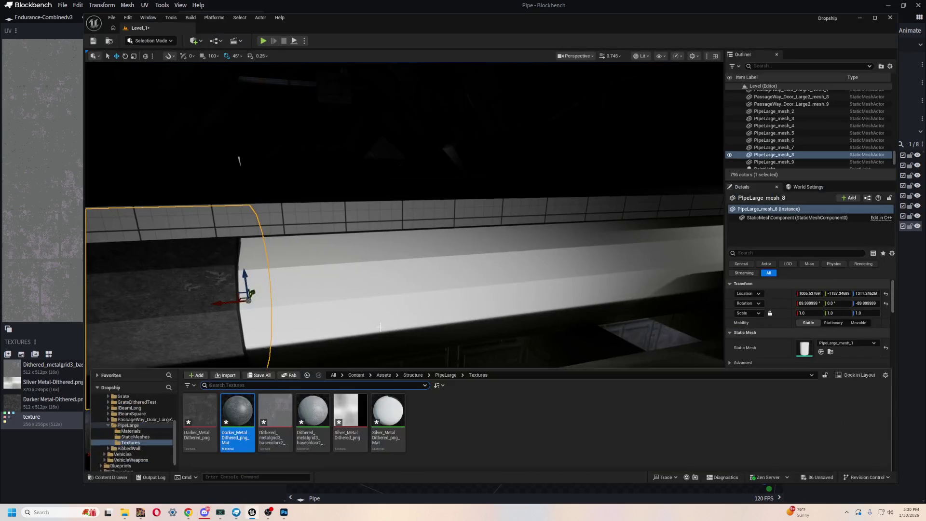
pyautogui.moveTo(347, 378)
pyautogui.mouseDown()
pyautogui.moveTo(387, 290)
pyautogui.moveTo(502, 155)
pyautogui.moveTo(559, 184)
pyautogui.moveTo(558, 161)
pyautogui.moveTo(531, 202)
pyautogui.moveTo(483, 242)
pyautogui.moveTo(435, 227)
pyautogui.moveTo(414, 232)
pyautogui.mouseUp()
pyautogui.hotkey('ctrl', 'space')
pyautogui.hotkey('ctrl', 'space')
pyautogui.hotkey('ctrl', 'space')
pyautogui.moveTo(367, 304); pyautogui.dragTo(331, 279)
pyautogui.moveTo(461, 279)
pyautogui.mouseDown()
pyautogui.moveTo(378, 308)
pyautogui.moveTo(459, 322)
pyautogui.moveTo(443, 321)
pyautogui.mouseUp()
pyautogui.hotkey('ctrl', 'space')
pyautogui.hotkey('ctrl', 'space')
# Recheck the Blockbench model and apply the Silver_Metal material to another pipe section
pyautogui.hotkey('alt', 'Tab')
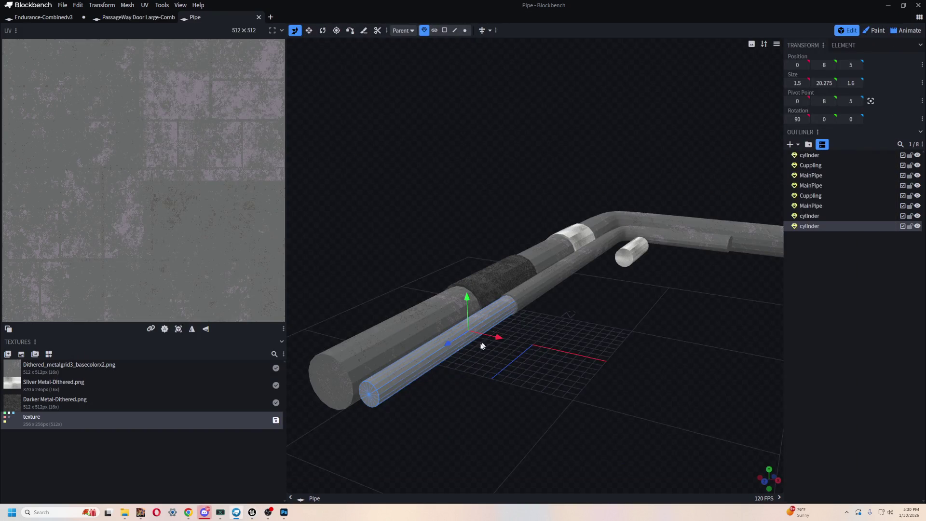
pyautogui.hotkey('alt', 'Tab')
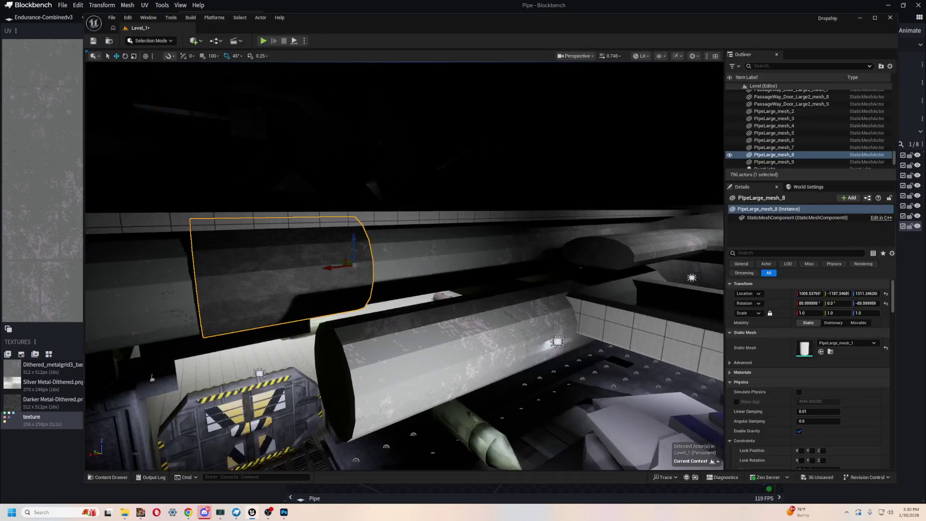
pyautogui.hotkey('ctrl', 'space')
pyautogui.hotkey('ctrl', 'space')
pyautogui.moveTo(389, 335); pyautogui.dragTo(389, 320)
pyautogui.hotkey('ctrl', 'space')
pyautogui.moveTo(386, 389)
pyautogui.mouseDown()
pyautogui.moveTo(424, 309)
pyautogui.moveTo(477, 326)
pyautogui.moveTo(457, 303)
pyautogui.moveTo(454, 263)
pyautogui.moveTo(348, 301)
pyautogui.mouseUp()
pyautogui.hotkey('ctrl', 'space')
pyautogui.hotkey('ctrl', 'space')
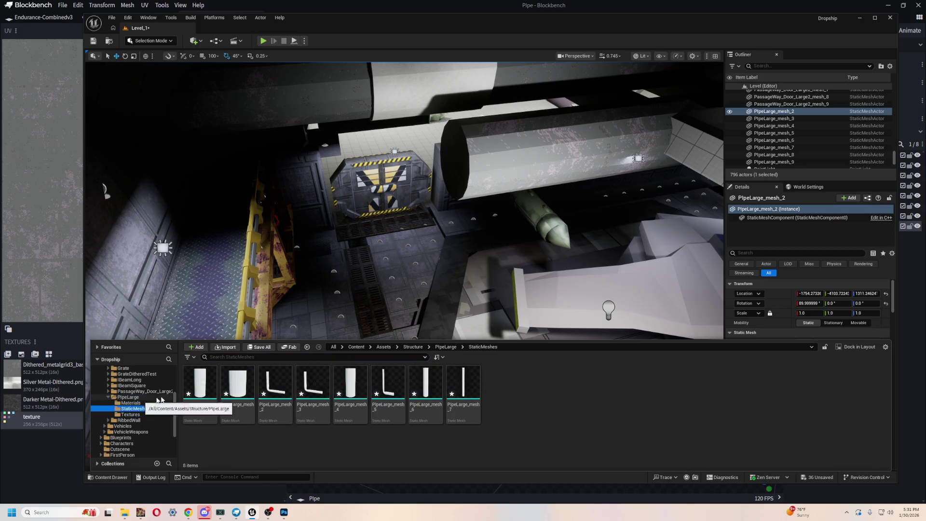
# Place a PipeLarge_mesh_7 pipe, rotate it -90 on Y to lie horizontal, and raise it ceilingward
pyautogui.moveTo(458, 376)
pyautogui.mouseDown()
pyautogui.moveTo(393, 338)
pyautogui.moveTo(597, 433)
pyautogui.mouseUp()
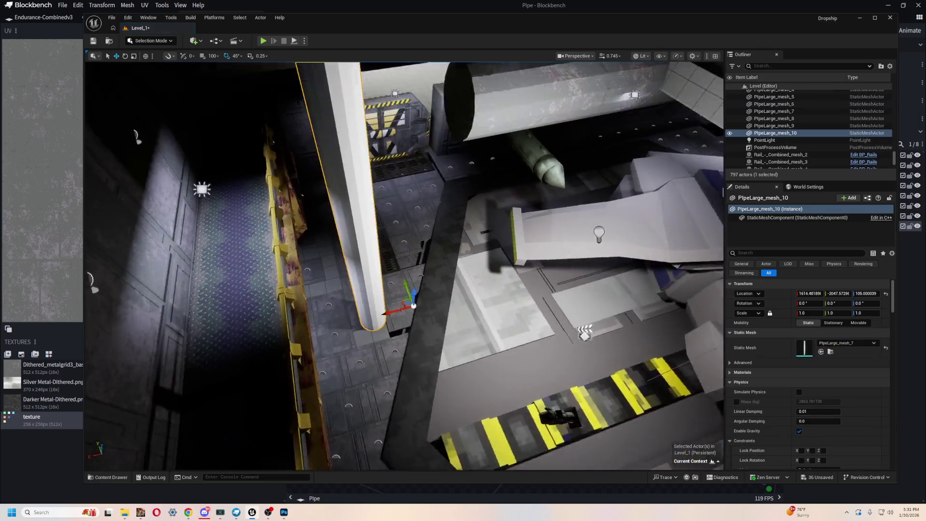
pyautogui.moveTo(442, 359); pyautogui.dragTo(441, 359)
pyautogui.press('e')
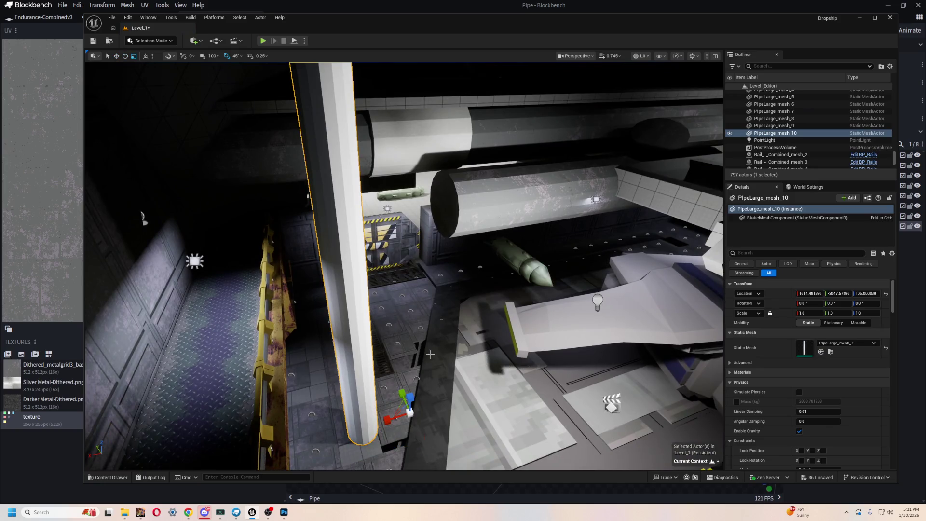
pyautogui.moveTo(372, 424); pyautogui.dragTo(410, 386)
pyautogui.press('w')
pyautogui.moveTo(521, 338); pyautogui.dragTo(521, 330)
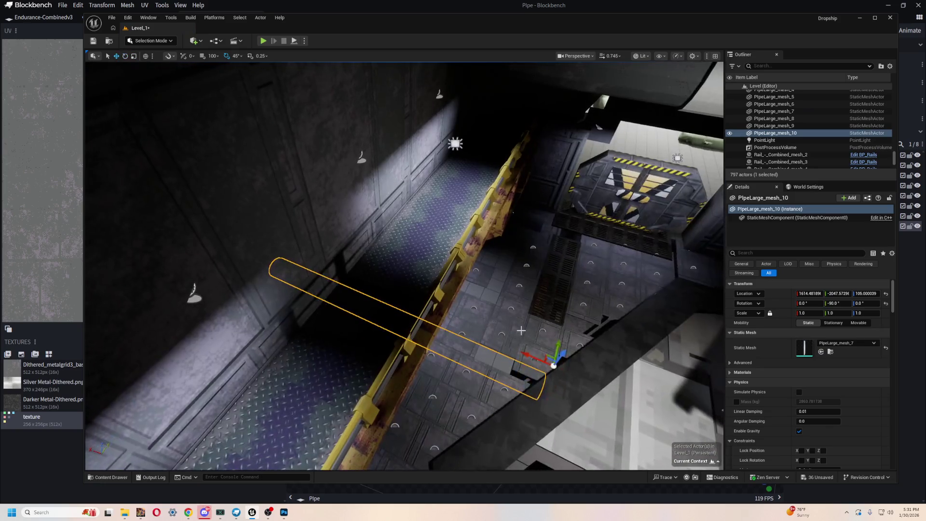
pyautogui.moveTo(649, 225)
pyautogui.mouseDown()
pyautogui.moveTo(646, 160)
pyautogui.moveTo(521, 202)
pyautogui.mouseUp()
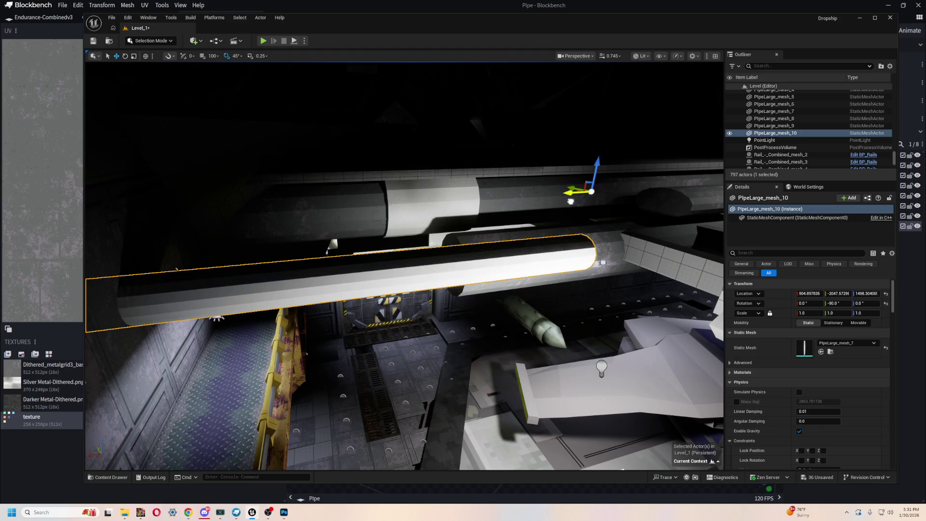
pyautogui.moveTo(588, 199)
pyautogui.mouseDown()
pyautogui.moveTo(555, 208)
pyautogui.moveTo(482, 199)
pyautogui.moveTo(437, 226)
pyautogui.mouseUp()
pyautogui.moveTo(480, 280)
pyautogui.mouseDown()
pyautogui.moveTo(526, 300)
pyautogui.moveTo(417, 249)
pyautogui.mouseUp()
# Delete PipeLarge_mesh_9 and slide the new pipe along X into line with the others
pyautogui.press('Delete')
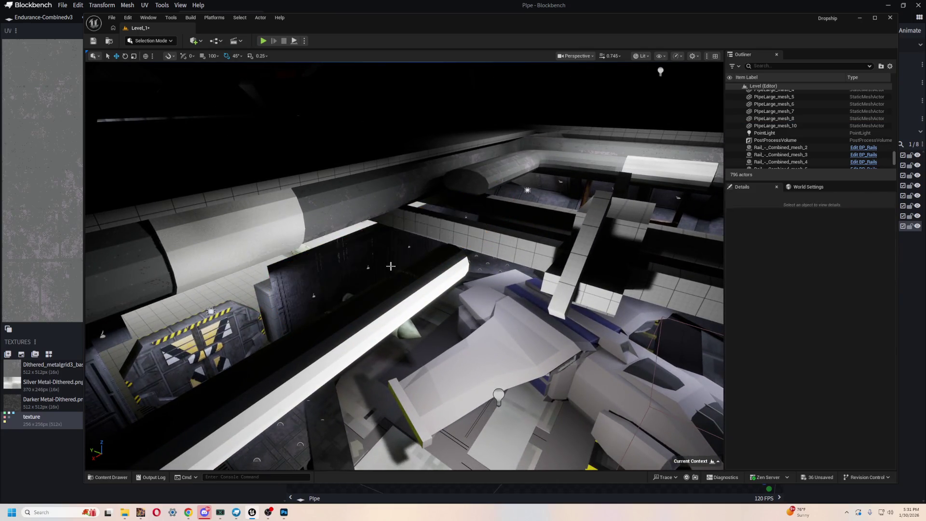
pyautogui.click(389, 264)
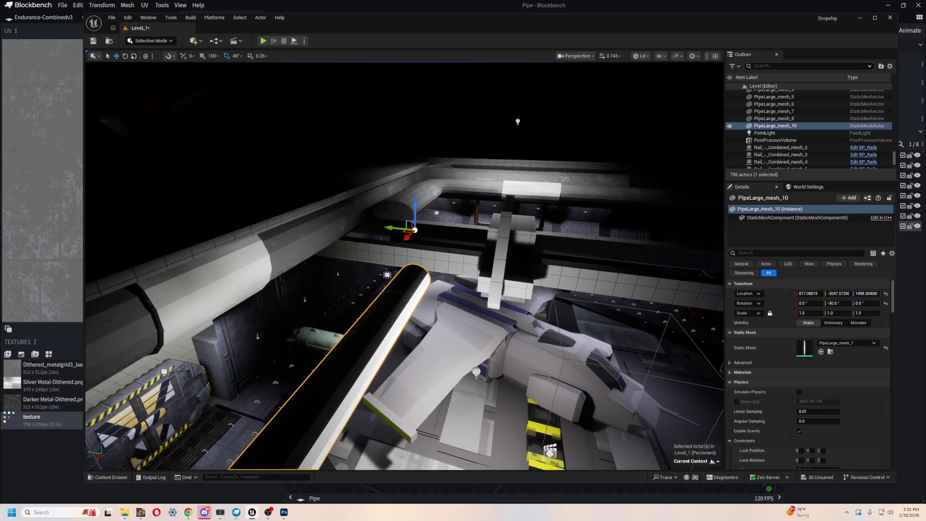
pyautogui.hotkey('ctrl', 'space')
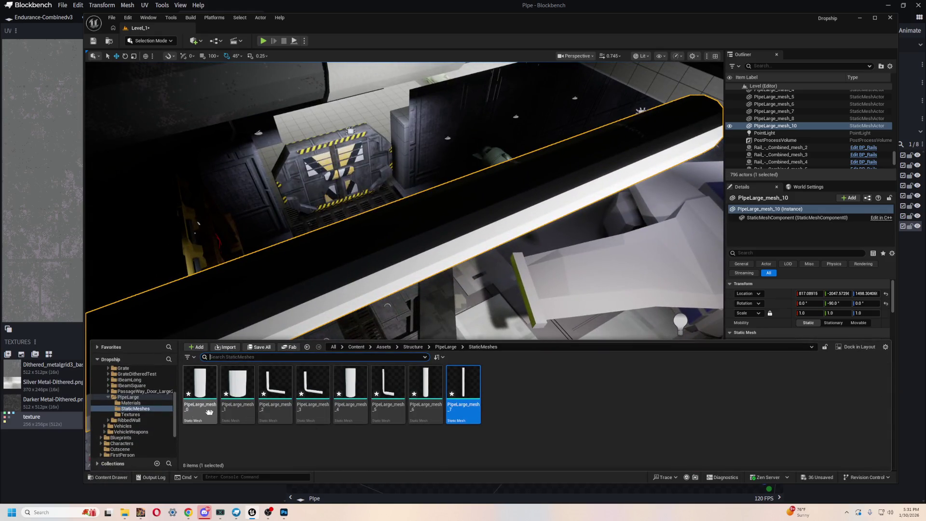
pyautogui.moveTo(337, 265); pyautogui.dragTo(382, 250)
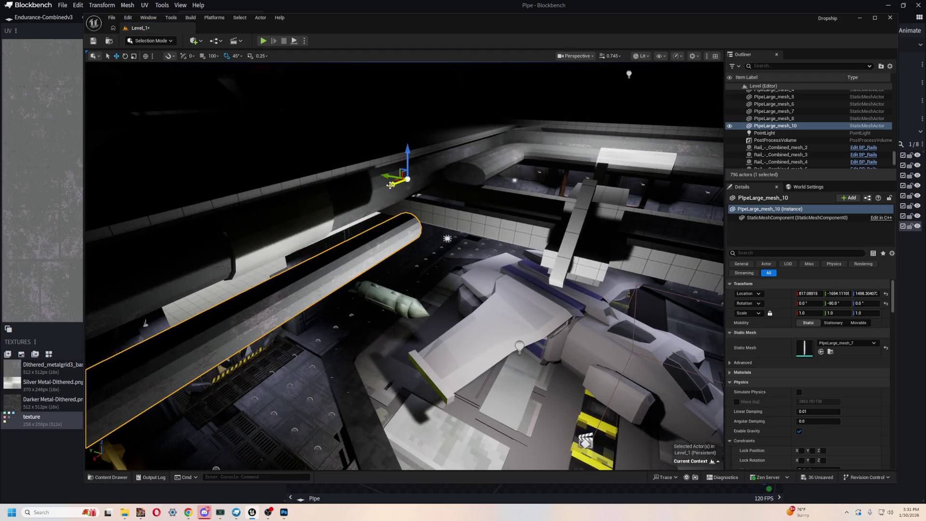
pyautogui.moveTo(479, 144)
pyautogui.mouseDown()
pyautogui.moveTo(422, 167)
pyautogui.moveTo(440, 178)
pyautogui.mouseUp()
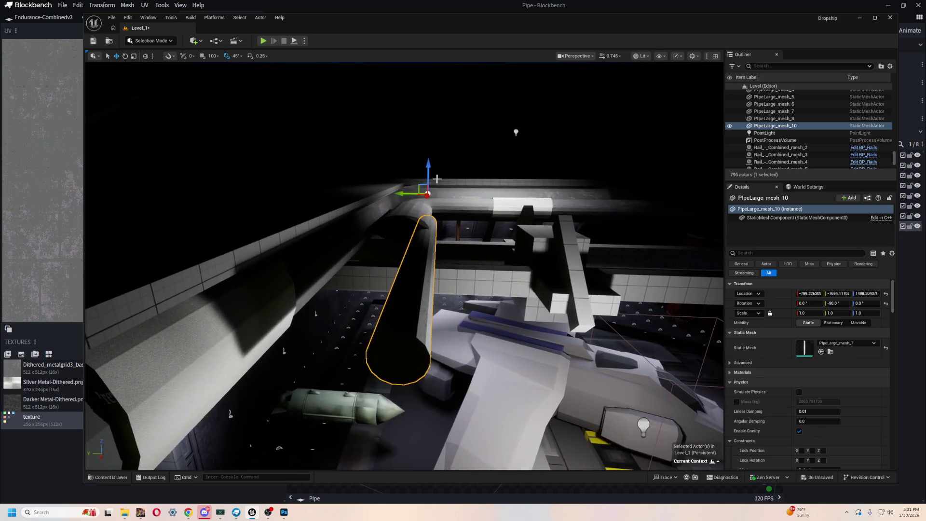
pyautogui.moveTo(504, 253)
pyautogui.mouseDown()
pyautogui.moveTo(521, 228)
pyautogui.moveTo(551, 233)
pyautogui.moveTo(607, 270)
pyautogui.mouseUp()
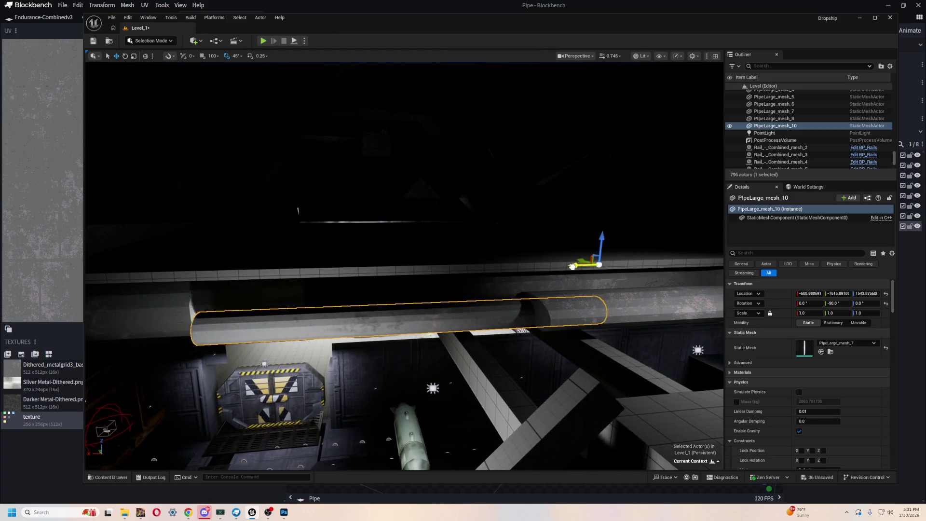
pyautogui.moveTo(512, 269); pyautogui.dragTo(504, 292)
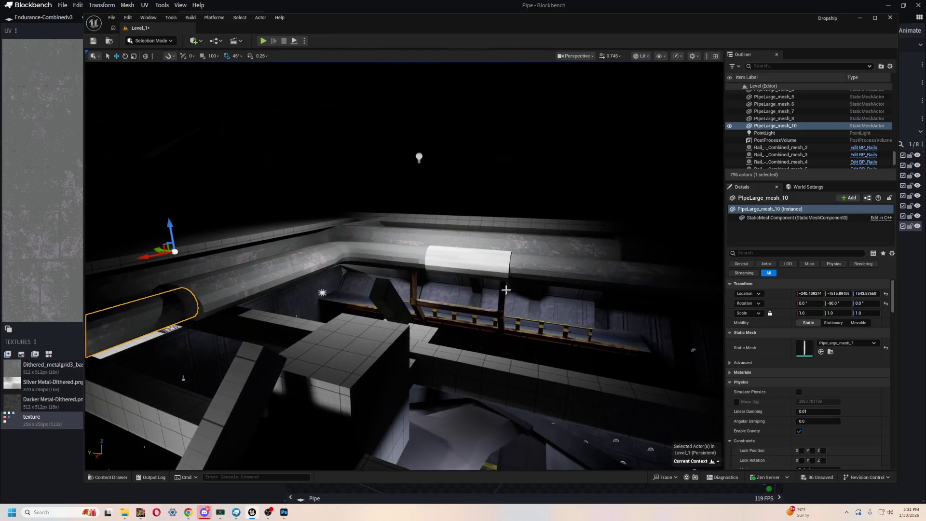
pyautogui.moveTo(427, 280); pyautogui.dragTo(507, 267)
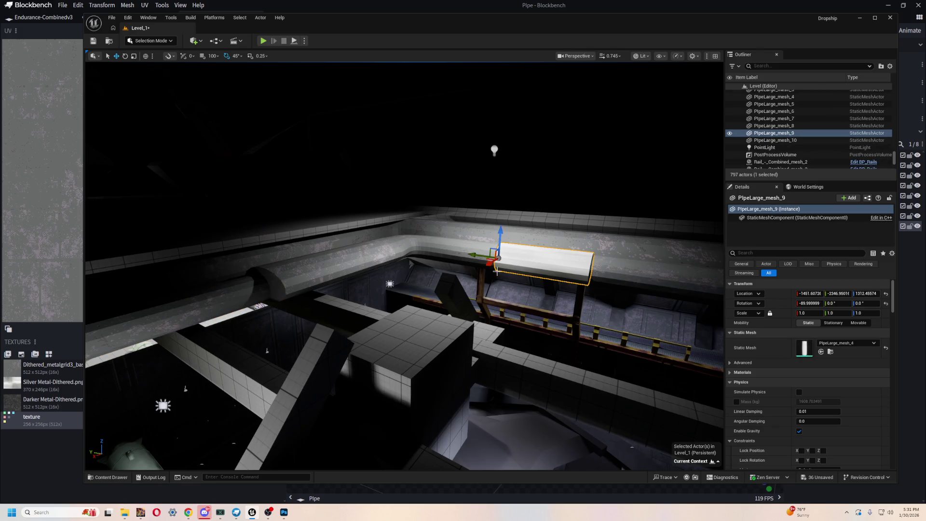
# Turn, raise and widen PipeLarge_mesh_9 to about 1.29 Y scale, shifting it along Y
pyautogui.moveTo(345, 359)
pyautogui.mouseDown()
pyautogui.moveTo(357, 337)
pyautogui.moveTo(333, 349)
pyautogui.moveTo(386, 376)
pyautogui.mouseUp()
pyautogui.moveTo(387, 339)
pyautogui.mouseDown()
pyautogui.moveTo(262, 263)
pyautogui.moveTo(287, 265)
pyautogui.moveTo(235, 263)
pyautogui.mouseUp()
pyautogui.moveTo(334, 313); pyautogui.dragTo(300, 285)
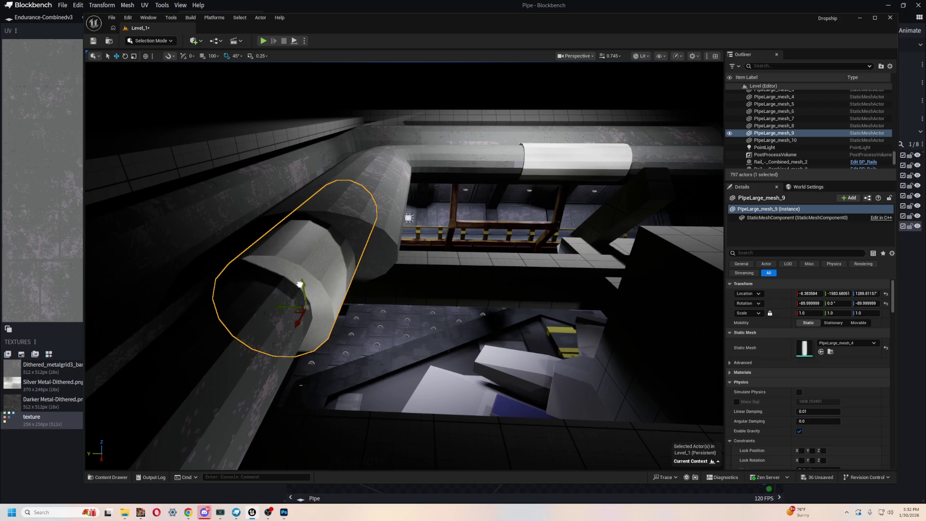
pyautogui.moveTo(380, 314); pyautogui.dragTo(419, 250)
pyautogui.moveTo(483, 261)
pyautogui.mouseDown()
pyautogui.moveTo(480, 251)
pyautogui.moveTo(477, 278)
pyautogui.mouseUp()
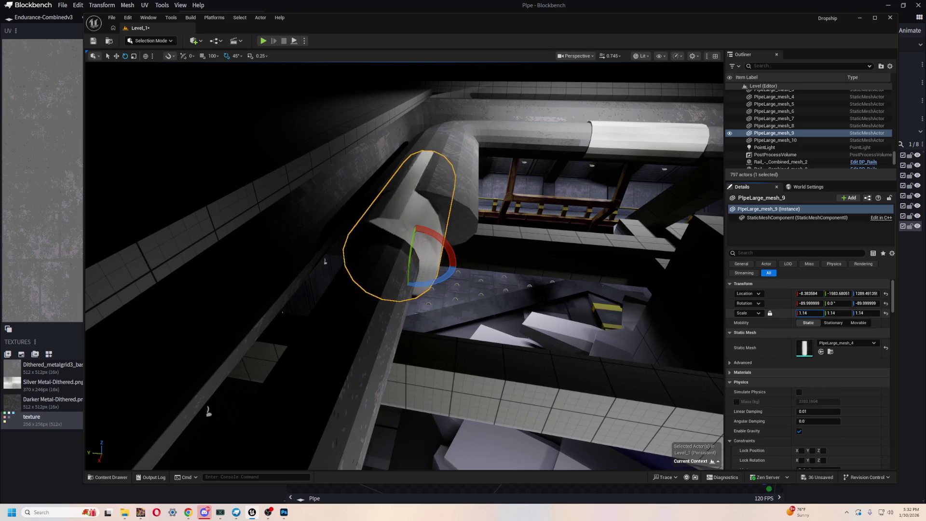
pyautogui.moveTo(804, 313); pyautogui.dragTo(816, 314)
pyautogui.press('w')
pyautogui.moveTo(420, 289)
pyautogui.mouseDown()
pyautogui.moveTo(434, 308)
pyautogui.moveTo(387, 270)
pyautogui.moveTo(458, 279)
pyautogui.mouseUp()
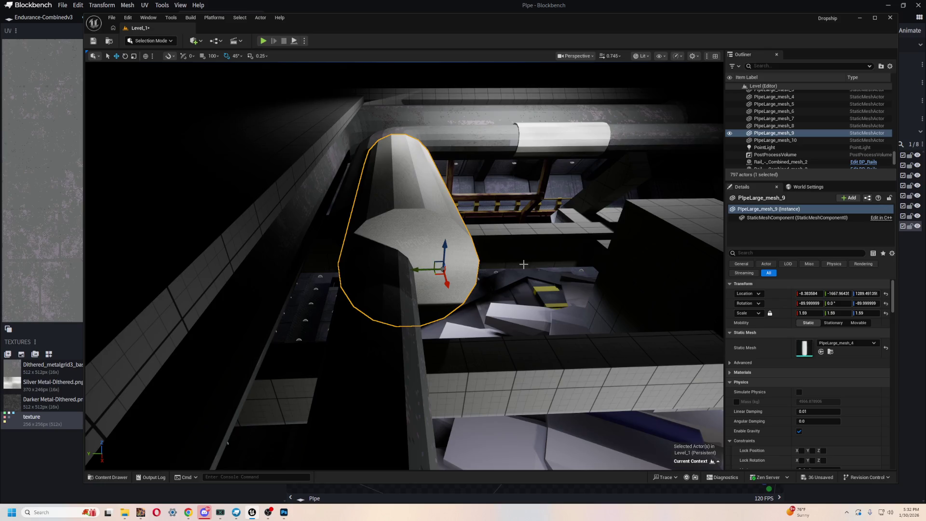
pyautogui.press('f')
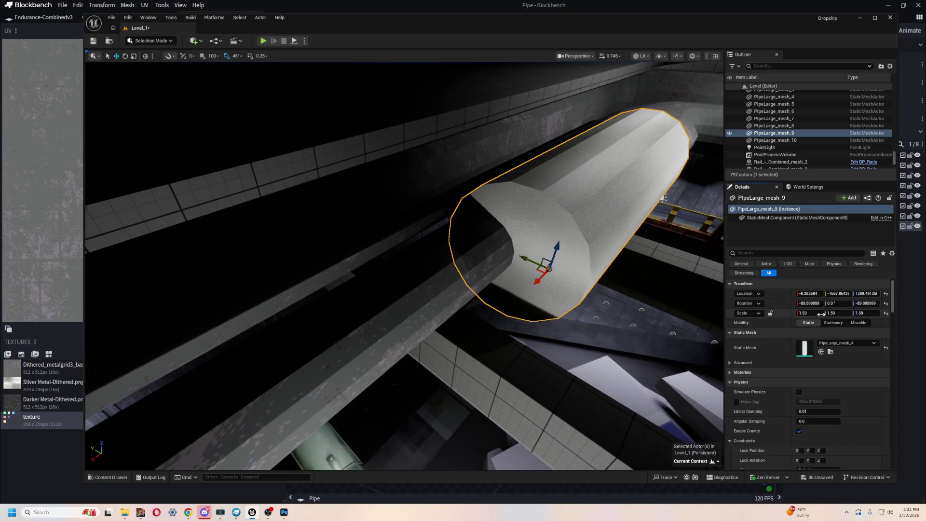
pyautogui.moveTo(830, 313)
pyautogui.mouseDown()
pyautogui.moveTo(818, 313)
pyautogui.moveTo(831, 313)
pyautogui.mouseUp()
pyautogui.moveTo(434, 299); pyautogui.dragTo(356, 300)
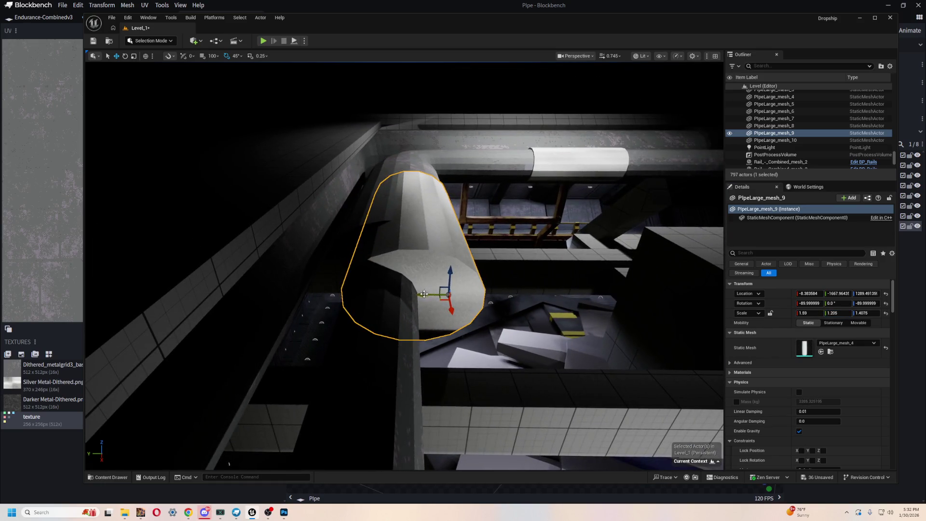
pyautogui.moveTo(424, 294); pyautogui.dragTo(406, 300)
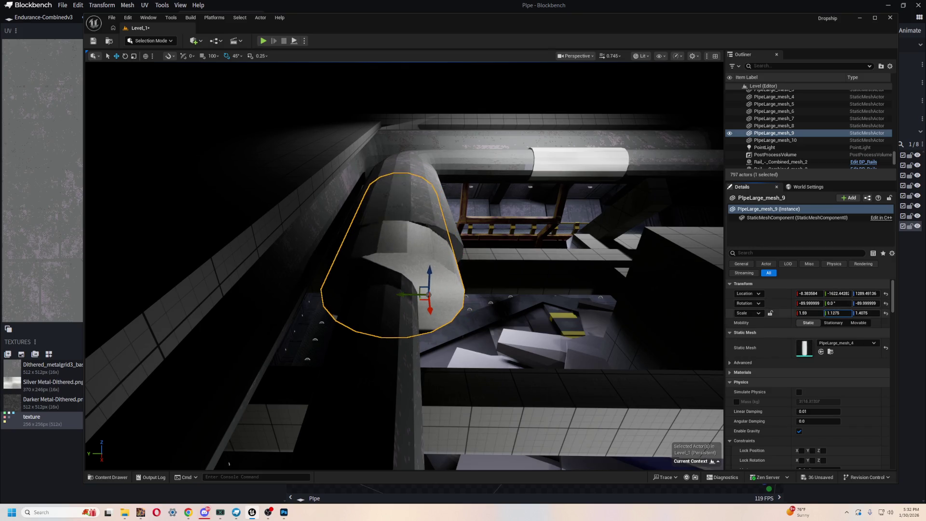
pyautogui.moveTo(830, 313)
pyautogui.mouseDown()
pyautogui.moveTo(842, 313)
pyautogui.moveTo(825, 313)
pyautogui.mouseUp()
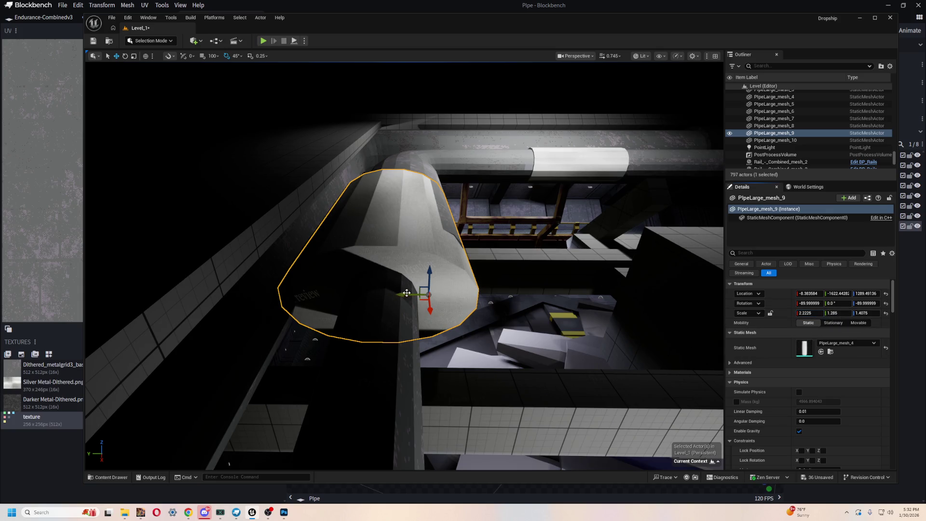
# Shift PipeLarge_mesh_10 along Y and place a duplicate of it further along X
pyautogui.click(389, 357)
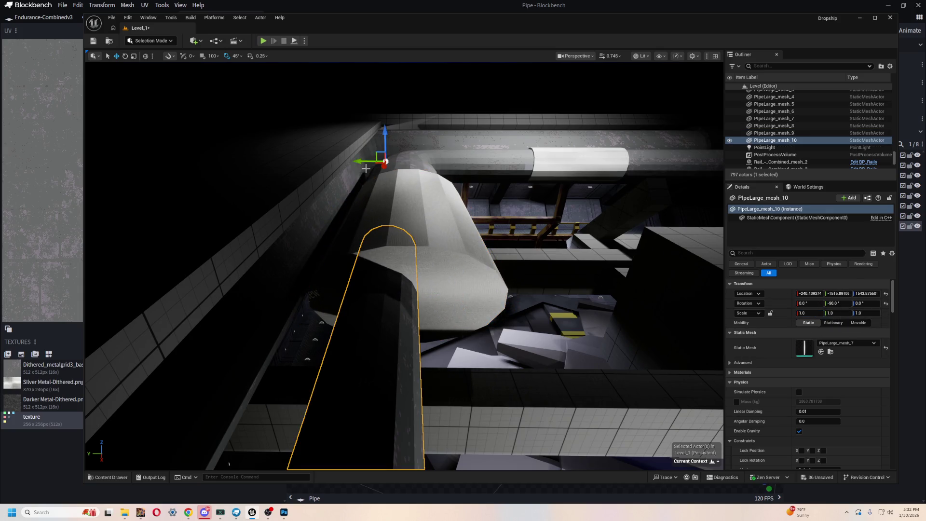
pyautogui.moveTo(354, 162)
pyautogui.mouseDown()
pyautogui.moveTo(374, 152)
pyautogui.moveTo(370, 120)
pyautogui.mouseUp()
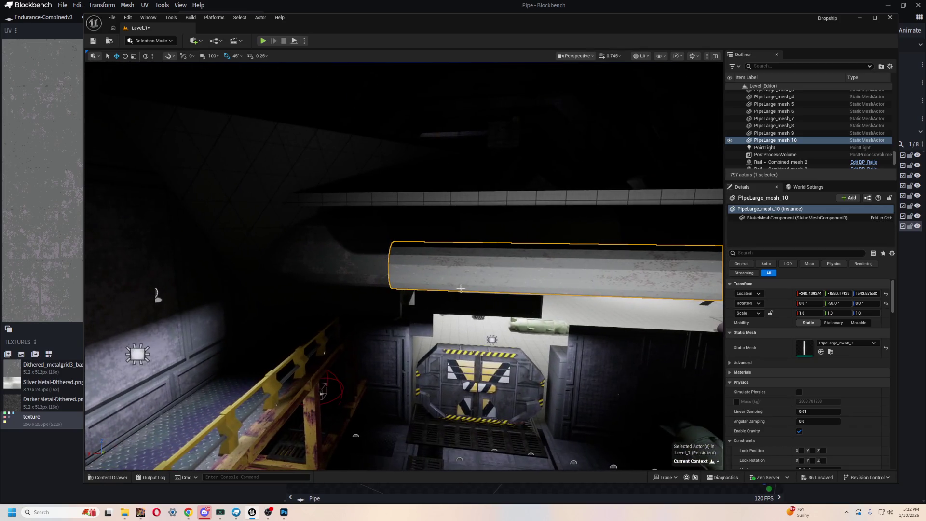
pyautogui.hotkey('ctrl', 'd')
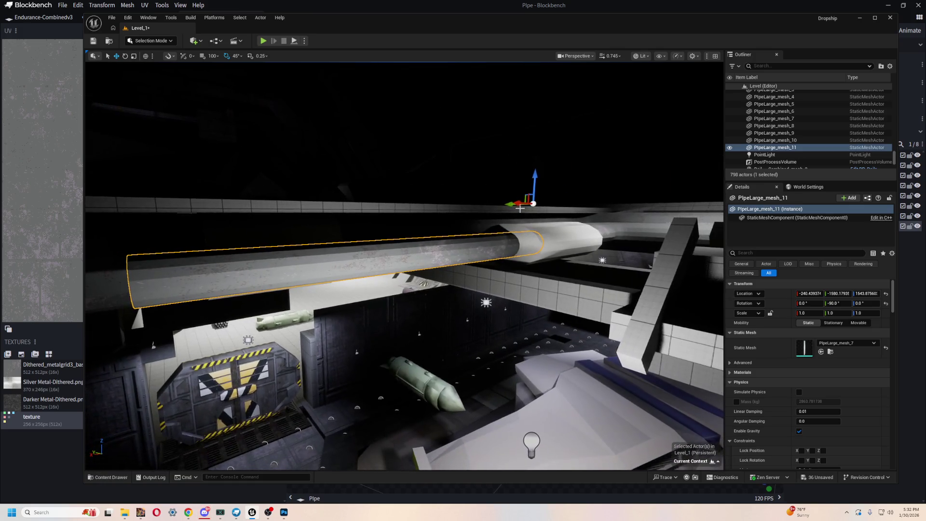
pyautogui.moveTo(522, 206); pyautogui.dragTo(441, 222)
pyautogui.moveTo(114, 249); pyautogui.dragTo(229, 311)
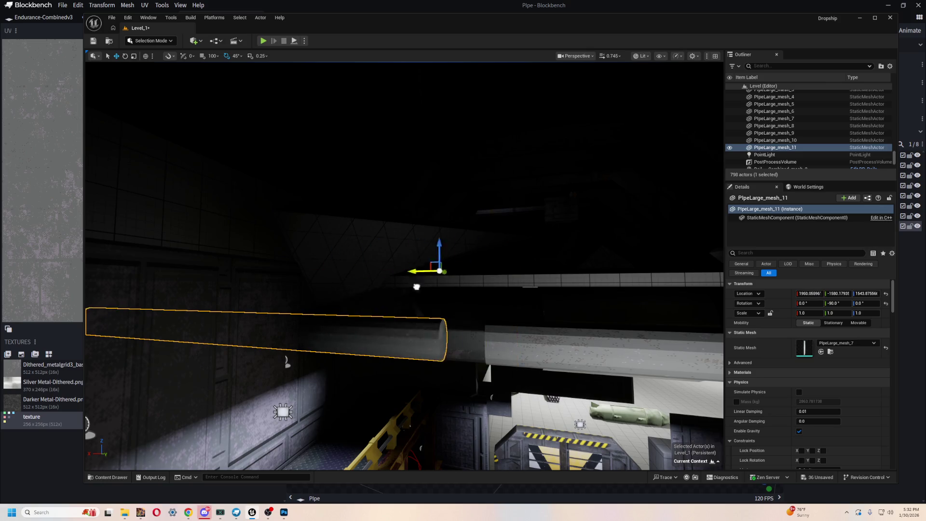
pyautogui.moveTo(458, 377)
pyautogui.mouseDown()
pyautogui.moveTo(463, 386)
pyautogui.moveTo(429, 371)
pyautogui.moveTo(415, 352)
pyautogui.mouseUp()
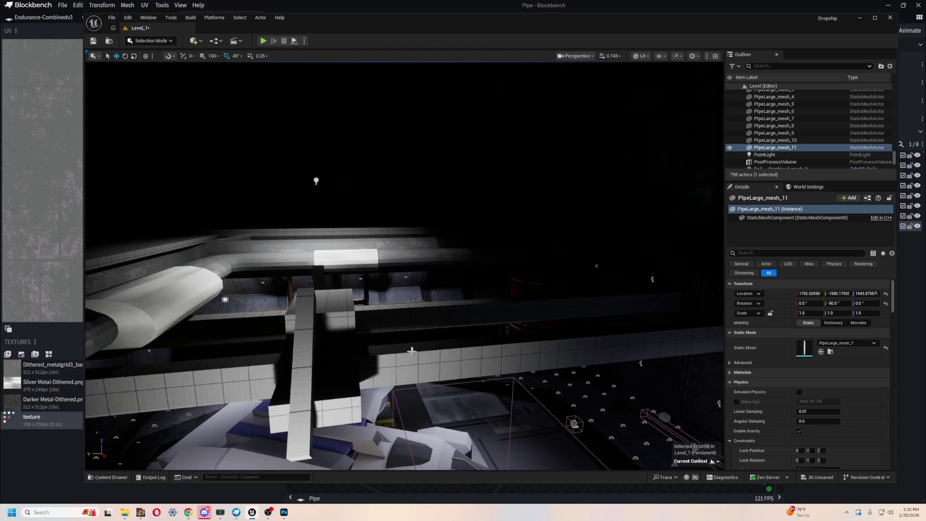
# Add another pipe copy rotated to -90° horizontal, slot it into the upper run, and start Play
pyautogui.hotkey('ctrl', 'v')
pyautogui.moveTo(349, 261)
pyautogui.mouseDown()
pyautogui.moveTo(548, 285)
pyautogui.moveTo(356, 288)
pyautogui.mouseUp()
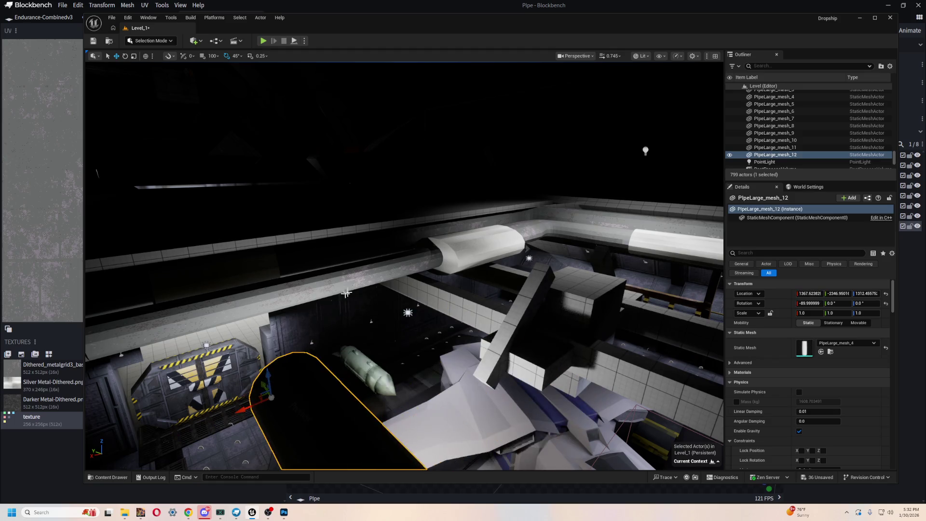
pyautogui.press('f')
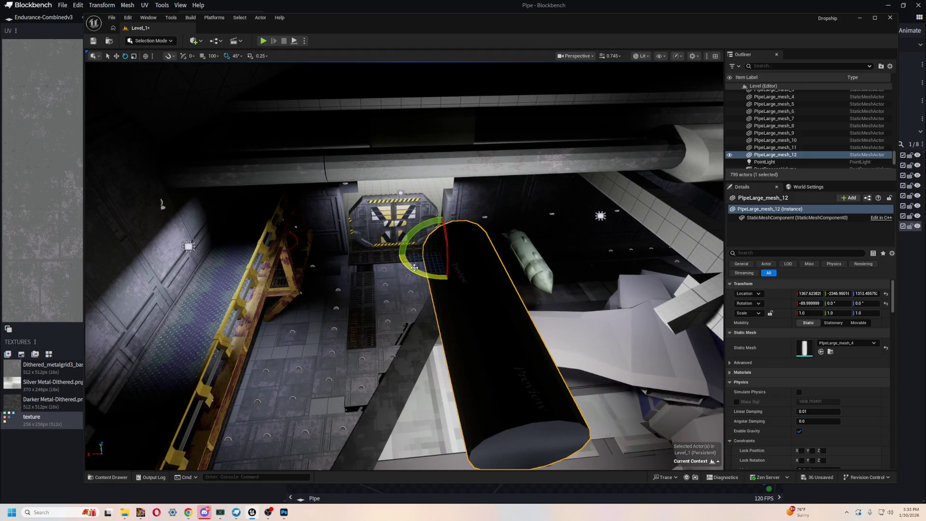
pyautogui.moveTo(414, 267); pyautogui.dragTo(477, 270)
pyautogui.moveTo(399, 255); pyautogui.dragTo(405, 281)
pyautogui.press('w')
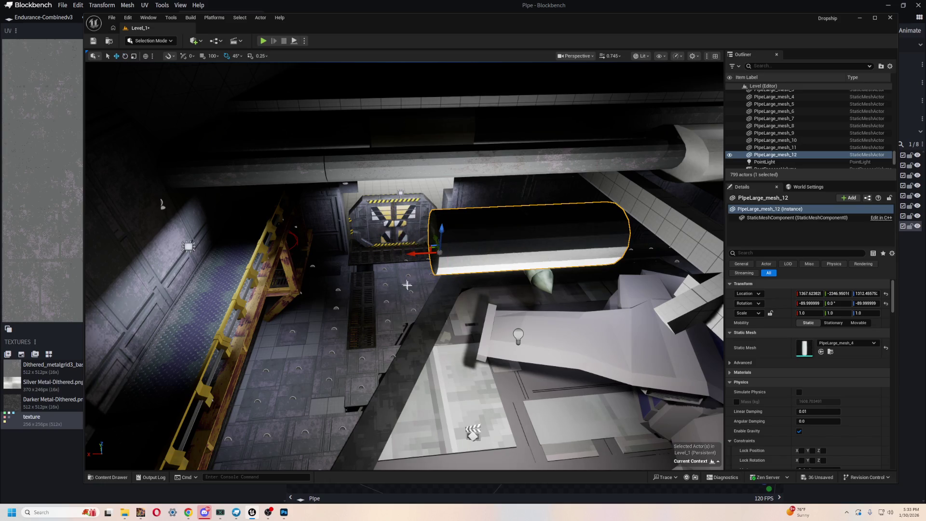
pyautogui.moveTo(437, 239)
pyautogui.mouseDown()
pyautogui.moveTo(425, 159)
pyautogui.moveTo(398, 227)
pyautogui.mouseUp()
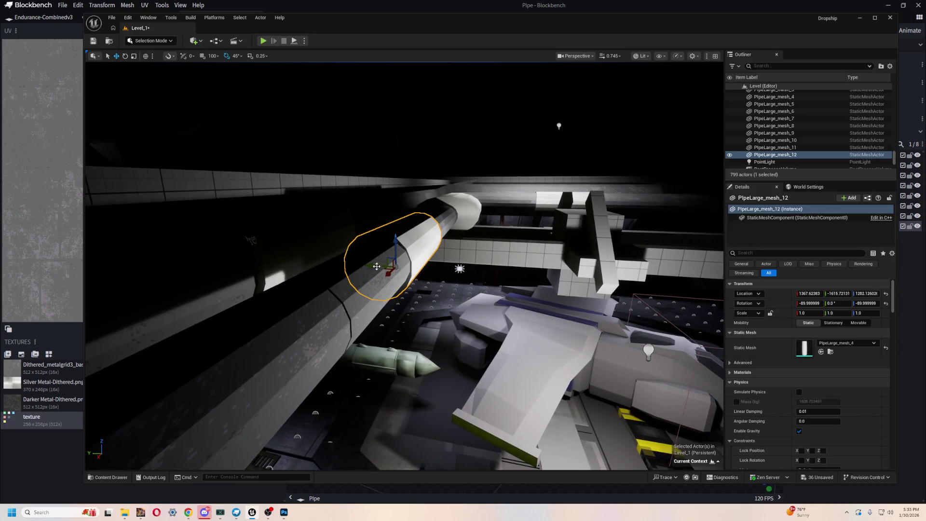
pyautogui.moveTo(393, 275); pyautogui.dragTo(350, 321)
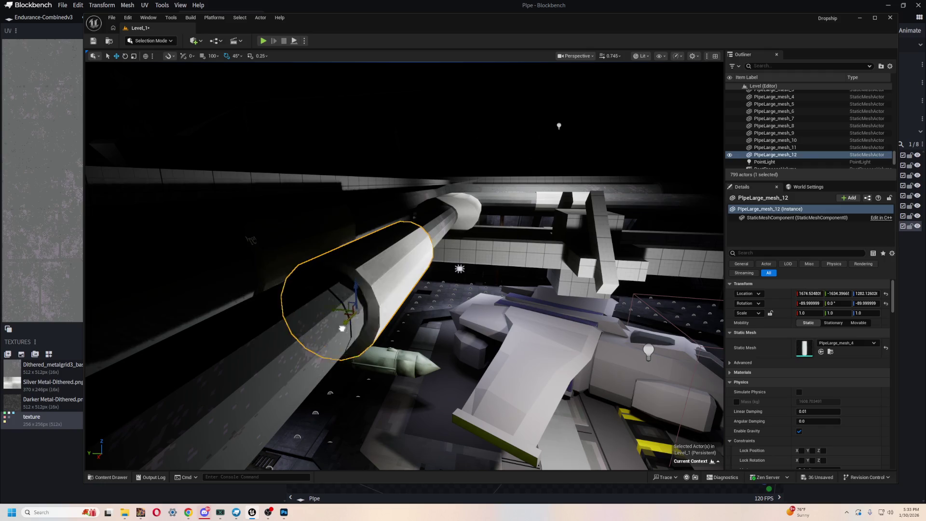
pyautogui.moveTo(289, 382); pyautogui.dragTo(531, 247)
pyautogui.click(263, 40)
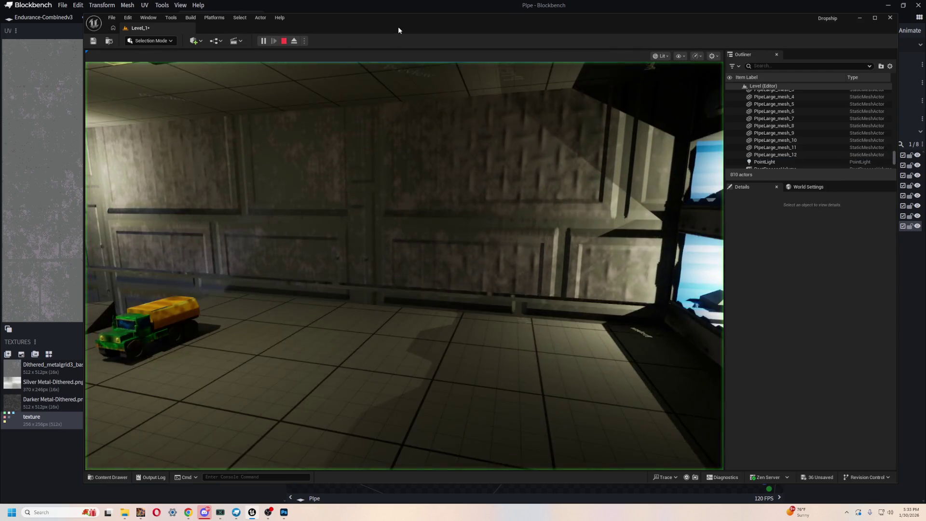
# Maximise the play session, walk forward along the railed corridor, then stop with Esc
pyautogui.doubleClick(398, 27)
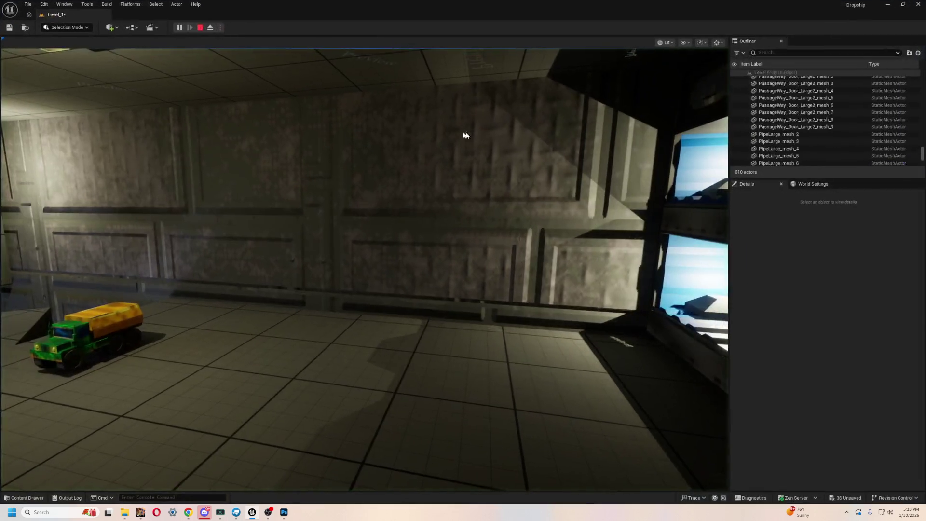
pyautogui.click(452, 128)
pyautogui.press('w')
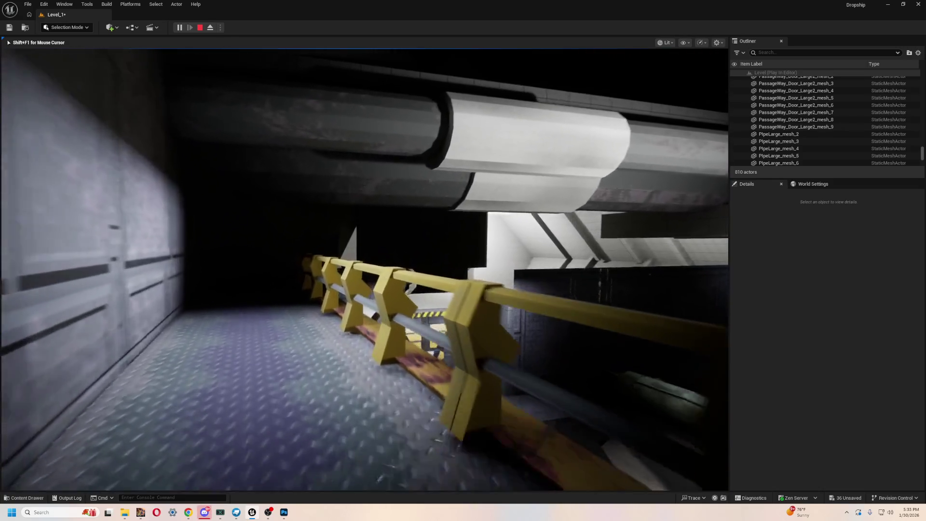
pyautogui.moveTo(463, 260)
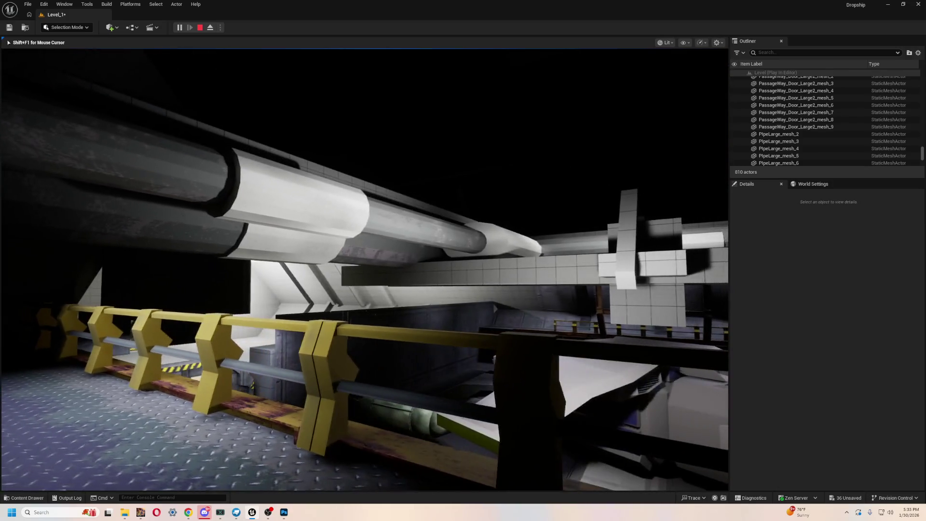
pyautogui.press('Escape')
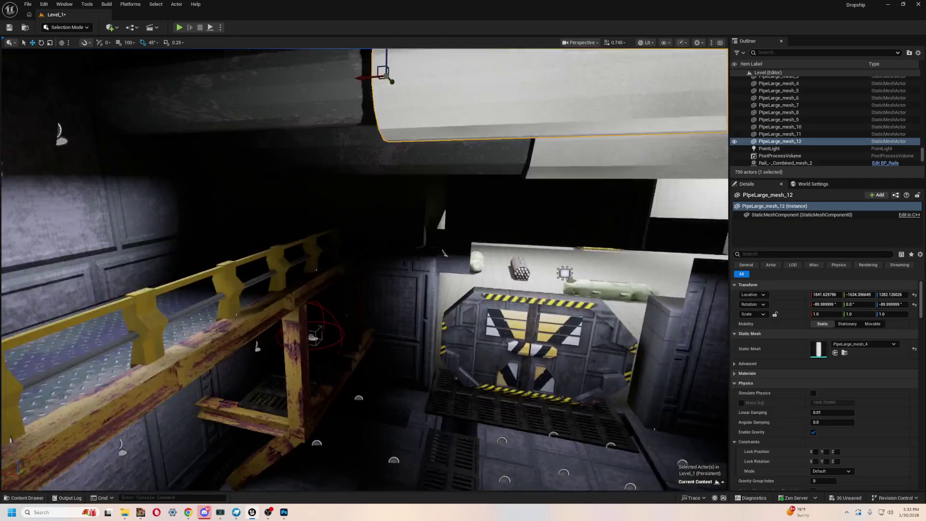
pyautogui.moveTo(333, 175)
pyautogui.mouseDown()
pyautogui.moveTo(333, 154)
pyautogui.moveTo(309, 140)
pyautogui.moveTo(333, 175)
pyautogui.mouseUp()
pyautogui.moveTo(379, 205); pyautogui.dragTo(381, 236)
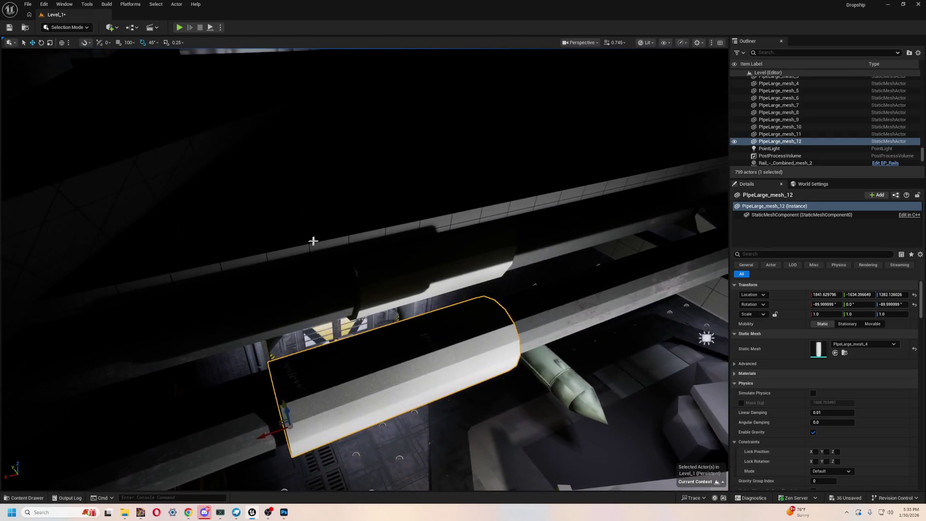
pyautogui.moveTo(442, 273); pyautogui.dragTo(429, 242)
pyautogui.moveTo(380, 169)
pyautogui.mouseDown()
pyautogui.moveTo(371, 159)
pyautogui.moveTo(386, 174)
pyautogui.moveTo(381, 168)
pyautogui.mouseUp()
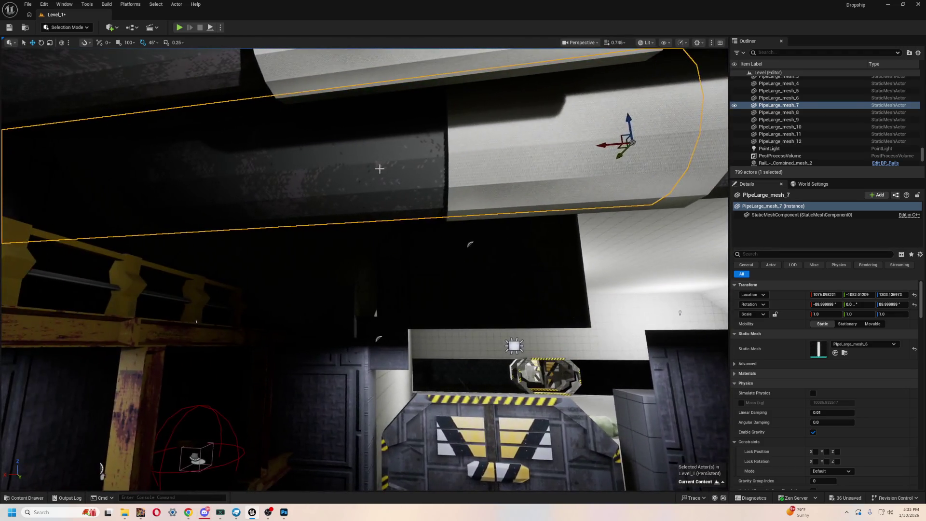
pyautogui.moveTo(482, 192)
pyautogui.mouseDown()
pyautogui.moveTo(470, 178)
pyautogui.moveTo(475, 166)
pyautogui.mouseUp()
pyautogui.keyDown('ctrl'); pyautogui.click(483, 159); pyautogui.keyUp('ctrl')
pyautogui.moveTo(475, 220)
pyautogui.mouseDown()
pyautogui.moveTo(467, 251)
pyautogui.moveTo(483, 258)
pyautogui.moveTo(552, 419)
pyautogui.moveTo(87, 376)
pyautogui.mouseUp()
pyautogui.click(551, 419)
# Focus on Grate63 and enlarge it to a scale of 5
pyautogui.press('f')
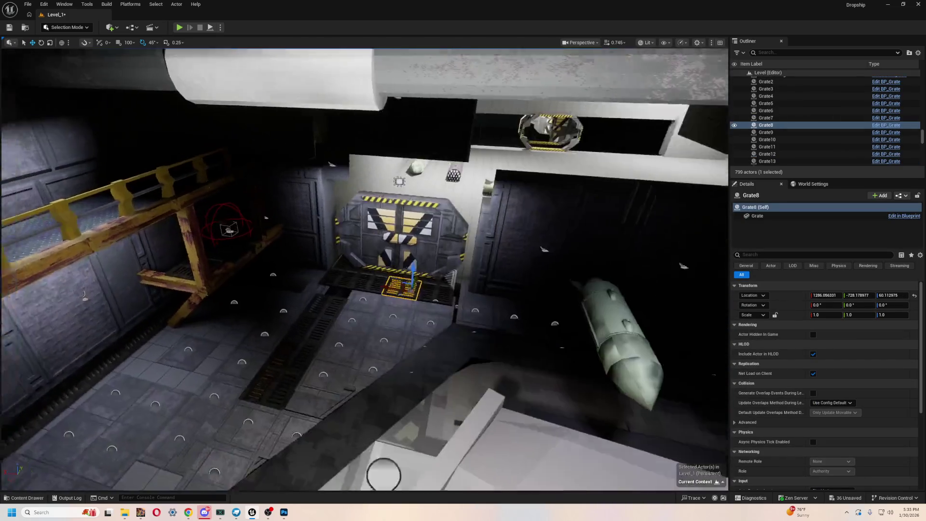
pyautogui.moveTo(419, 266)
pyautogui.mouseDown()
pyautogui.moveTo(408, 277)
pyautogui.moveTo(443, 212)
pyautogui.moveTo(452, 84)
pyautogui.mouseUp()
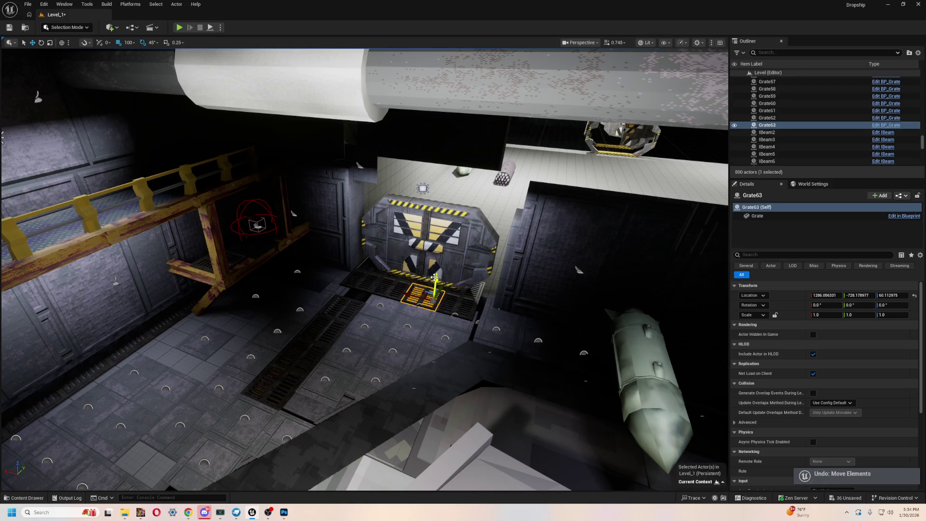
pyautogui.moveTo(455, 152)
pyautogui.mouseDown()
pyautogui.moveTo(454, 174)
pyautogui.moveTo(448, 140)
pyautogui.mouseUp()
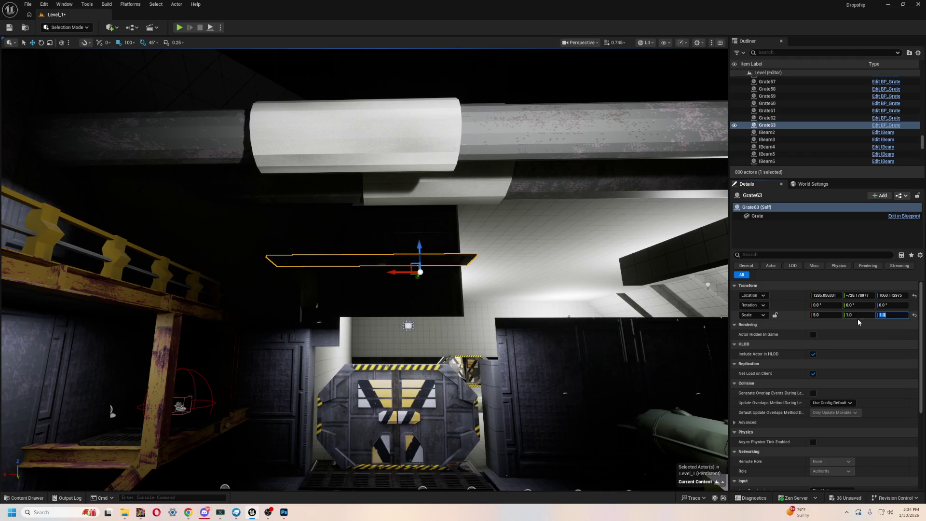
pyautogui.write('5')
pyautogui.press('Return')
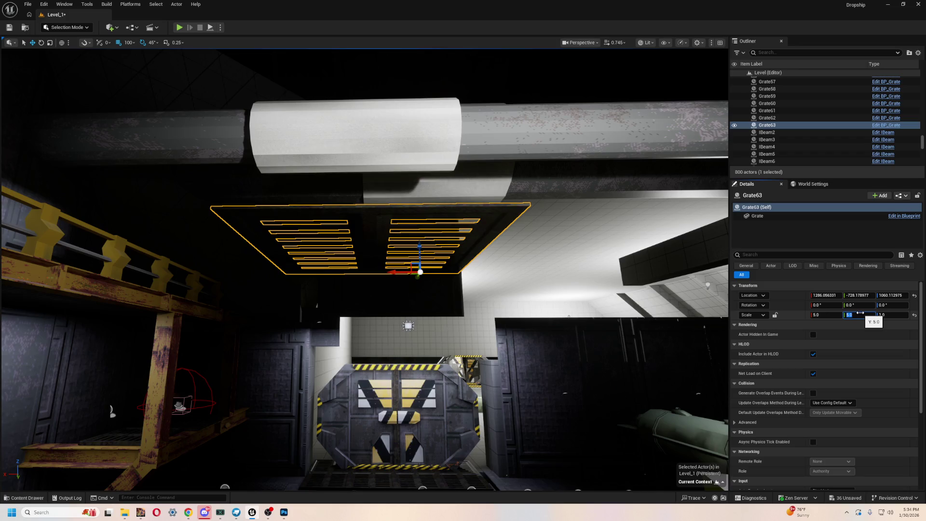
pyautogui.moveTo(627, 309)
pyautogui.mouseDown()
pyautogui.moveTo(597, 356)
pyautogui.moveTo(579, 290)
pyautogui.moveTo(483, 157)
pyautogui.moveTo(494, 244)
pyautogui.mouseUp()
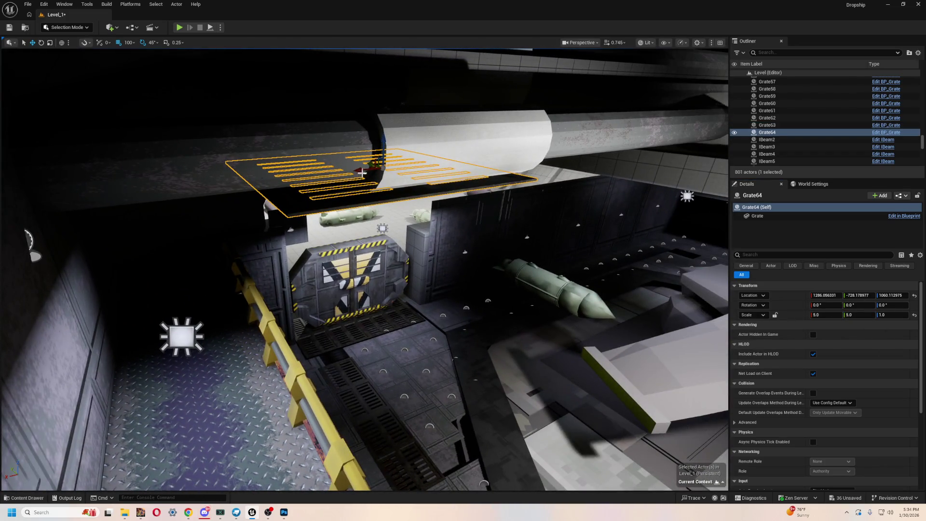
# Alt-drag two grate copies along Y and X above the dropship, then play-test with Alt+P
pyautogui.moveTo(371, 165)
pyautogui.mouseDown()
pyautogui.moveTo(498, 236)
pyautogui.moveTo(467, 224)
pyautogui.moveTo(434, 227)
pyautogui.moveTo(424, 181)
pyautogui.moveTo(410, 251)
pyautogui.moveTo(442, 251)
pyautogui.mouseUp()
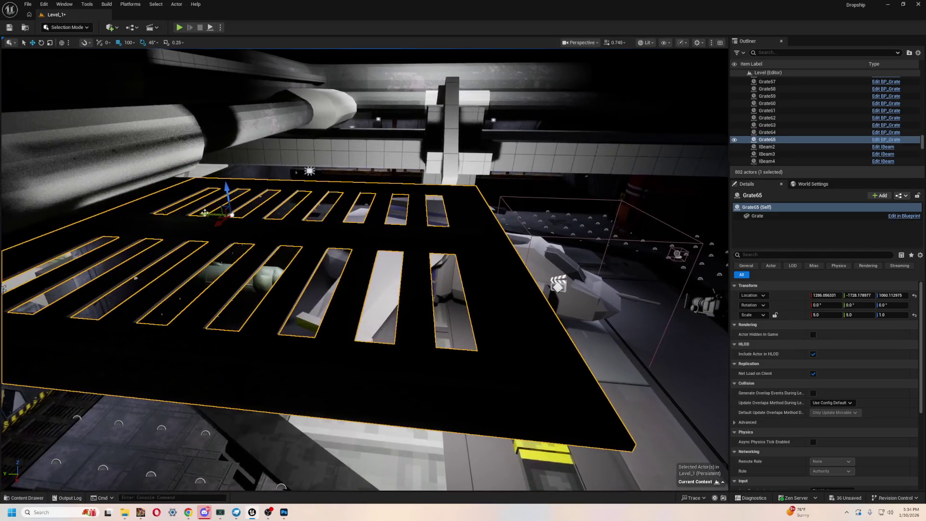
pyautogui.moveTo(249, 217)
pyautogui.mouseDown()
pyautogui.moveTo(603, 224)
pyautogui.moveTo(469, 251)
pyautogui.mouseUp()
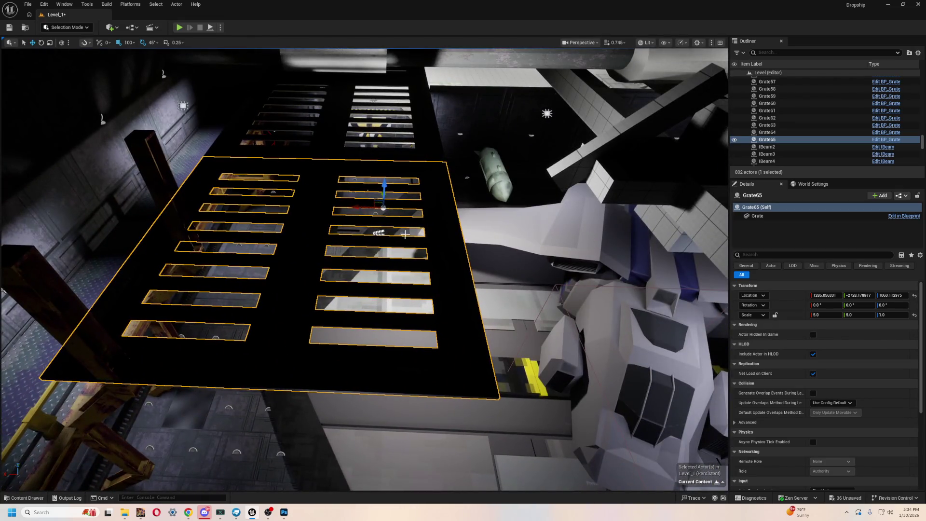
pyautogui.moveTo(362, 207); pyautogui.dragTo(617, 205)
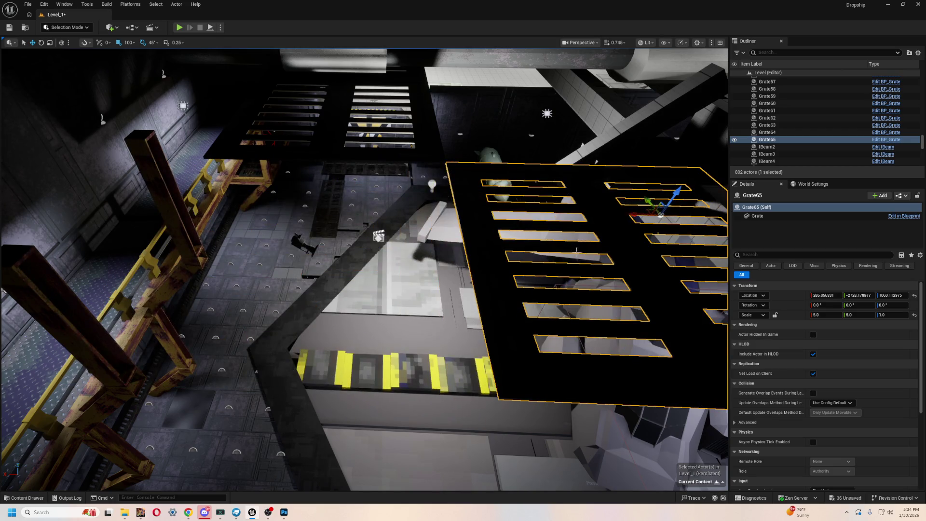
pyautogui.moveTo(577, 252); pyautogui.dragTo(469, 226)
pyautogui.moveTo(392, 234); pyautogui.dragTo(291, 177)
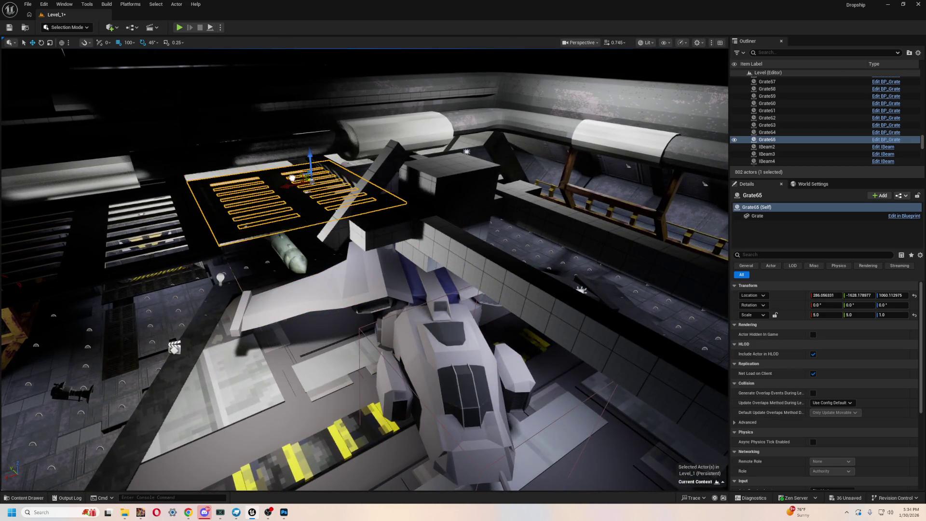
pyautogui.hotkey('alt', 'p')
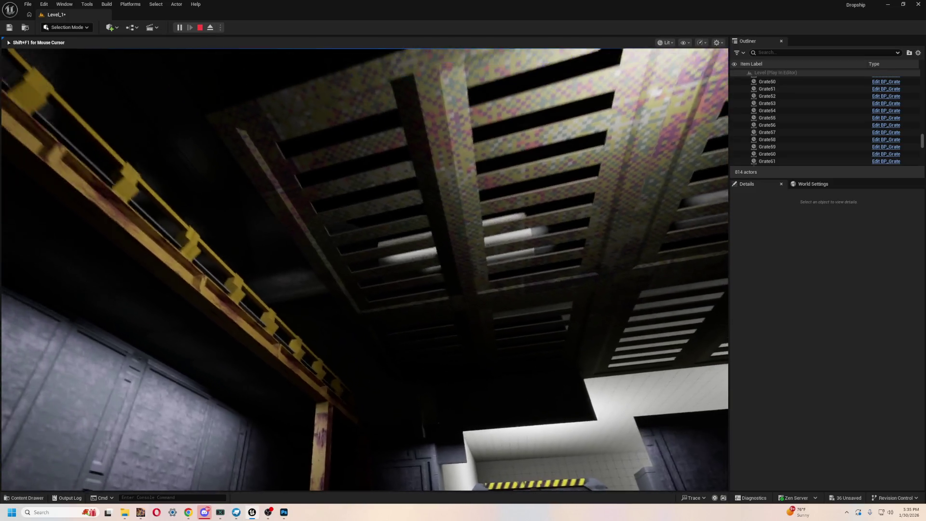
# Focus on a ceiling grate and play-test the level twice more, then select RectLight4
pyautogui.press('Escape')
pyautogui.click(531, 307)
pyautogui.press('f')
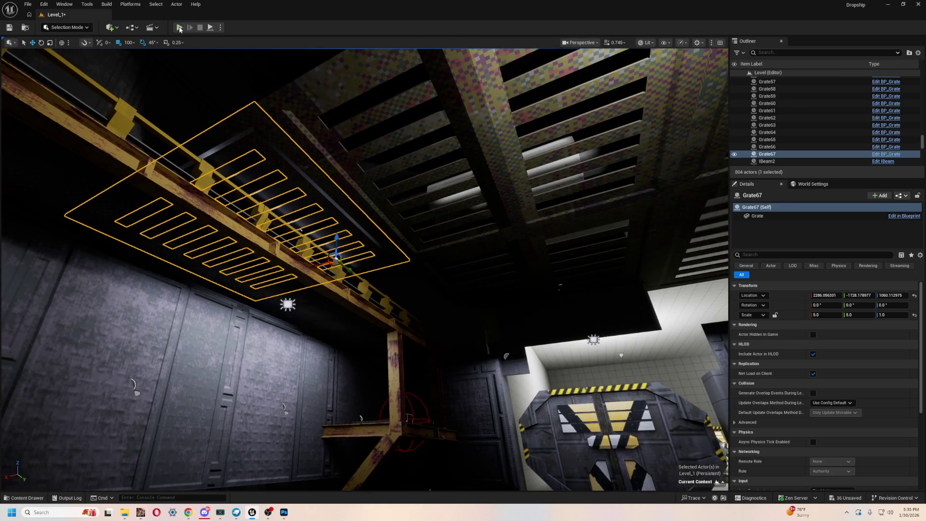
pyautogui.click(179, 28)
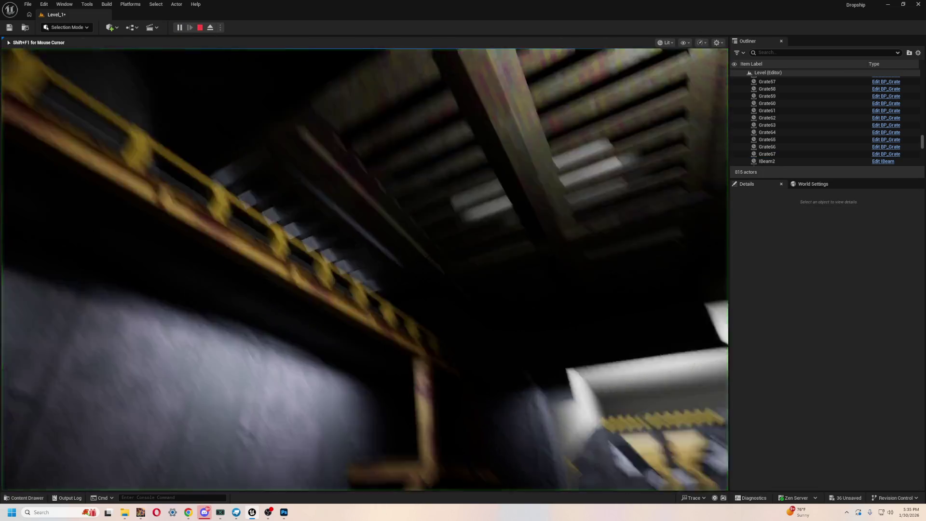
pyautogui.press('Escape')
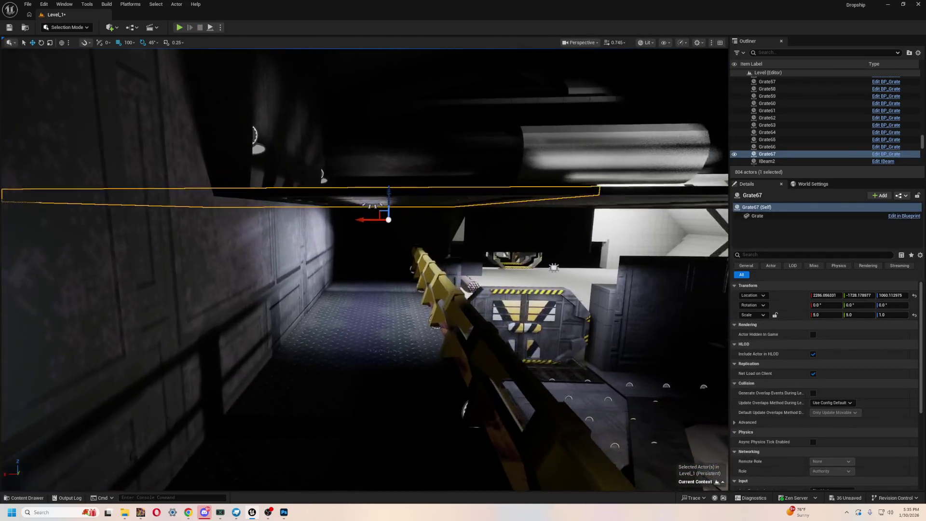
pyautogui.click(180, 28)
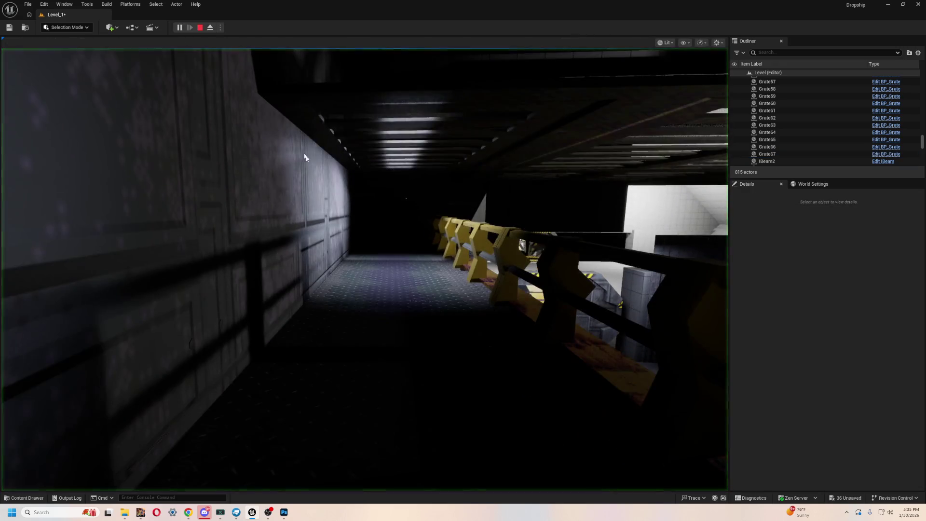
pyautogui.press('Escape')
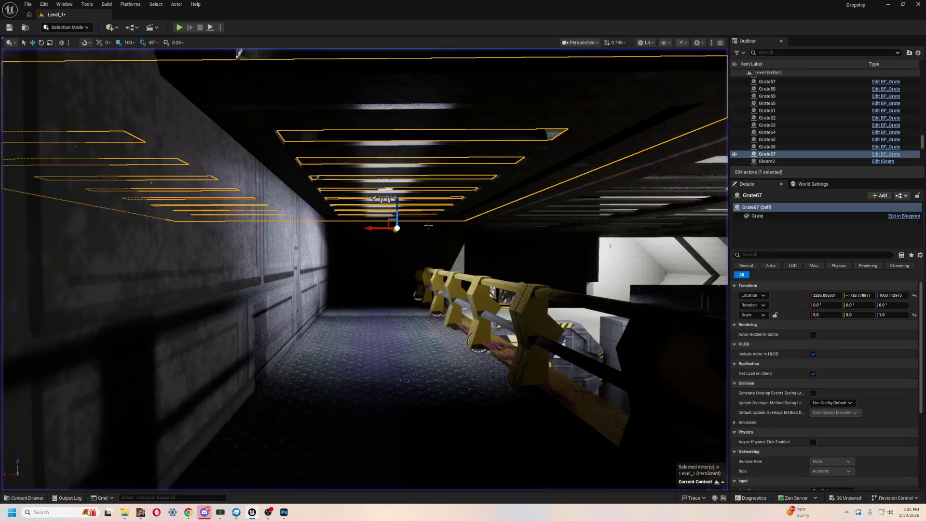
pyautogui.press('f')
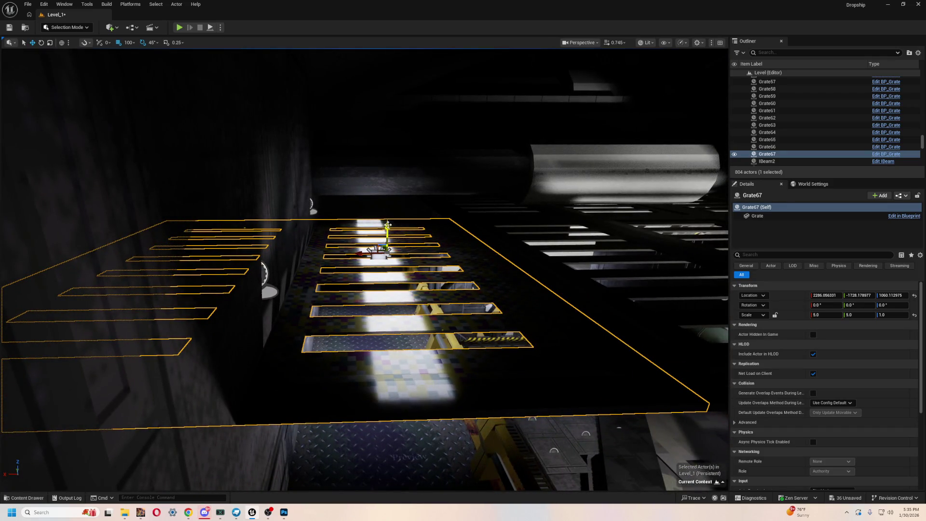
pyautogui.click(382, 255)
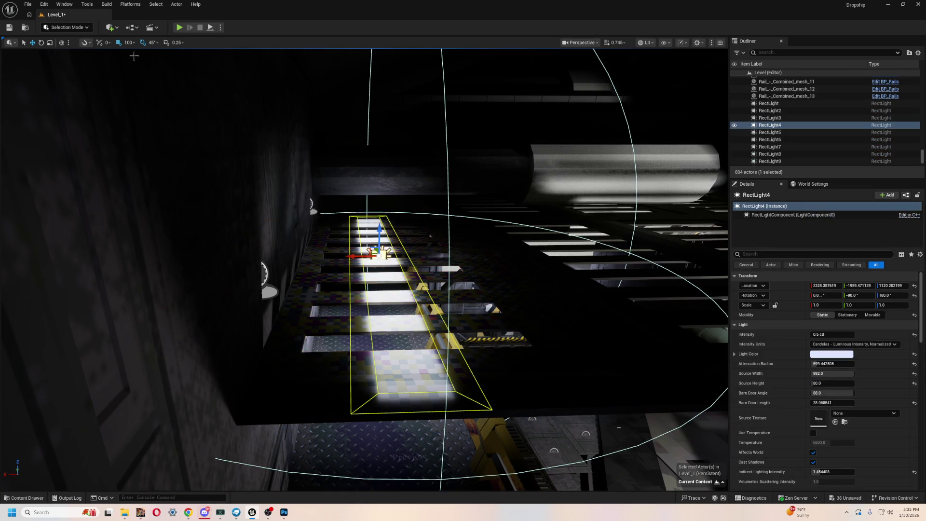
# Lower RectLight4 slightly, place a copy higher and further along, then play-test the lighting
pyautogui.moveTo(381, 226); pyautogui.dragTo(379, 237)
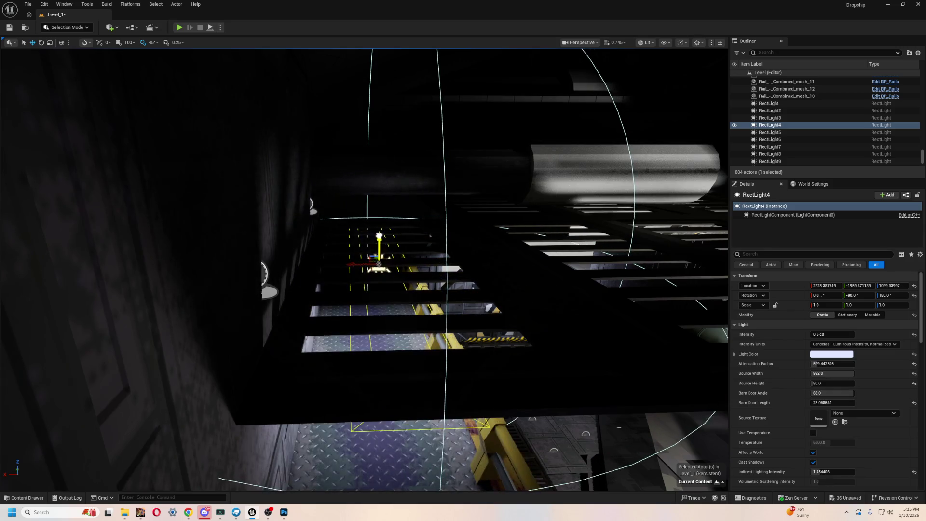
pyautogui.press('f')
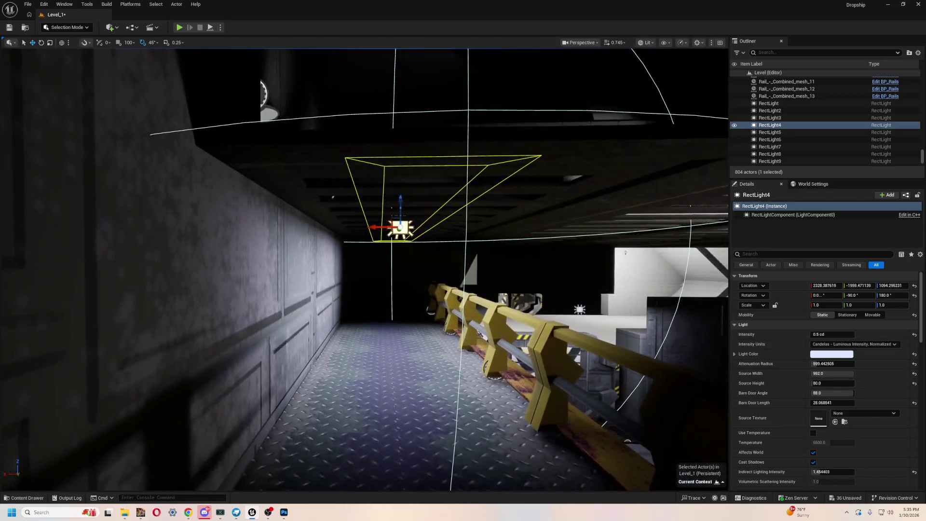
pyautogui.hotkey('ctrl', 'd')
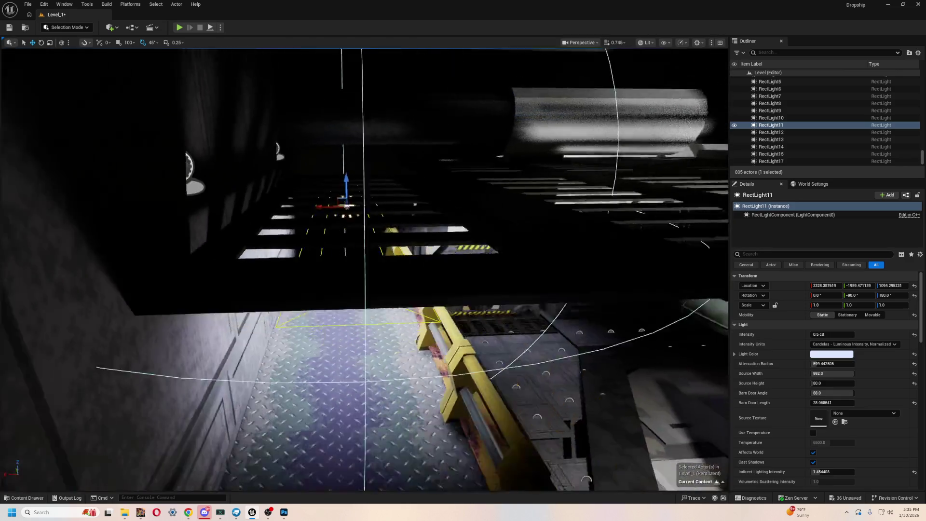
pyautogui.moveTo(340, 227)
pyautogui.mouseDown()
pyautogui.moveTo(341, 211)
pyautogui.moveTo(367, 193)
pyautogui.moveTo(429, 228)
pyautogui.mouseUp()
pyautogui.moveTo(398, 263)
pyautogui.mouseDown()
pyautogui.moveTo(393, 182)
pyautogui.moveTo(586, 166)
pyautogui.moveTo(453, 186)
pyautogui.moveTo(497, 172)
pyautogui.moveTo(496, 97)
pyautogui.moveTo(502, 227)
pyautogui.mouseUp()
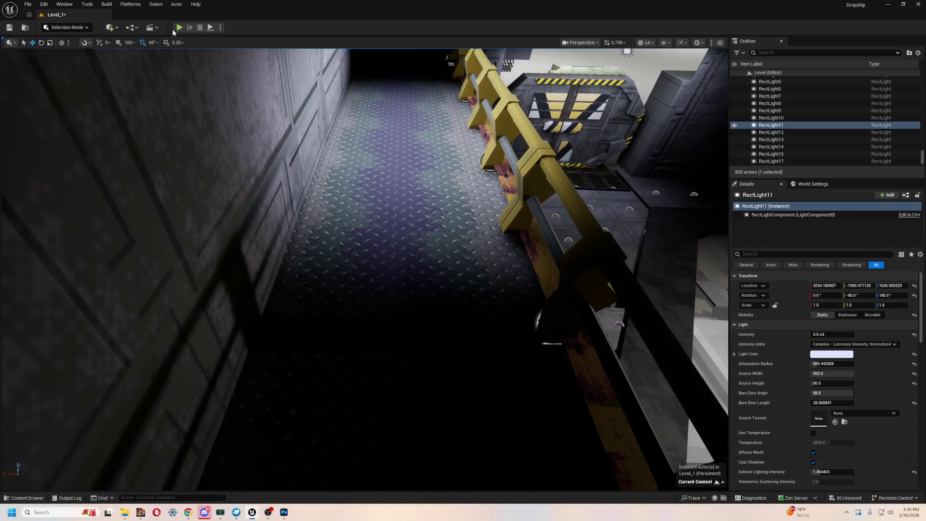
pyautogui.click(176, 28)
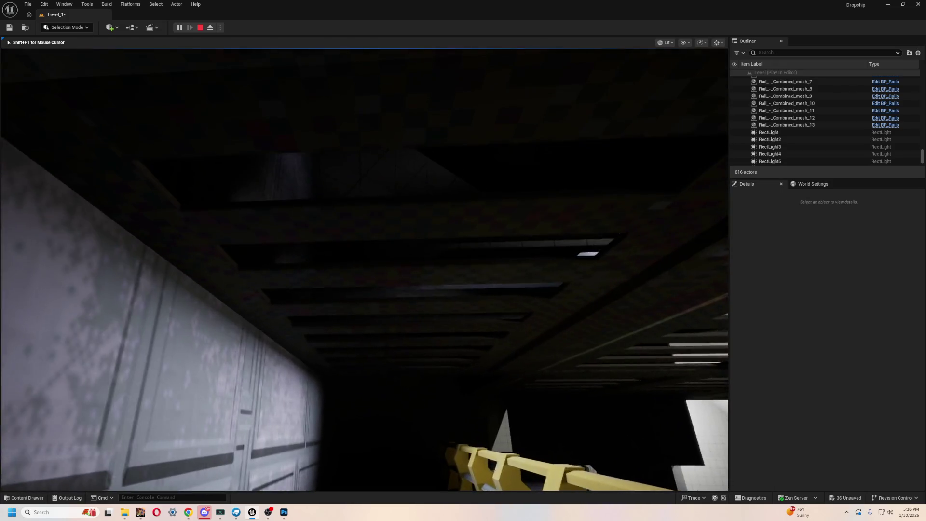
pyautogui.press('Escape')
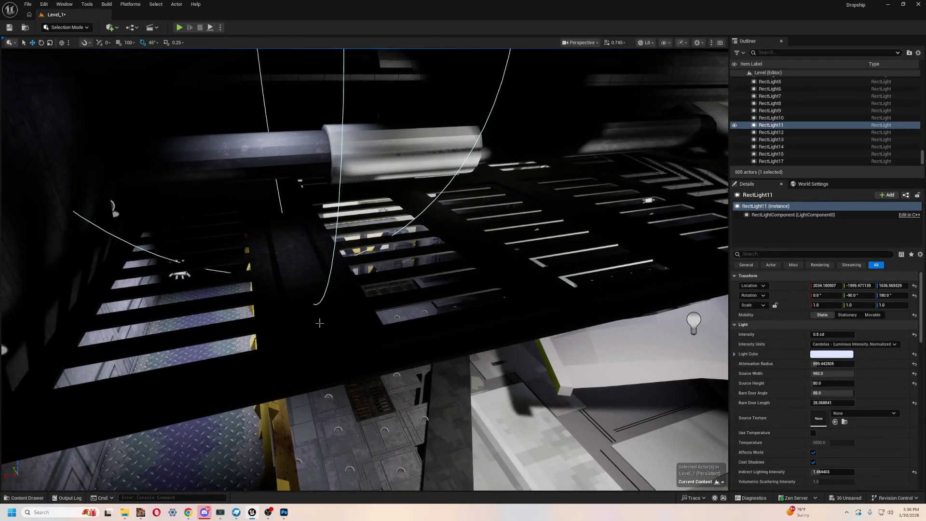
# Select Grate64 plus two neighbouring ceiling grates and view them from below
pyautogui.click(426, 314)
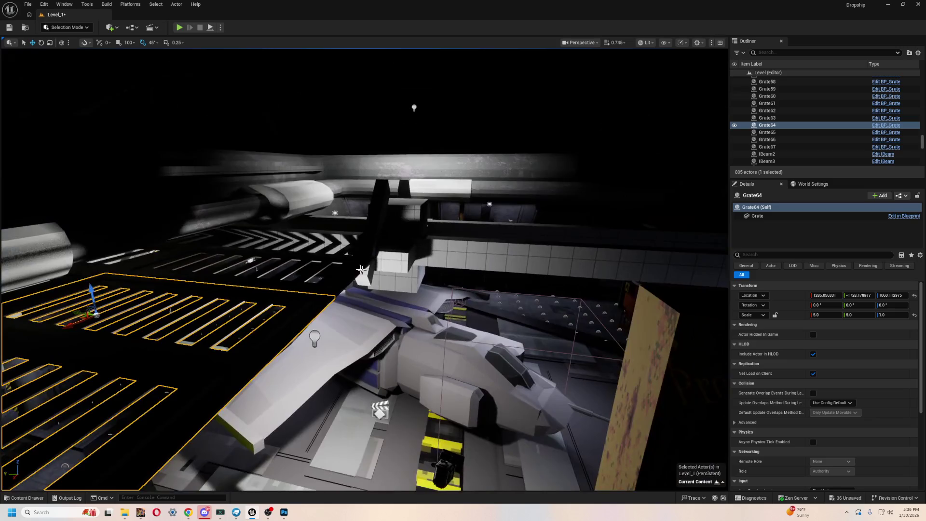
pyautogui.keyDown('ctrl'); pyautogui.click(351, 296); pyautogui.keyUp('ctrl')
pyautogui.keyDown('ctrl'); pyautogui.click(342, 295); pyautogui.keyUp('ctrl')
pyautogui.moveTo(343, 295); pyautogui.dragTo(347, 202)
pyautogui.moveTo(396, 313); pyautogui.dragTo(403, 263)
pyautogui.keyDown('ctrl'); pyautogui.click(366, 228); pyautogui.keyUp('ctrl')
pyautogui.moveTo(367, 228)
pyautogui.mouseDown()
pyautogui.moveTo(357, 241)
pyautogui.moveTo(399, 259)
pyautogui.mouseUp()
# Select the large ceiling block and switch the viewport to Unlit view mode
pyautogui.click(562, 112)
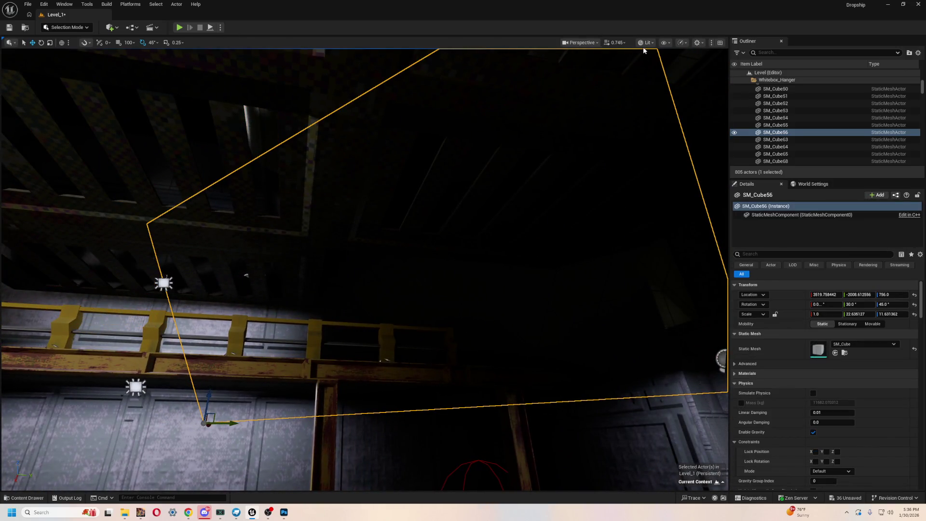
pyautogui.click(645, 43)
pyautogui.click(653, 81)
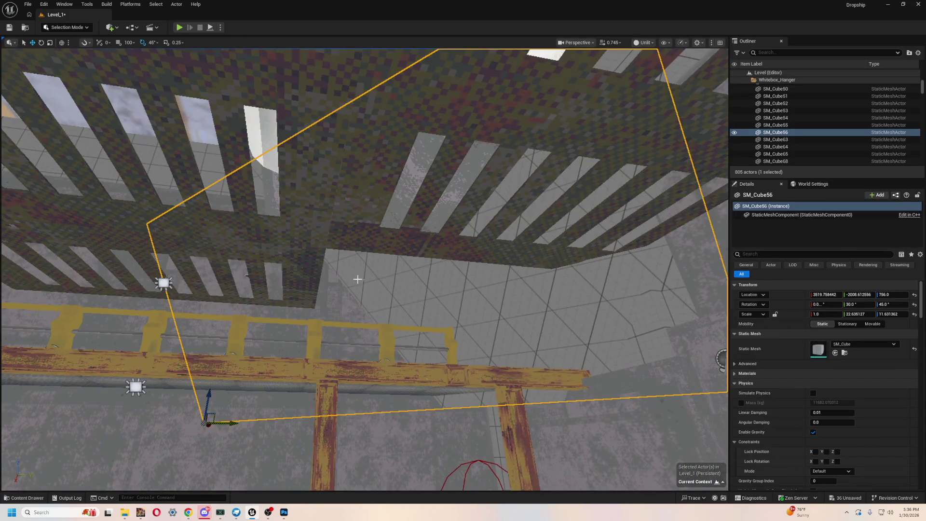
# Select three ceiling grates, then undo their accidental lift with Ctrl+Z
pyautogui.click(314, 234)
pyautogui.keyDown('ctrl'); pyautogui.click(347, 208); pyautogui.keyUp('ctrl')
pyautogui.keyDown('ctrl'); pyautogui.click(399, 245); pyautogui.keyUp('ctrl')
pyautogui.moveTo(399, 244); pyautogui.dragTo(401, 120)
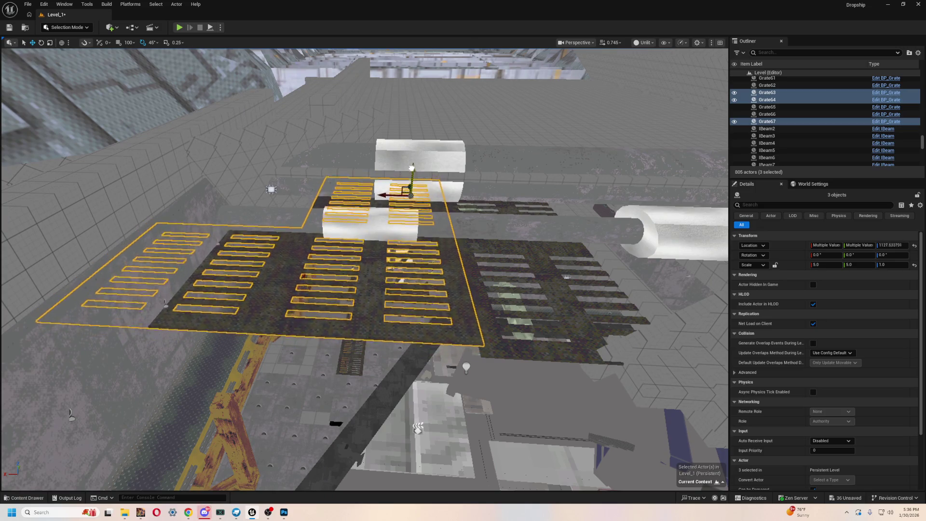
pyautogui.hotkey('ctrl', 'z')
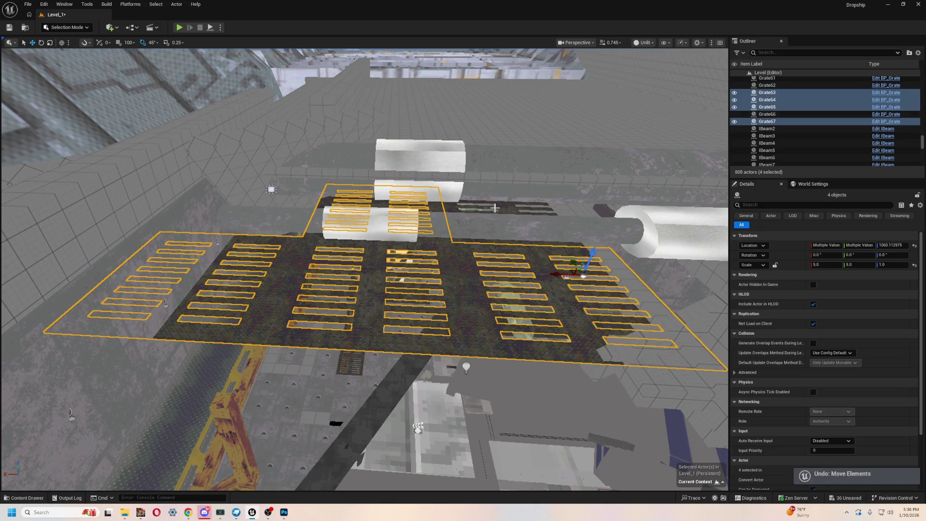
# Add Grate66 to the selection, fly down to floor level, and select RectLight4
pyautogui.keyDown('ctrl'); pyautogui.click(507, 209); pyautogui.keyUp('ctrl')
pyautogui.moveTo(507, 208); pyautogui.dragTo(534, 110)
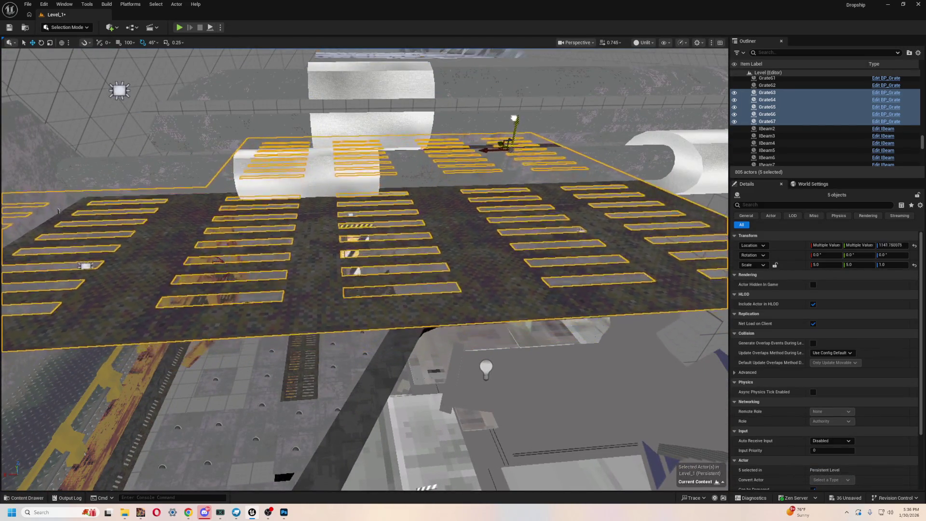
pyautogui.moveTo(534, 110); pyautogui.dragTo(536, 160)
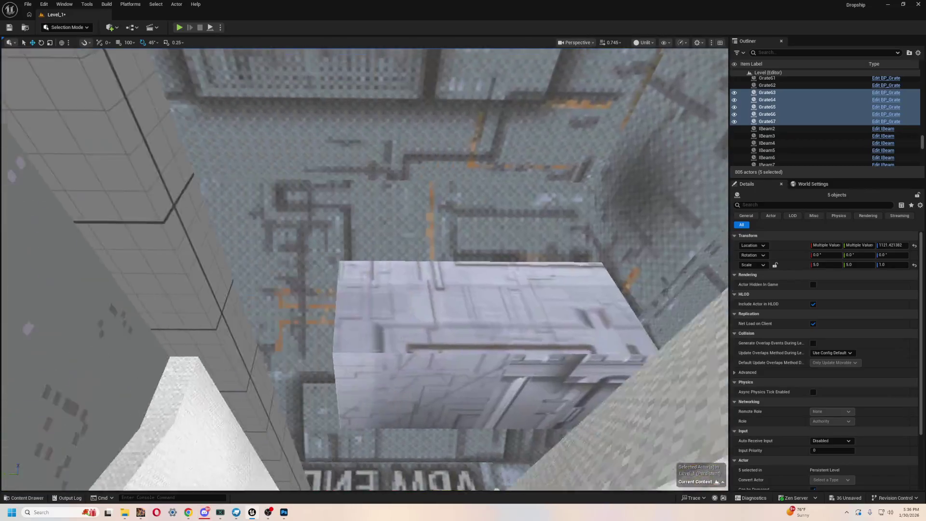
pyautogui.moveTo(536, 159)
pyautogui.mouseDown()
pyautogui.moveTo(516, 217)
pyautogui.moveTo(488, 104)
pyautogui.mouseUp()
pyautogui.moveTo(355, 211)
pyautogui.mouseDown()
pyautogui.moveTo(309, 274)
pyautogui.moveTo(275, 120)
pyautogui.moveTo(221, 128)
pyautogui.moveTo(377, 182)
pyautogui.mouseUp()
pyautogui.click(260, 206)
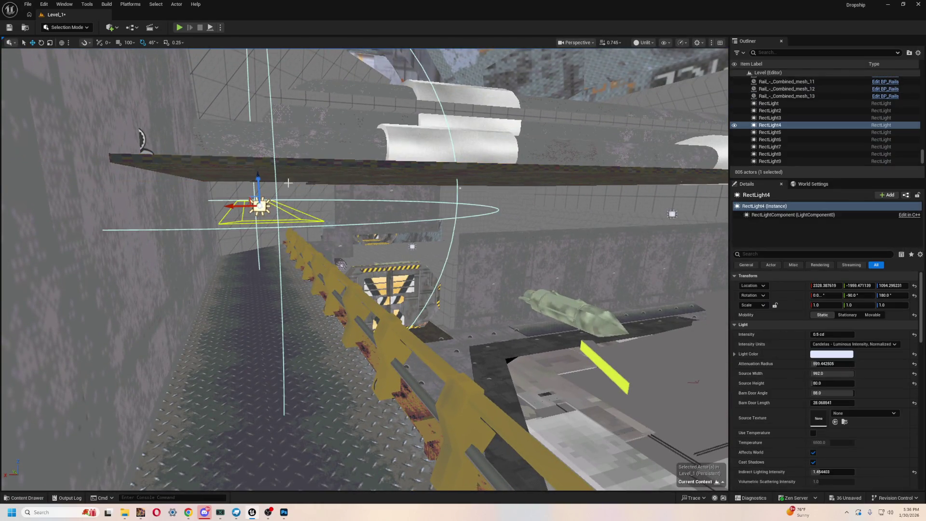
# Raise RectLight4 to about Z 1149.7 and start a play test
pyautogui.moveTo(259, 179)
pyautogui.mouseDown()
pyautogui.moveTo(270, 158)
pyautogui.moveTo(154, 78)
pyautogui.mouseUp()
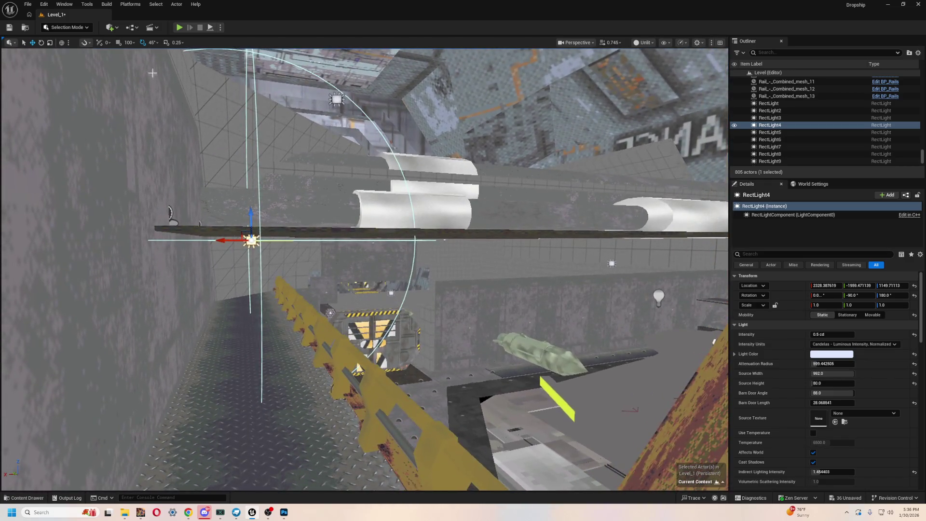
pyautogui.click(179, 28)
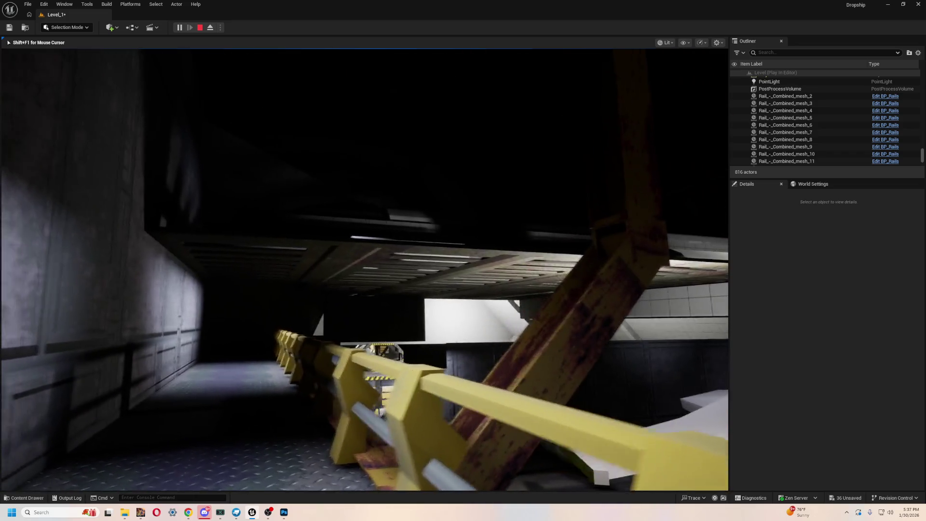
# Stop the play session and select the Grate64 ceiling grate
pyautogui.press('Escape')
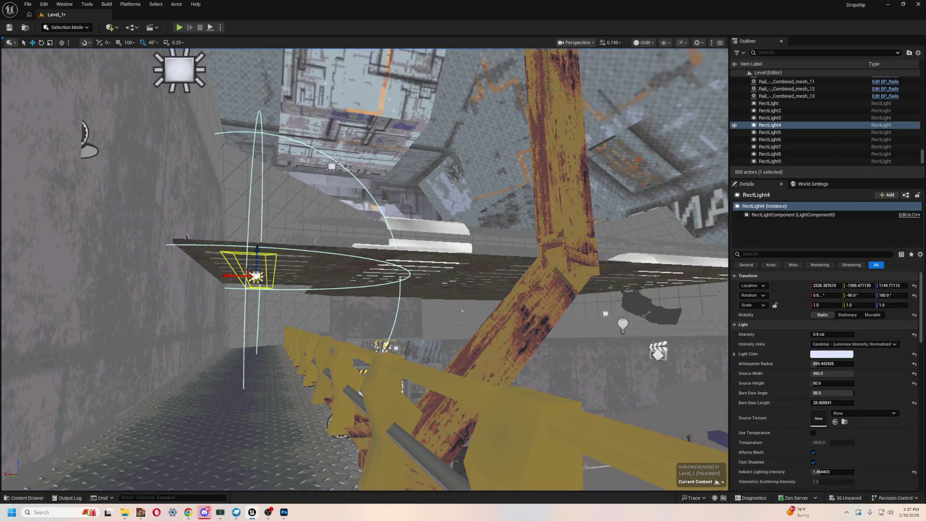
pyautogui.click(432, 255)
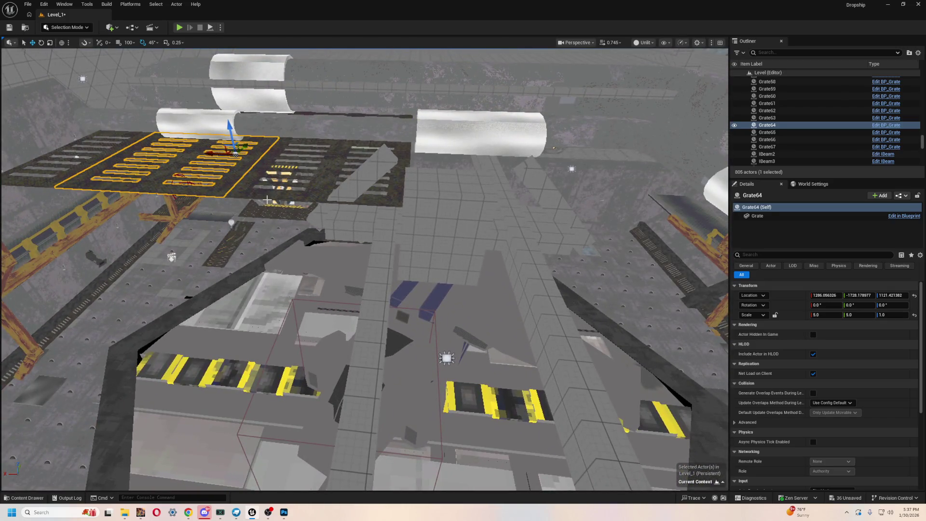
# Alt-drag a copy of the grate along X, correct its position, and frame it
pyautogui.keyDown('alt'); pyautogui.moveTo(209, 150); pyautogui.dragTo(349, 150); pyautogui.keyUp('alt')
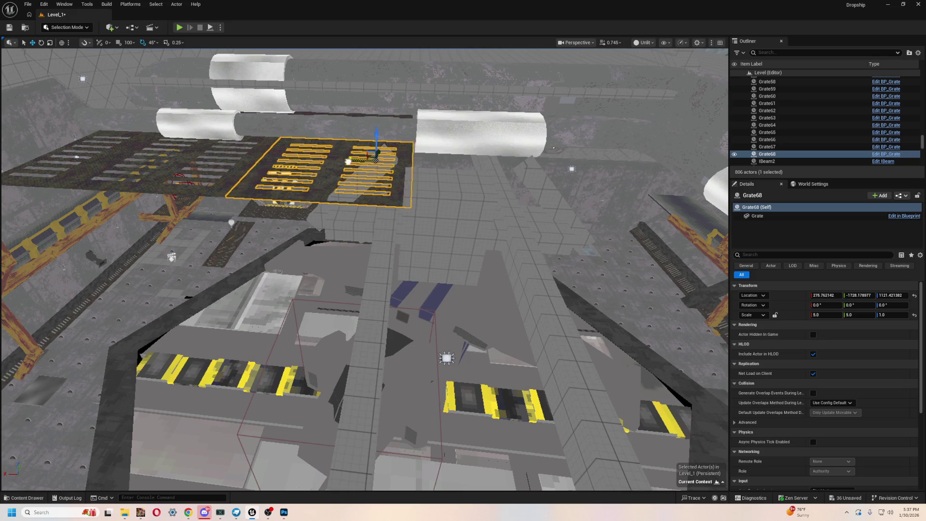
pyautogui.hotkey('ctrl', 'z')
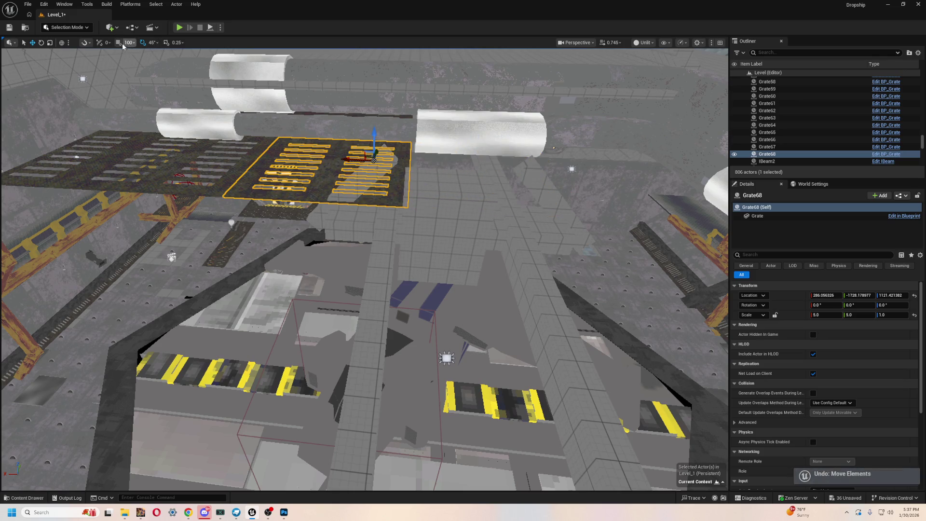
pyautogui.moveTo(347, 159); pyautogui.dragTo(449, 157)
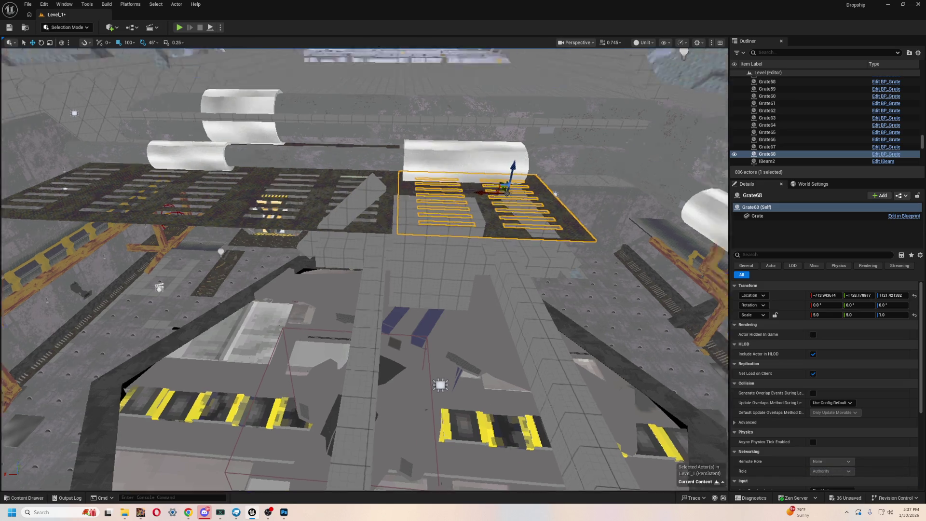
pyautogui.moveTo(507, 192)
pyautogui.mouseDown()
pyautogui.moveTo(506, 174)
pyautogui.moveTo(506, 208)
pyautogui.mouseUp()
pyautogui.scroll(-3, 364, 265)
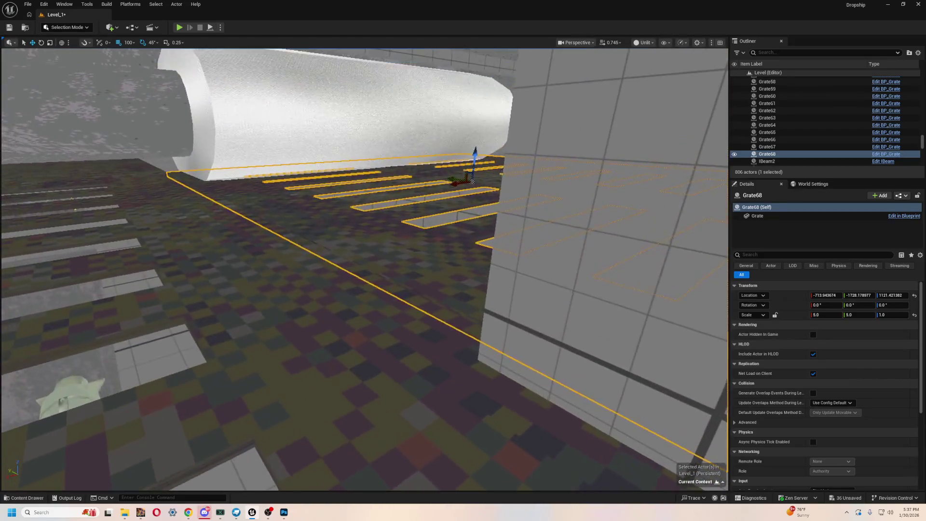
pyautogui.press('f')
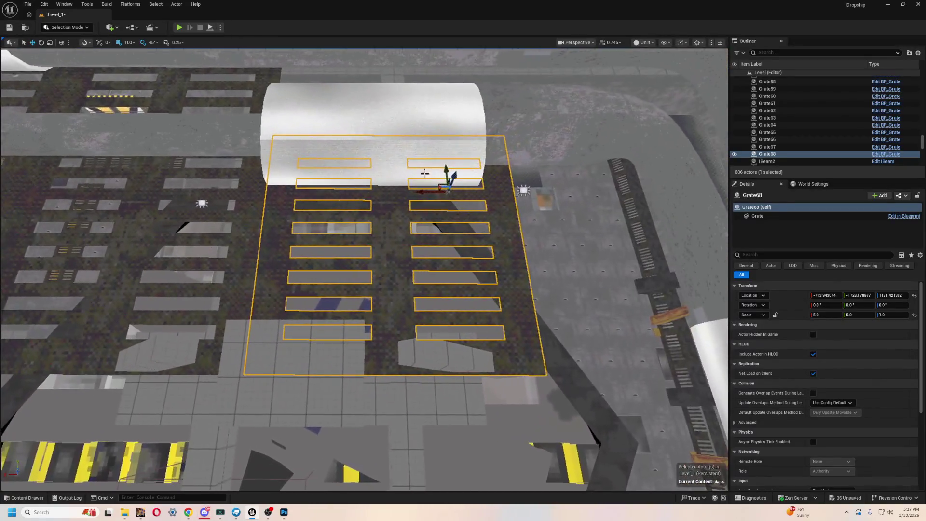
pyautogui.moveTo(425, 173); pyautogui.dragTo(397, 189)
# Duplicate the grate twice more into Grate69 and Grate70, then survey the hangar gaps
pyautogui.hotkey('ctrl', 'd')
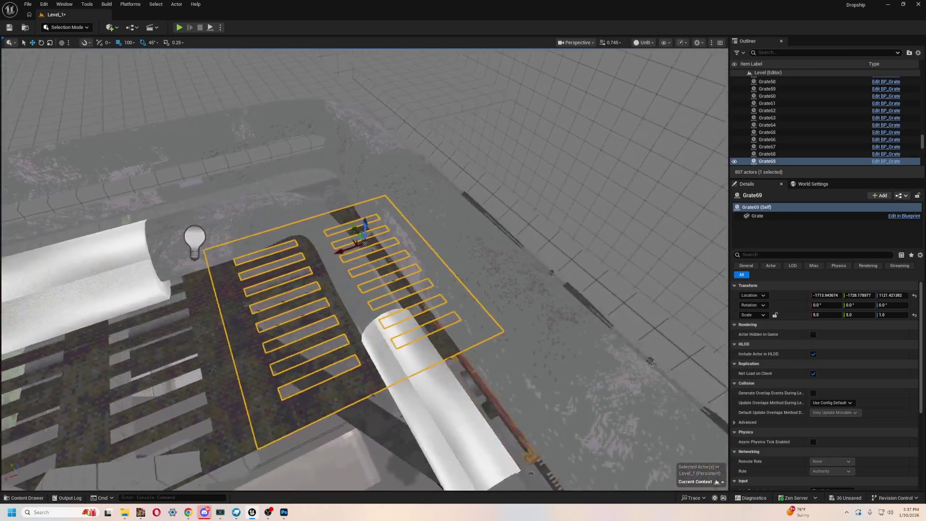
pyautogui.hotkey('ctrl', 'd')
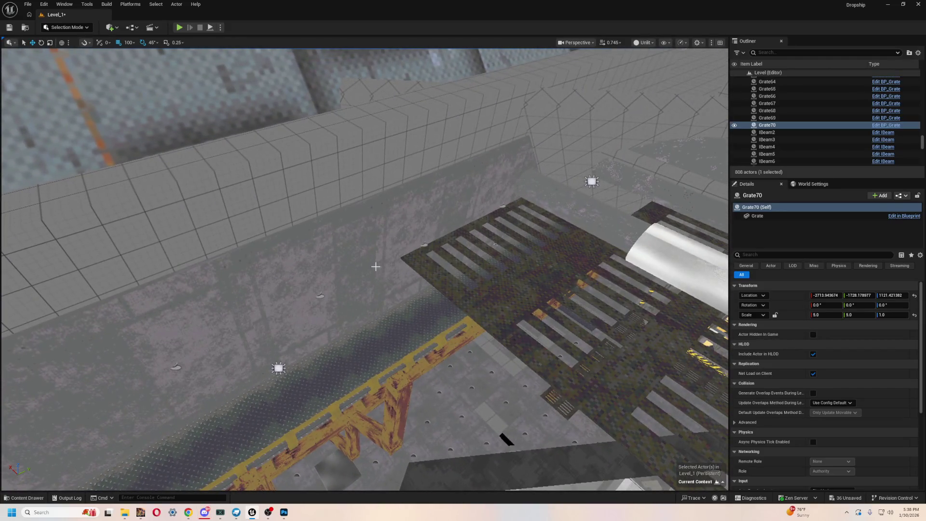
pyautogui.click(389, 212)
pyautogui.moveTo(392, 219)
pyautogui.mouseDown()
pyautogui.moveTo(289, 231)
pyautogui.moveTo(261, 261)
pyautogui.mouseUp()
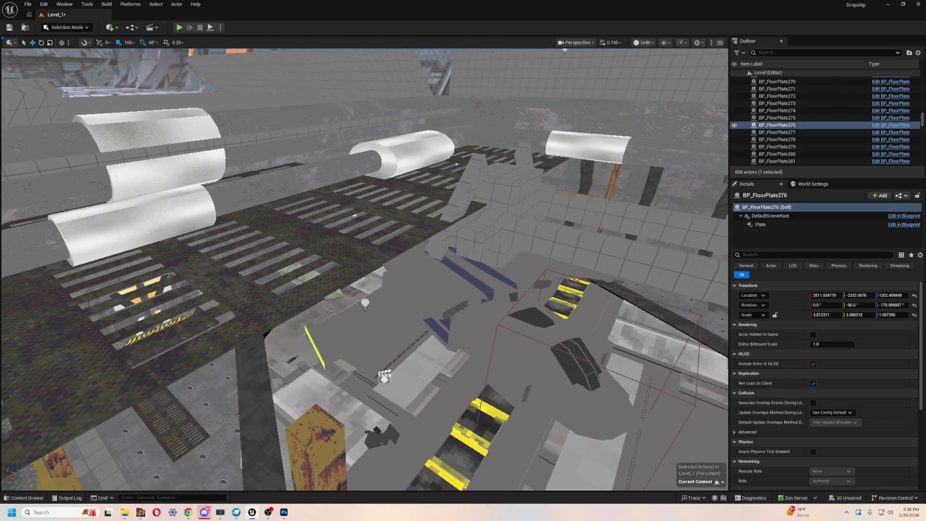
# Duplicate Grate64, shift the copy 100 units along Y, and tilt it 45°
pyautogui.click(260, 260)
pyautogui.press('f')
pyautogui.moveTo(260, 261); pyautogui.dragTo(465, 274)
pyautogui.hotkey('ctrl', 'd')
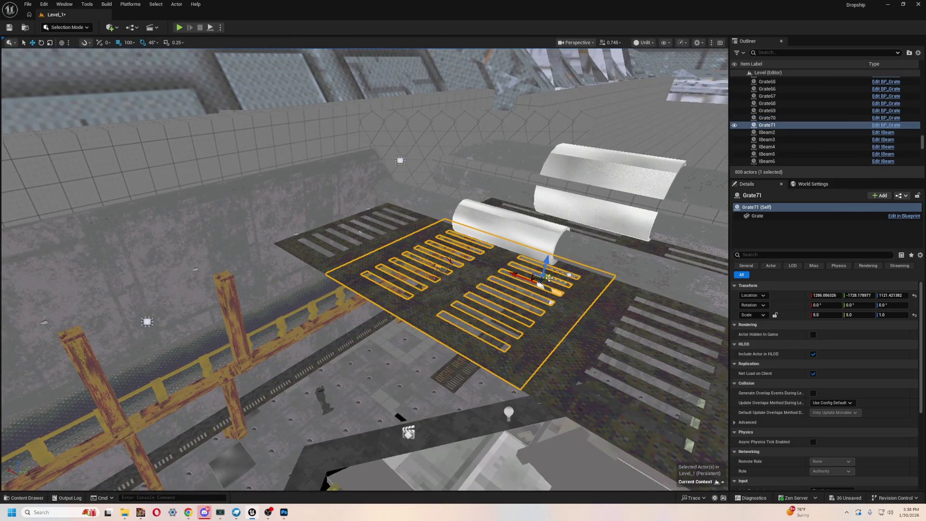
pyautogui.moveTo(408, 400); pyautogui.dragTo(423, 381)
pyautogui.write('-2728.178077')
pyautogui.press('f')
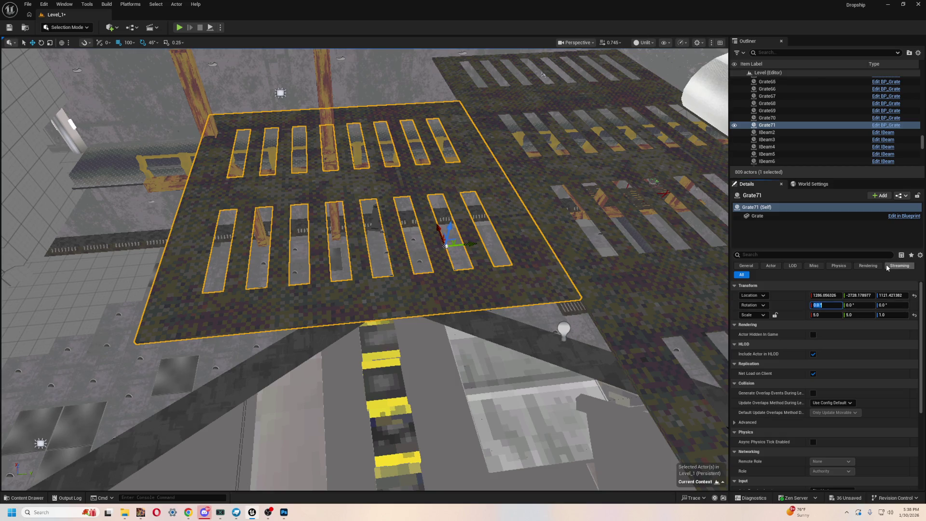
pyautogui.write('45')
pyautogui.press('Return')
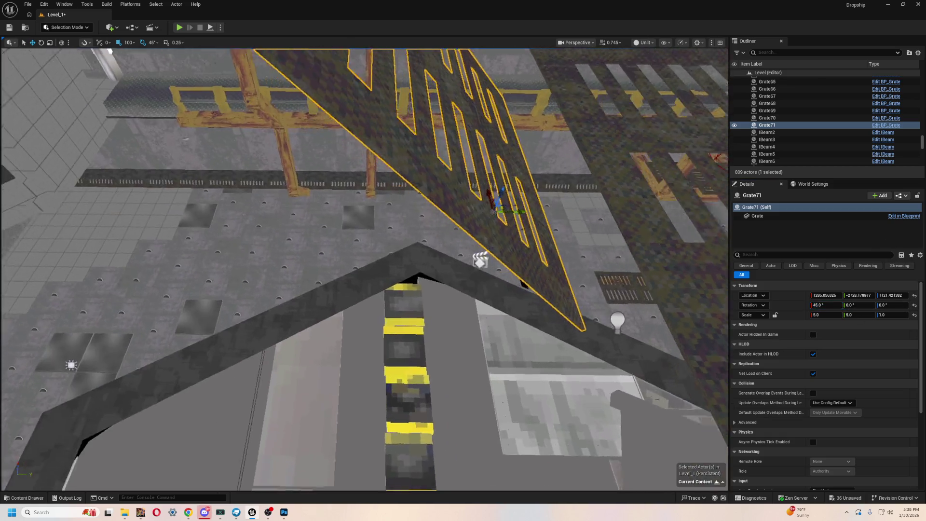
pyautogui.moveTo(410, 333)
pyautogui.mouseDown()
pyautogui.moveTo(423, 331)
pyautogui.moveTo(426, 258)
pyautogui.moveTo(395, 278)
pyautogui.mouseUp()
pyautogui.moveTo(504, 282); pyautogui.dragTo(504, 282)
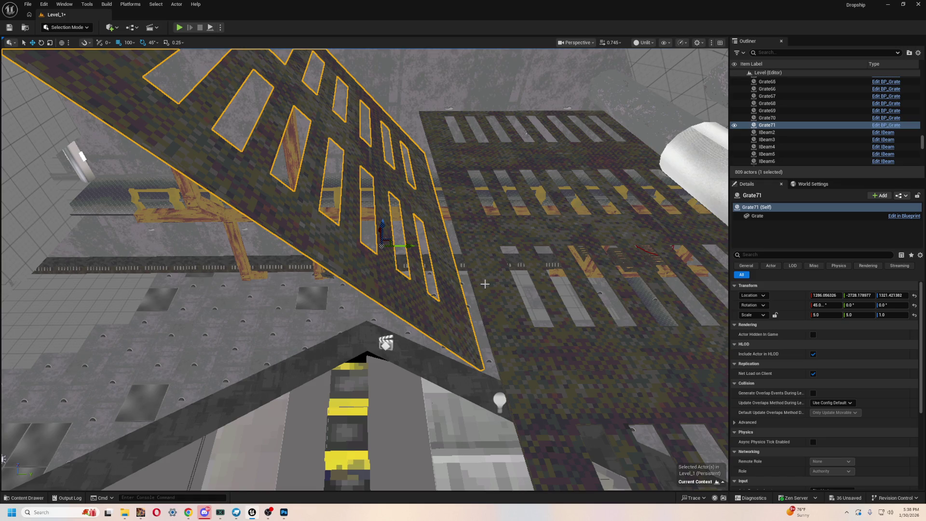
# Undo the tilt, reapply 45 in the Details Rotation X field, and frame the grate
pyautogui.hotkey('ctrl', 'z')
pyautogui.hotkey('ctrl', 'z')
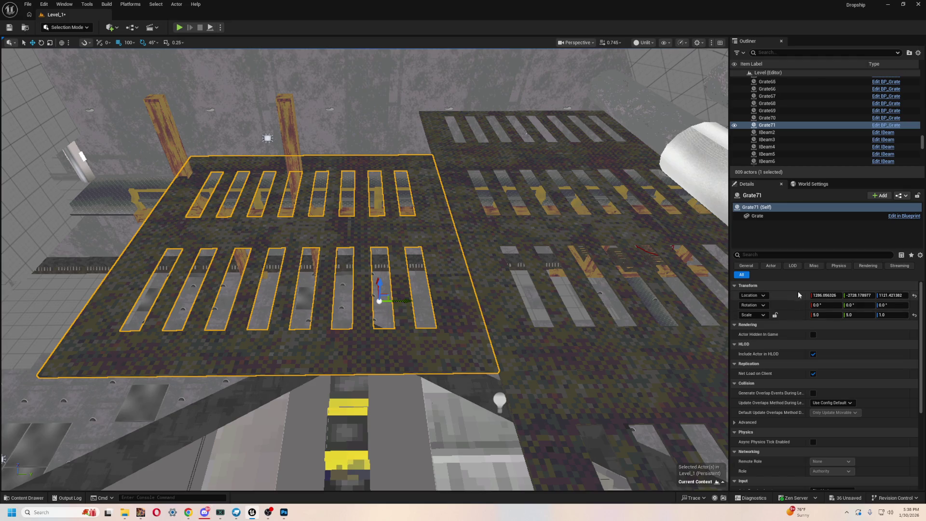
pyautogui.click(822, 305)
pyautogui.write('45')
pyautogui.press('Return')
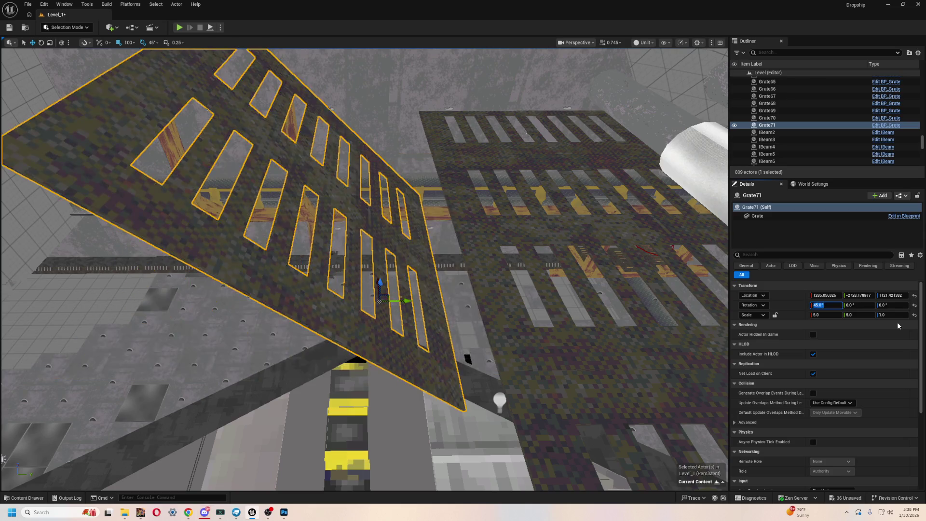
pyautogui.moveTo(356, 222)
pyautogui.mouseDown()
pyautogui.moveTo(337, 195)
pyautogui.moveTo(247, 257)
pyautogui.moveTo(269, 259)
pyautogui.moveTo(232, 294)
pyautogui.moveTo(290, 337)
pyautogui.moveTo(361, 371)
pyautogui.moveTo(393, 332)
pyautogui.mouseUp()
pyautogui.press('f')
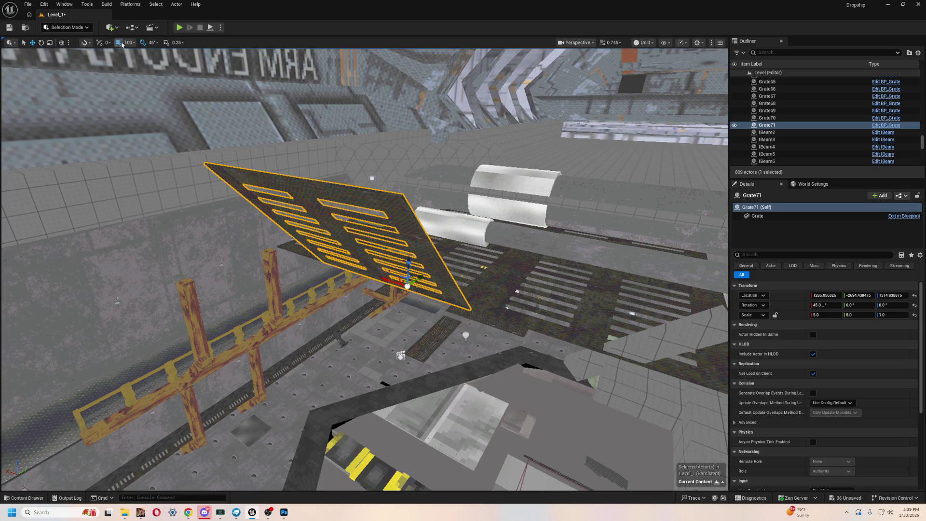
# Duplicate the tilted Grate71 twice into Grate72 and Grate73
pyautogui.hotkey('ctrl', 'd')
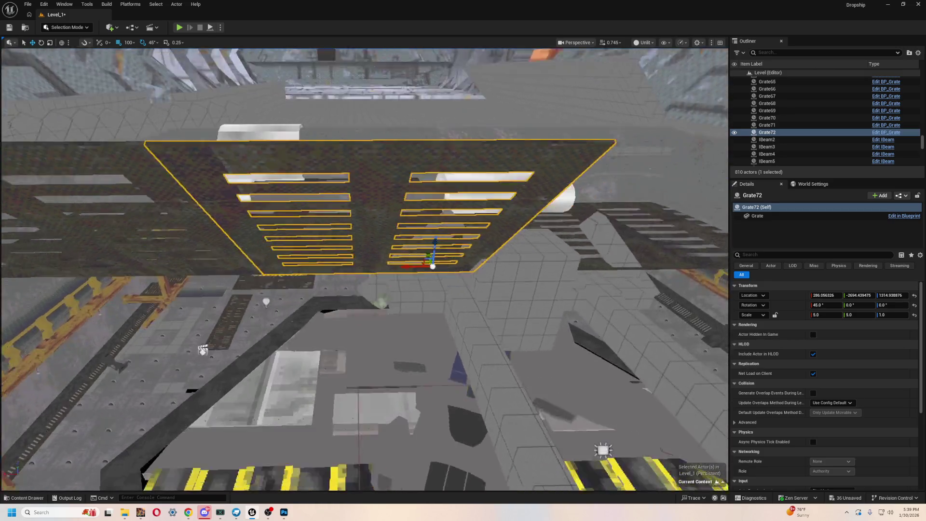
pyautogui.hotkey('ctrl', 'd')
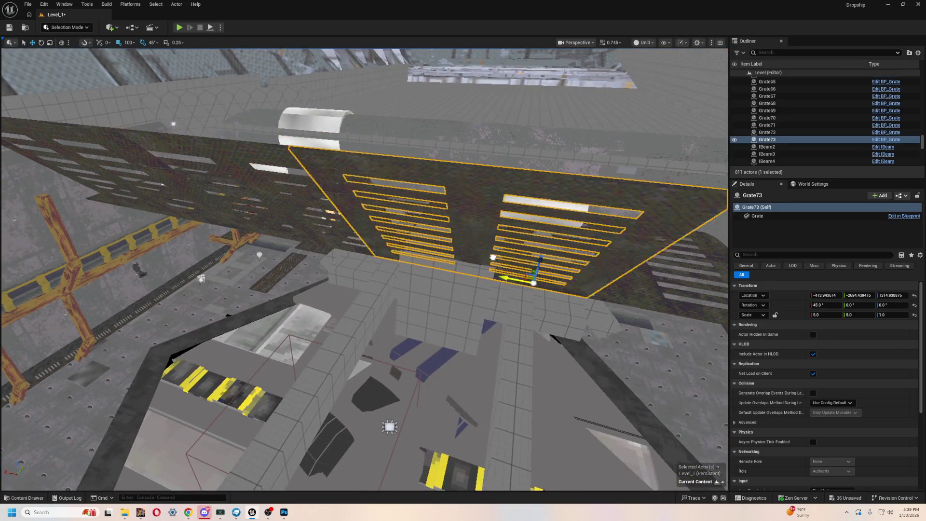
pyautogui.press('d')
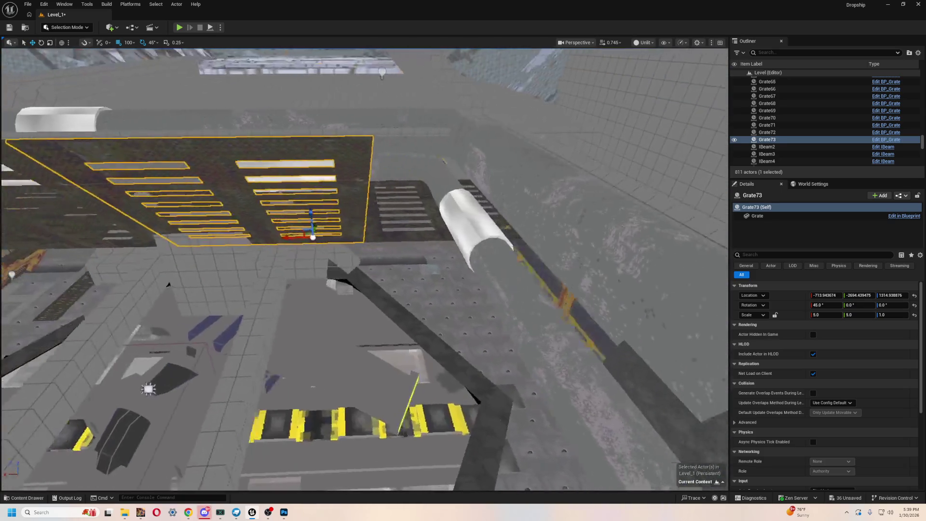
pyautogui.moveTo(466, 249)
pyautogui.mouseDown()
pyautogui.moveTo(402, 287)
pyautogui.moveTo(591, 193)
pyautogui.mouseUp()
# Multi-select the tilted grates, then duplicate the last one into Grate74 near X −1213.9
pyautogui.keyDown('ctrl'); pyautogui.click(507, 190); pyautogui.keyUp('ctrl')
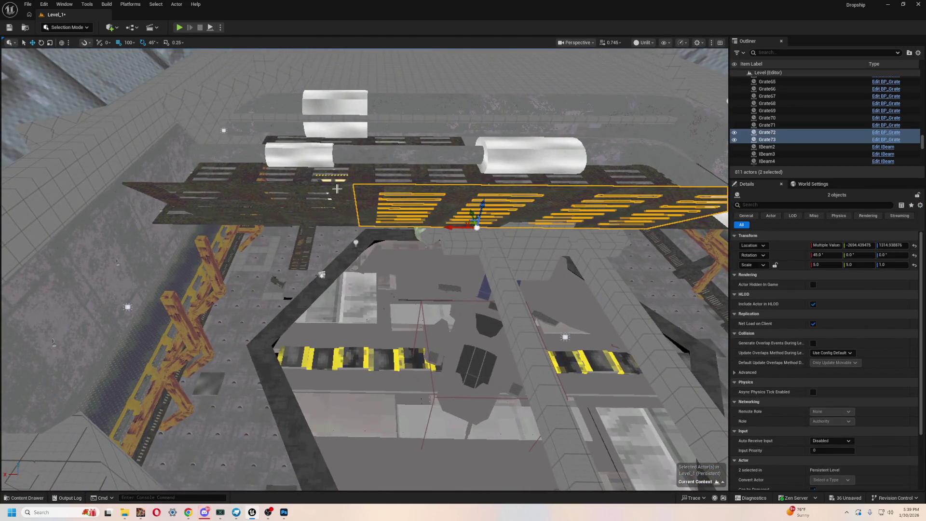
pyautogui.keyDown('ctrl'); pyautogui.click(289, 197); pyautogui.keyUp('ctrl')
pyautogui.moveTo(290, 197)
pyautogui.mouseDown()
pyautogui.moveTo(299, 159)
pyautogui.moveTo(319, 241)
pyautogui.mouseUp()
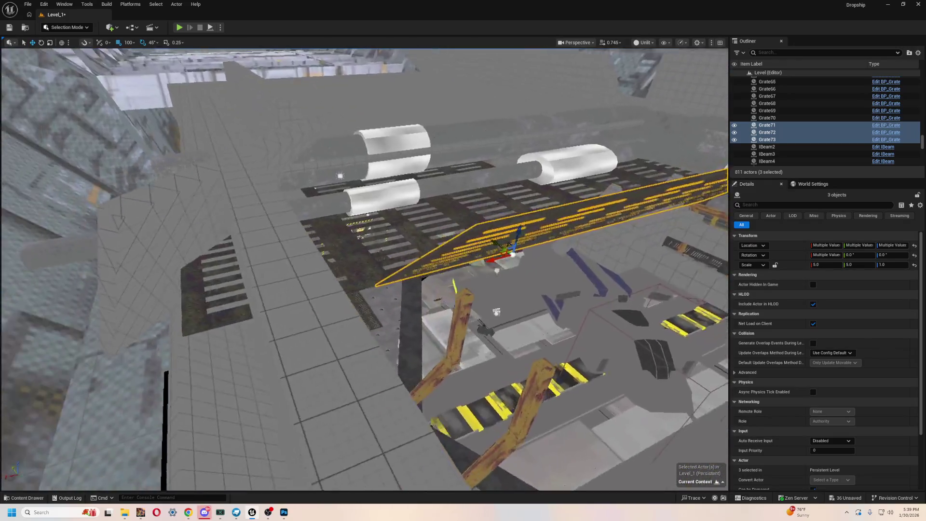
pyautogui.moveTo(283, 356)
pyautogui.mouseDown()
pyautogui.moveTo(78, 366)
pyautogui.moveTo(75, 424)
pyautogui.mouseUp()
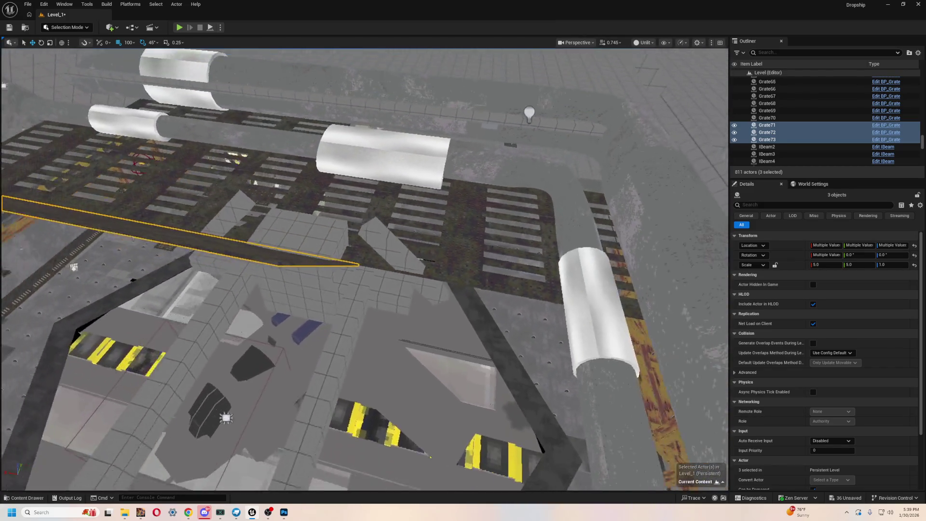
pyautogui.scroll(-2, 362, 270)
pyautogui.click(341, 263)
pyautogui.hotkey('ctrl', 'd')
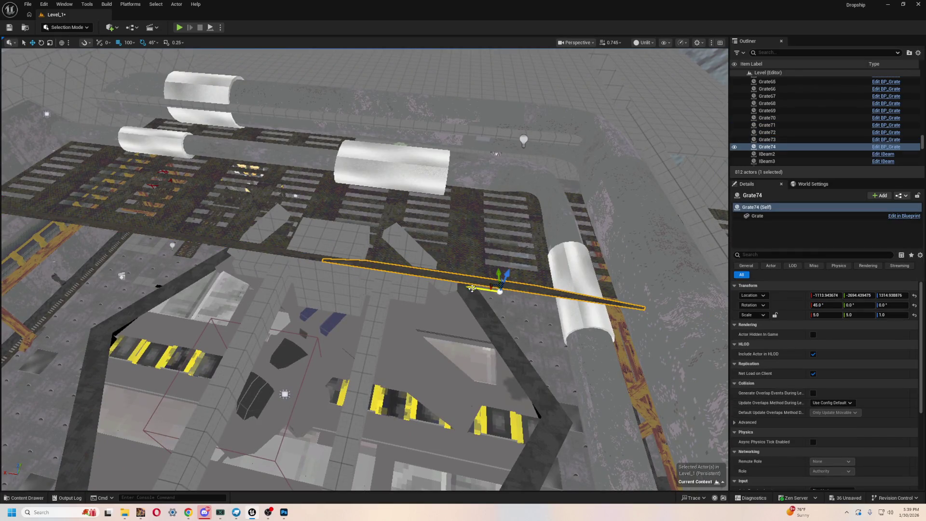
pyautogui.moveTo(362, 270); pyautogui.dragTo(362, 374)
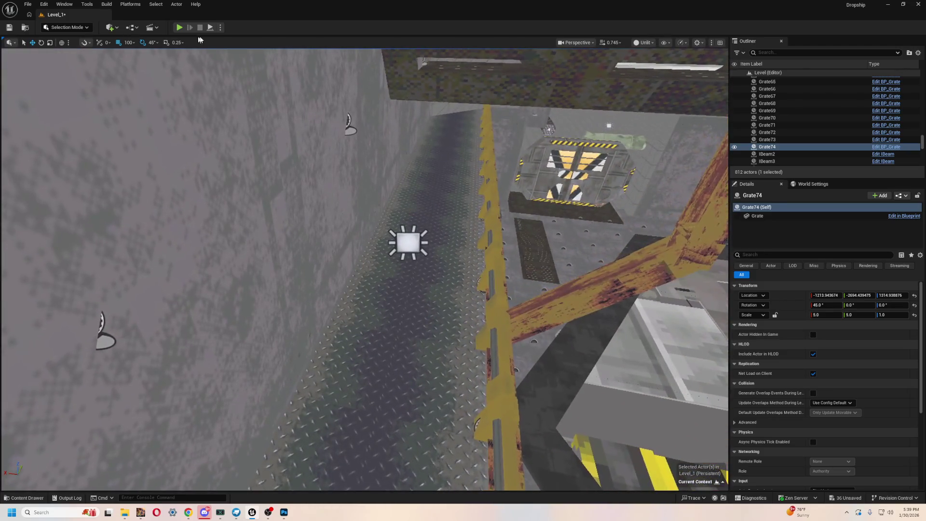
pyautogui.click(178, 27)
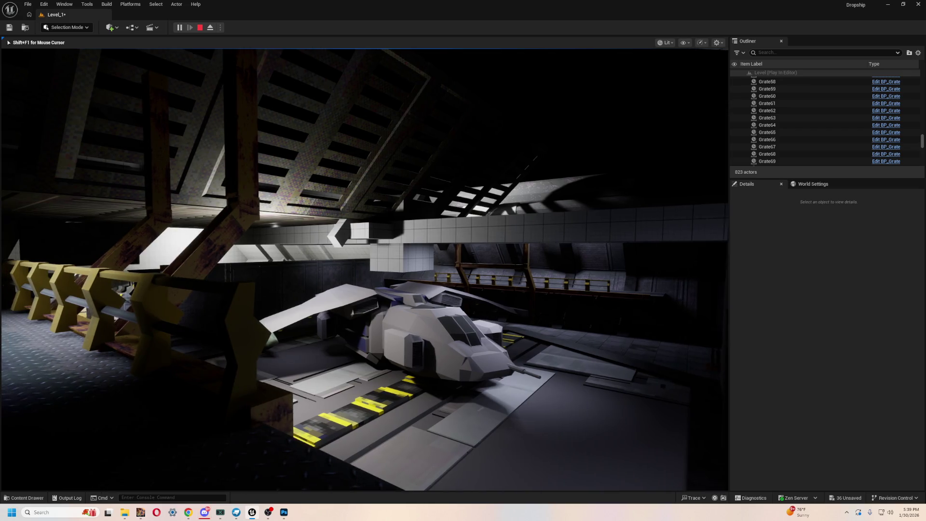
pyautogui.press('Escape')
pyautogui.press('f')
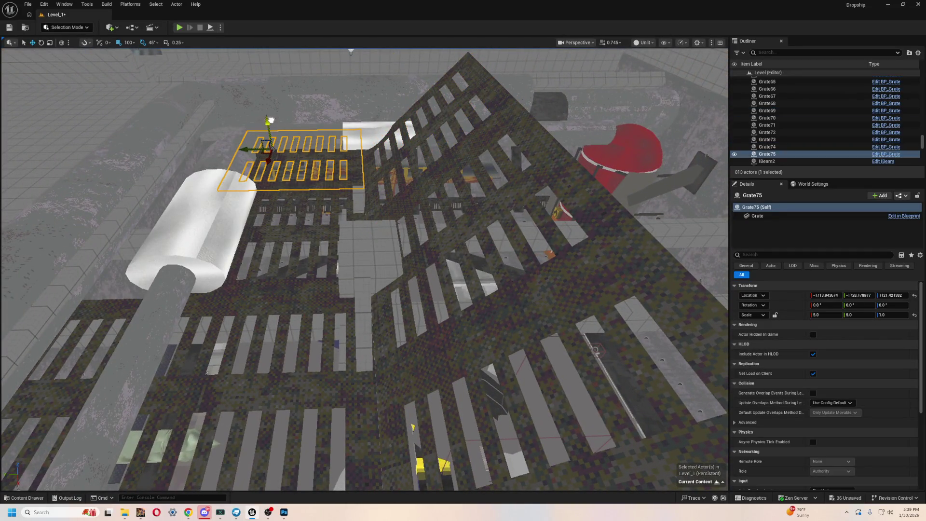
# Raise Grate75 on Z and copy it three times as Grate76–78, 1000 units apart along X
pyautogui.moveTo(270, 121); pyautogui.dragTo(269, 51)
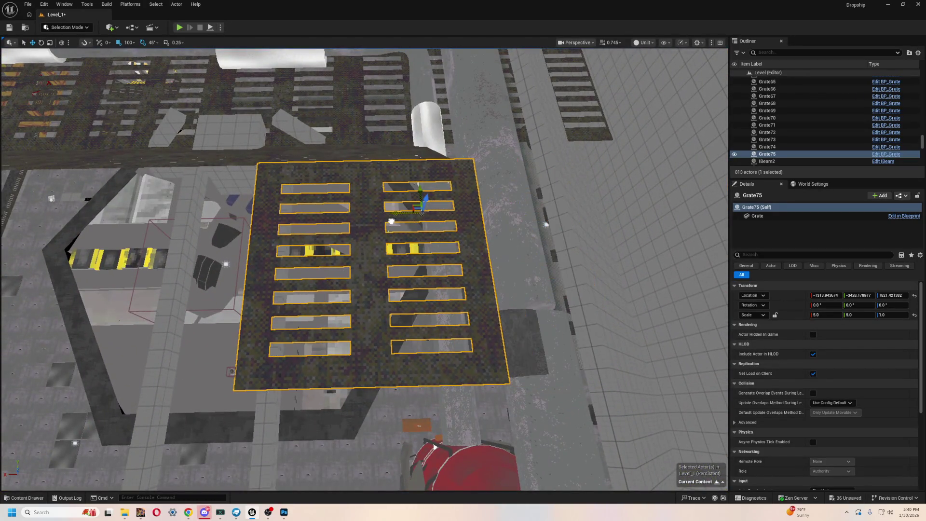
pyautogui.hotkey('ctrl', 'd')
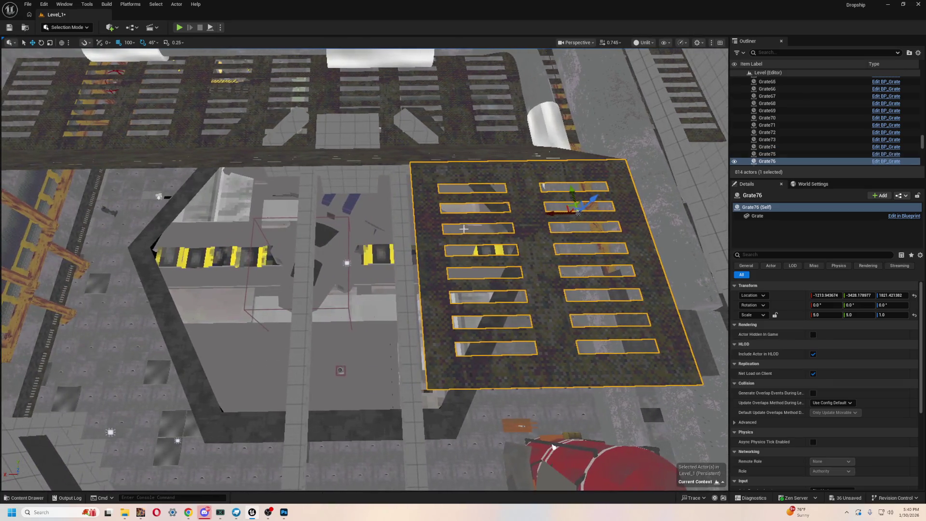
pyautogui.moveTo(553, 213); pyautogui.dragTo(352, 201)
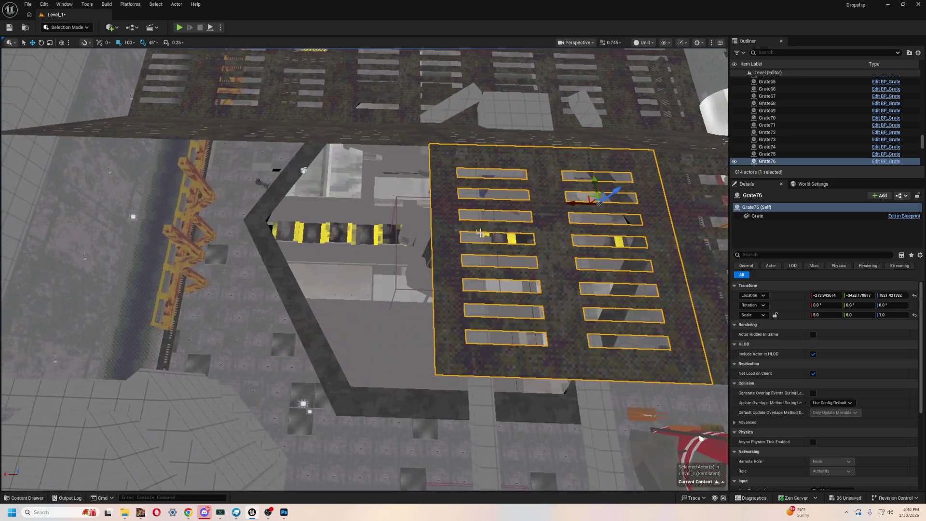
pyautogui.hotkey('ctrl', 'd')
pyautogui.moveTo(543, 213); pyautogui.dragTo(348, 201)
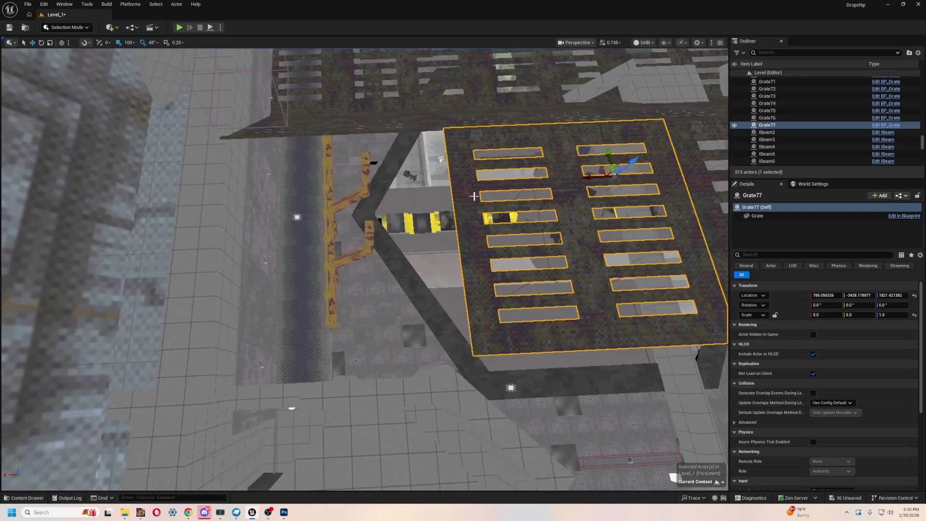
pyautogui.hotkey('ctrl', 'd')
pyautogui.moveTo(591, 176)
pyautogui.mouseDown()
pyautogui.moveTo(320, 182)
pyautogui.moveTo(383, 182)
pyautogui.moveTo(574, 96)
pyautogui.moveTo(434, 148)
pyautogui.moveTo(435, 202)
pyautogui.moveTo(245, 44)
pyautogui.mouseUp()
pyautogui.scroll(-5, 574, 96)
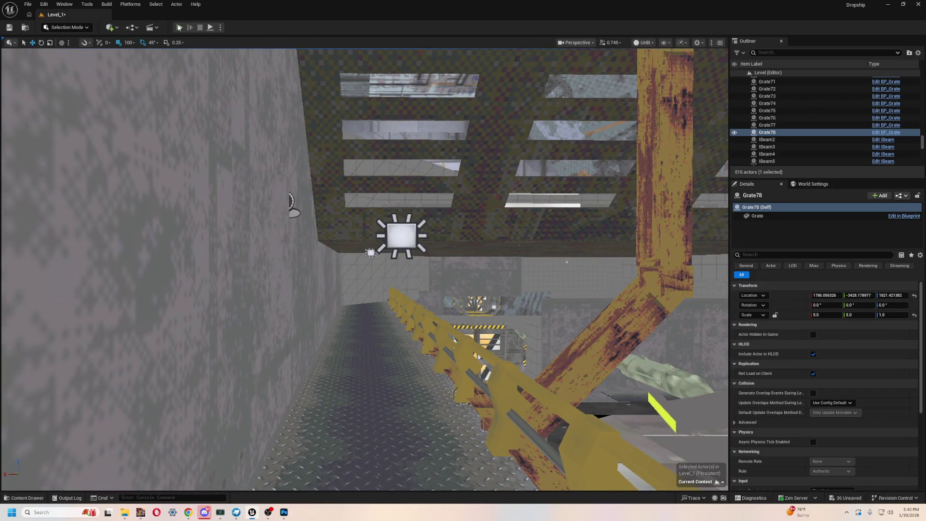
pyautogui.click(178, 28)
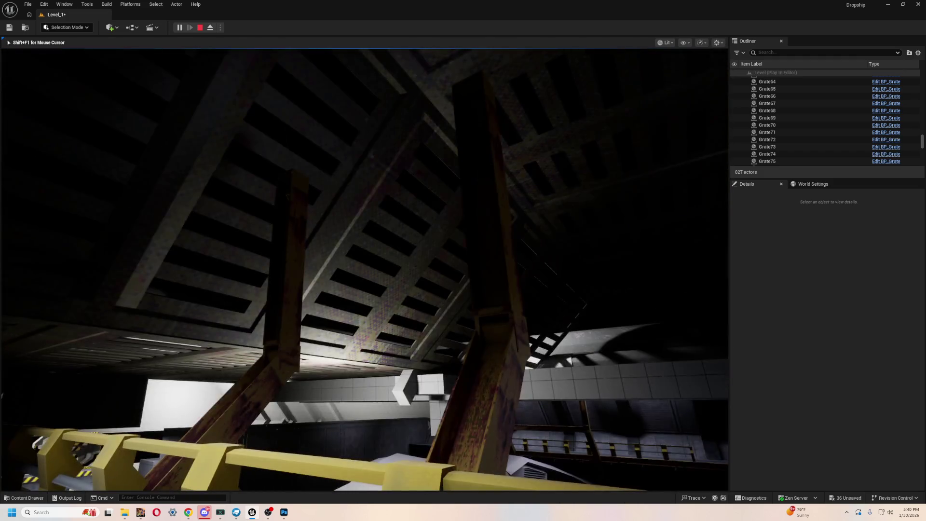
pyautogui.moveTo(463, 260)
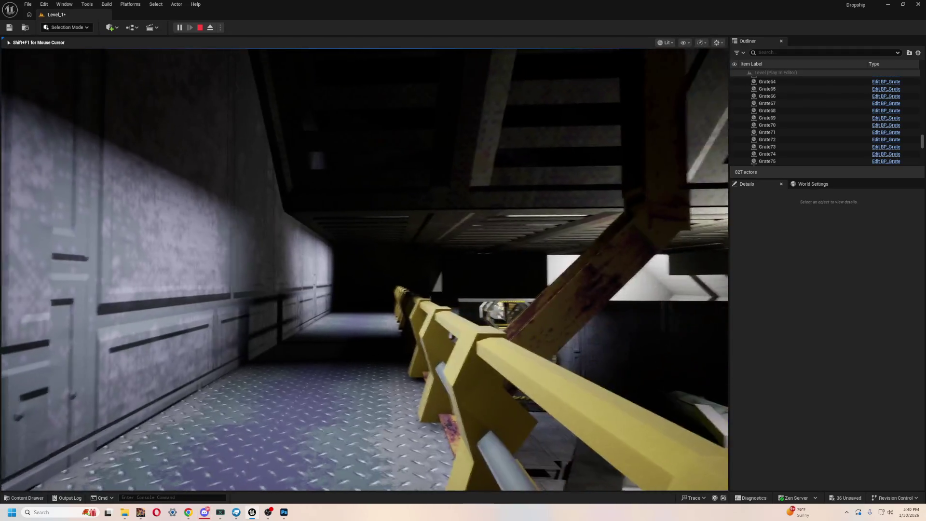
pyautogui.press('Escape')
pyautogui.doubleClick(767, 81)
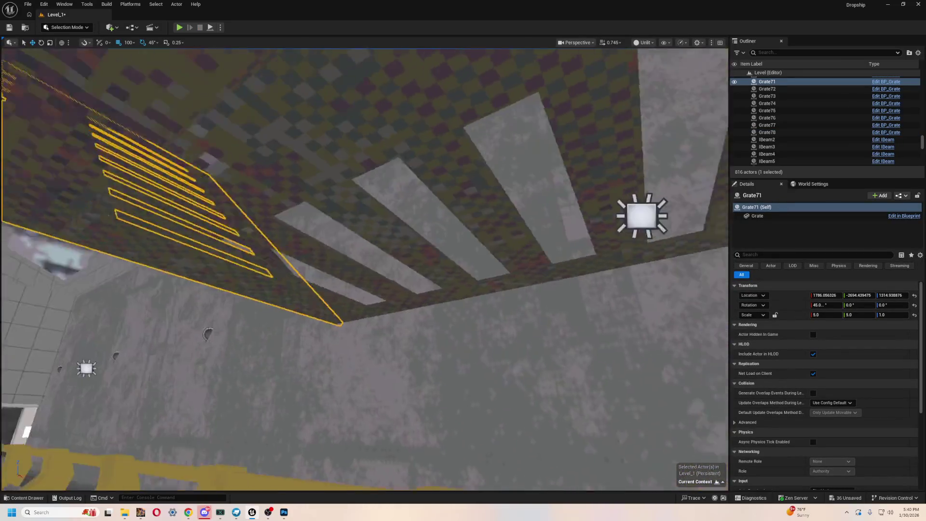
# Switch the viewport back to Lit, aim the view at the ceiling grates, and start Play
pyautogui.click(510, 223)
pyautogui.click(483, 231)
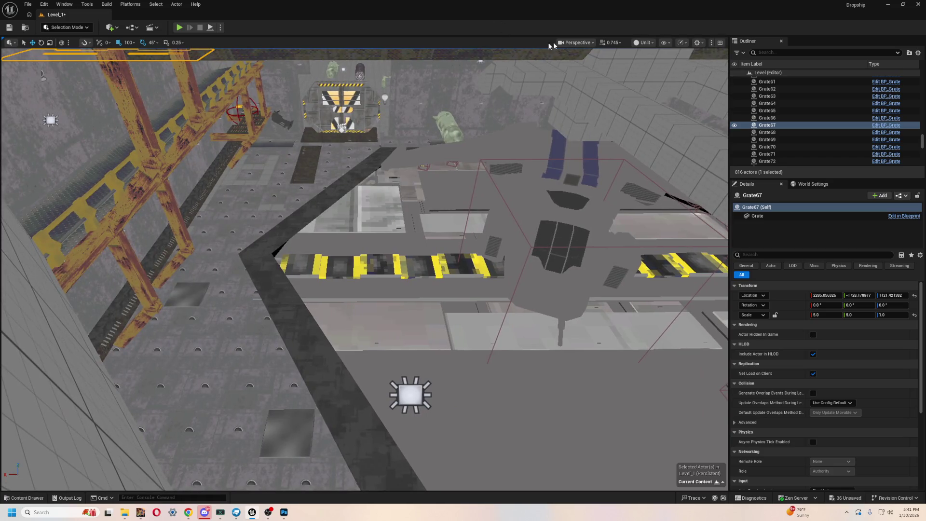
pyautogui.click(646, 42)
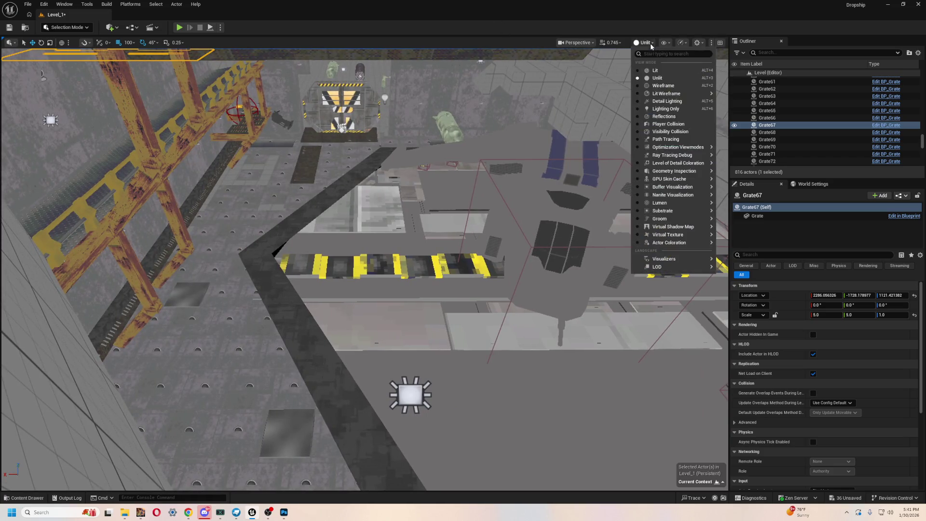
pyautogui.click(668, 70)
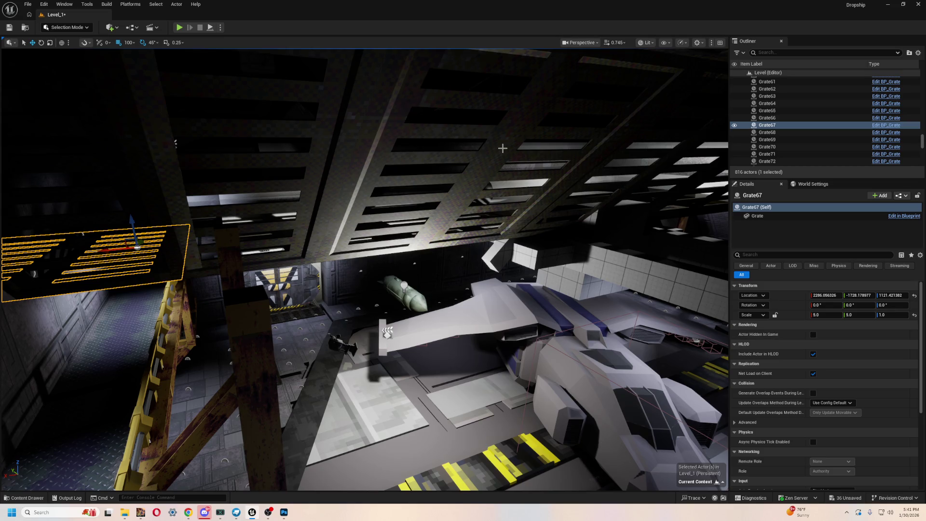
pyautogui.moveTo(389, 160)
pyautogui.mouseDown()
pyautogui.moveTo(381, 173)
pyautogui.moveTo(367, 145)
pyautogui.moveTo(348, 140)
pyautogui.moveTo(328, 159)
pyautogui.moveTo(340, 148)
pyautogui.mouseUp()
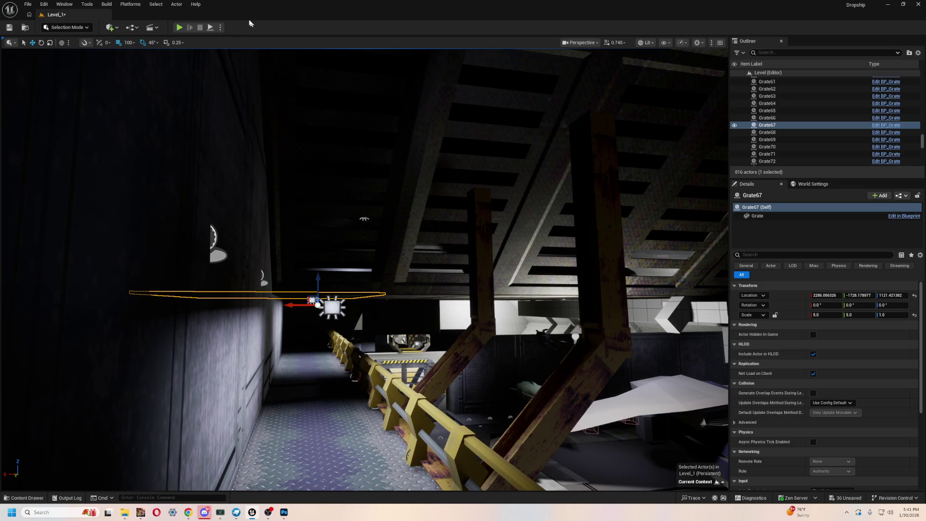
pyautogui.click(179, 27)
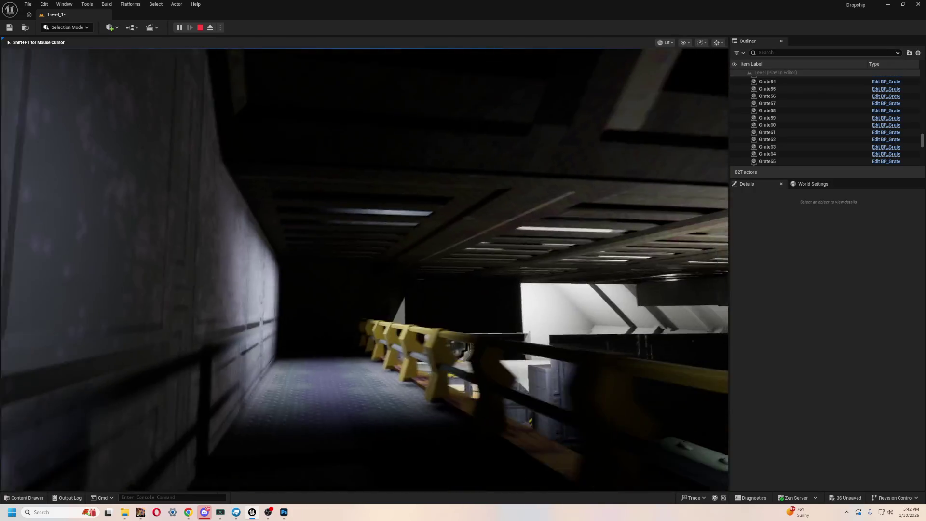
# Stop the play test, check Grate67's collision details, and open its BP_Grate Blueprint
pyautogui.press('Escape')
pyautogui.click(443, 248)
pyautogui.scroll(-3, 772, 337)
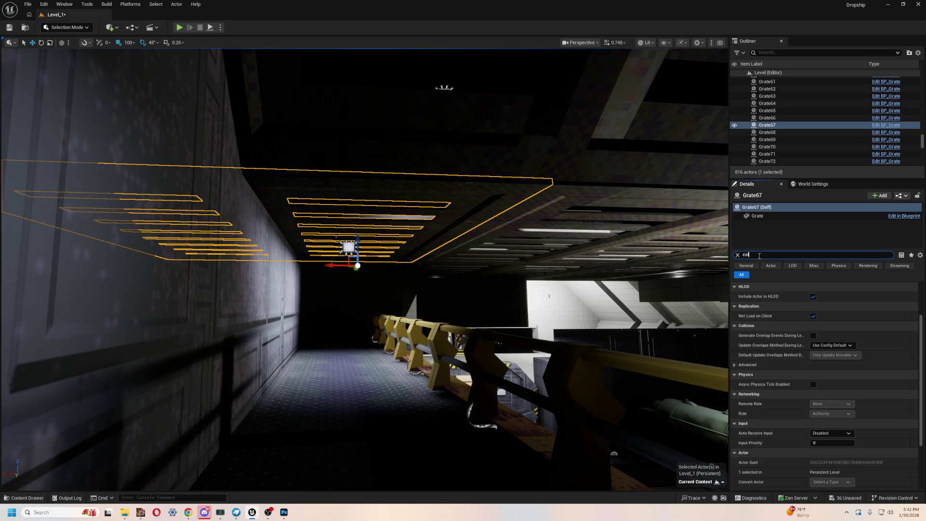
pyautogui.write('l')
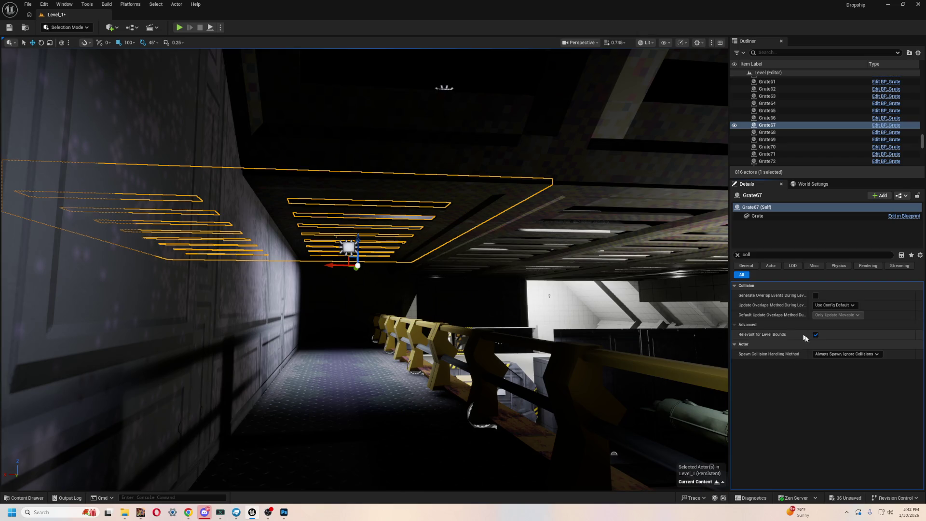
pyautogui.click(841, 306)
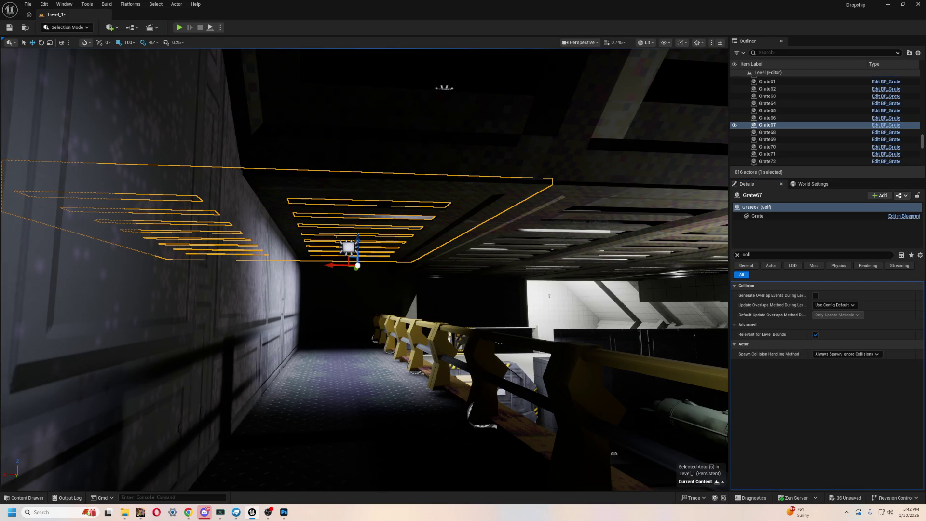
pyautogui.click(886, 127)
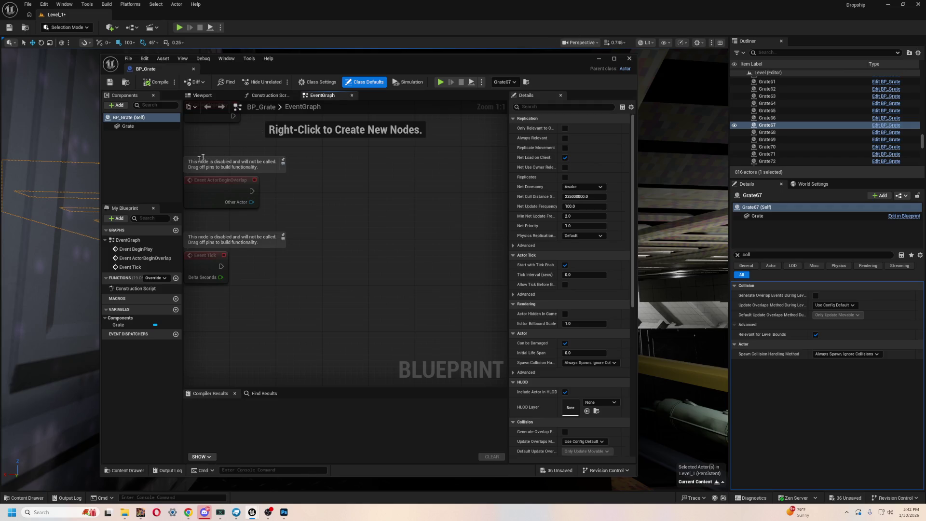
# Select the Grate component and filter its Details by 'col' to review collision settings
pyautogui.click(146, 128)
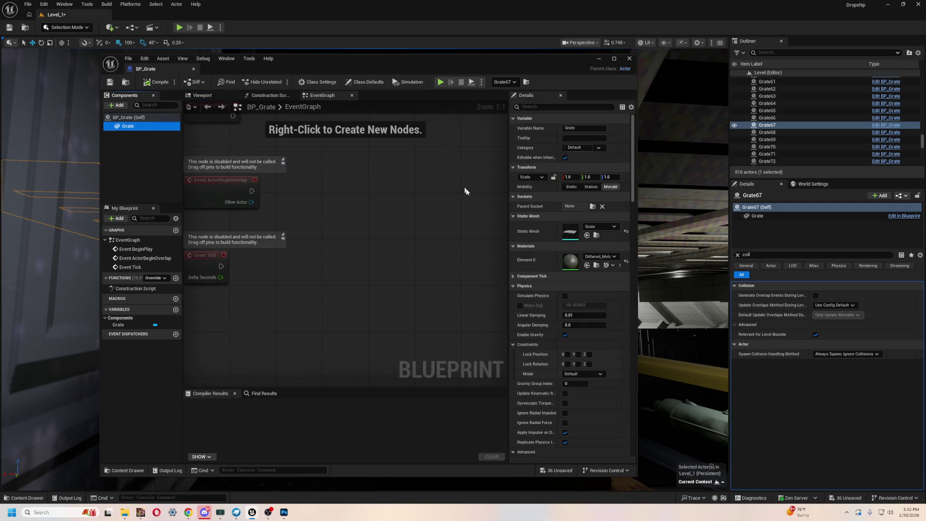
pyautogui.scroll(5, 541, 293)
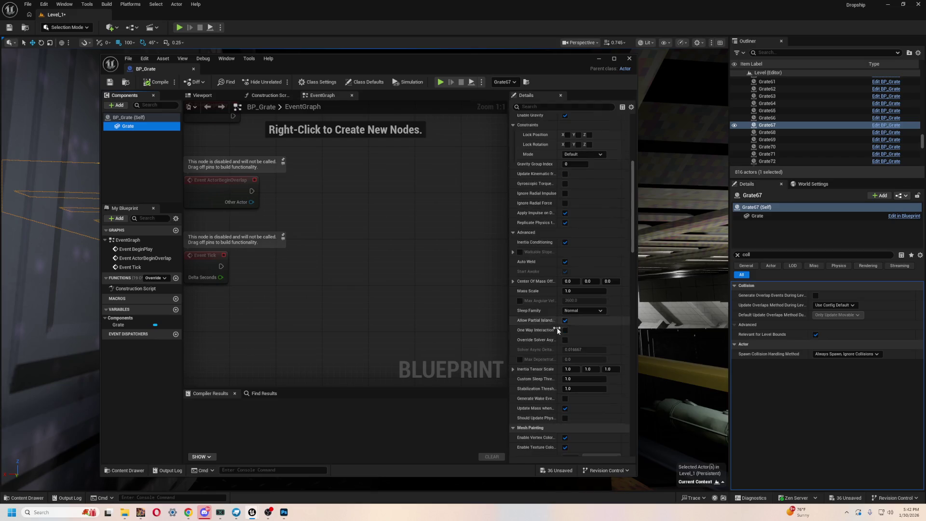
pyautogui.click(532, 108)
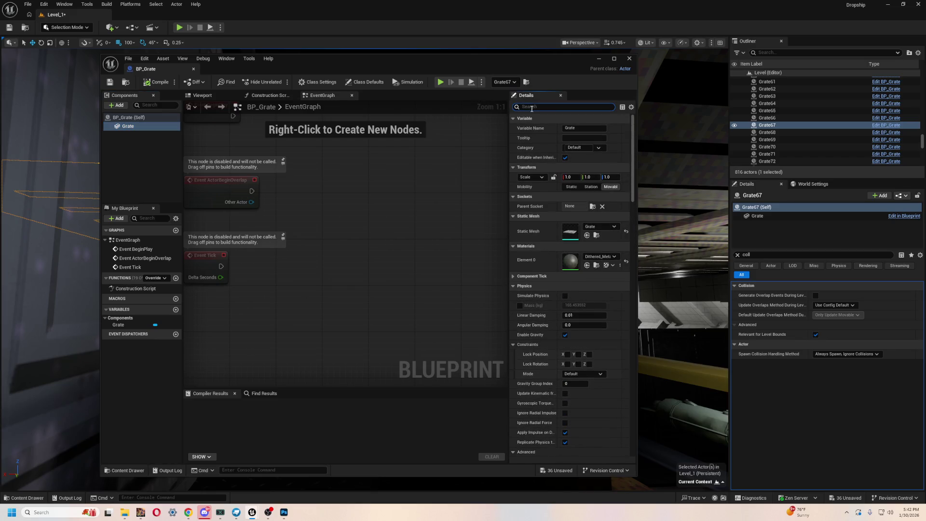
pyautogui.write('col')
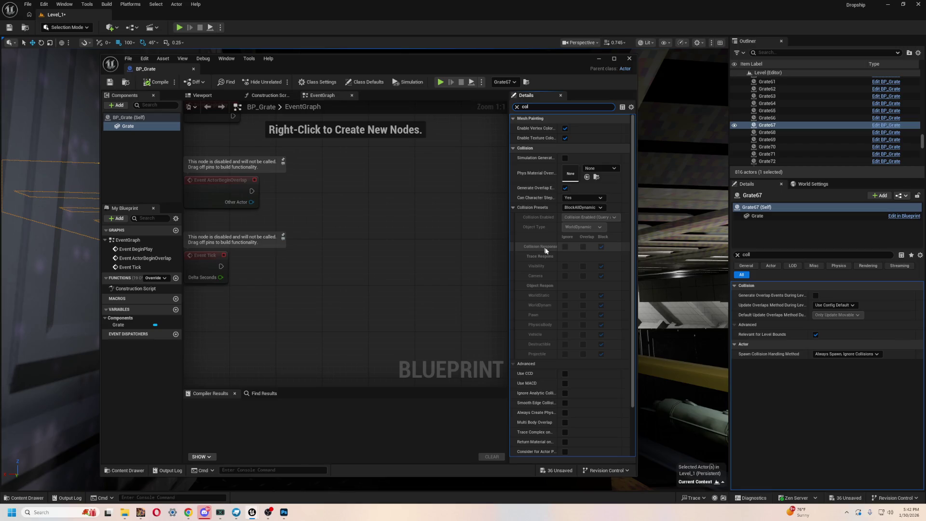
pyautogui.scroll(-3, 586, 340)
pyautogui.scroll(3, 564, 268)
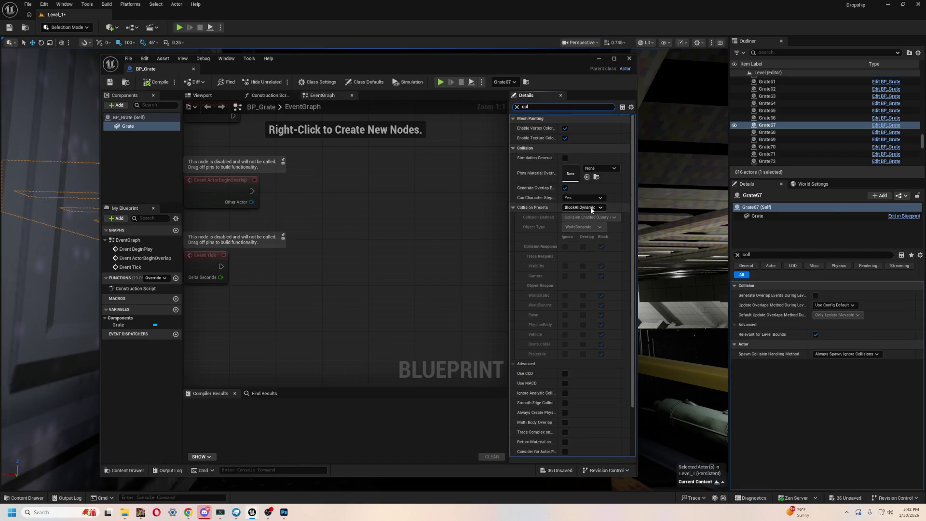
pyautogui.scroll(-3, 584, 302)
pyautogui.scroll(3, 585, 303)
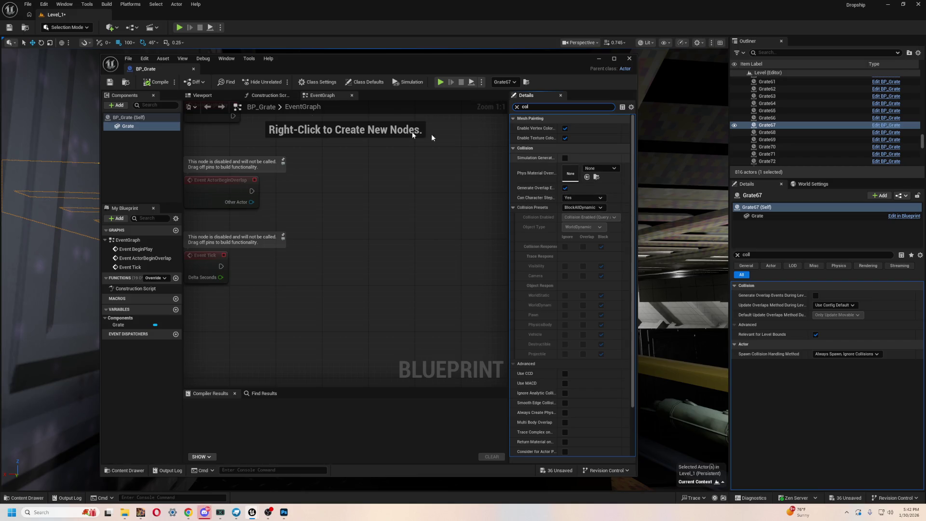
# Recheck the Grate component's Collision Presets, close BP_Grate, and open the Content Drawer
pyautogui.click(121, 126)
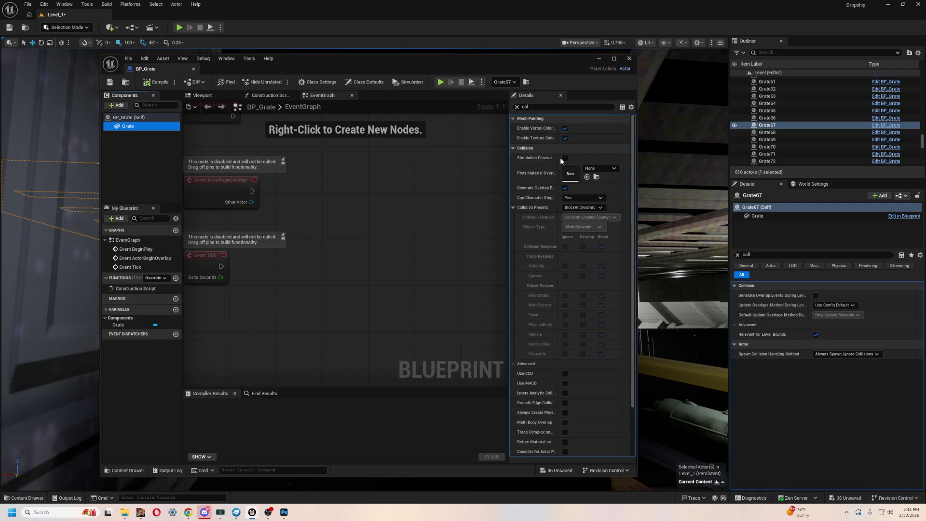
pyautogui.scroll(-1, 556, 257)
pyautogui.scroll(-1, 557, 256)
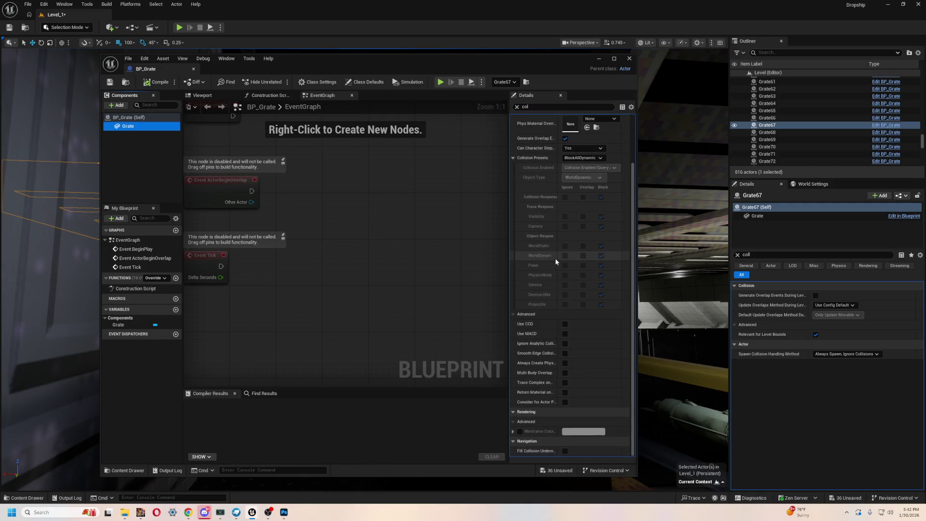
pyautogui.click(630, 60)
pyautogui.click(27, 498)
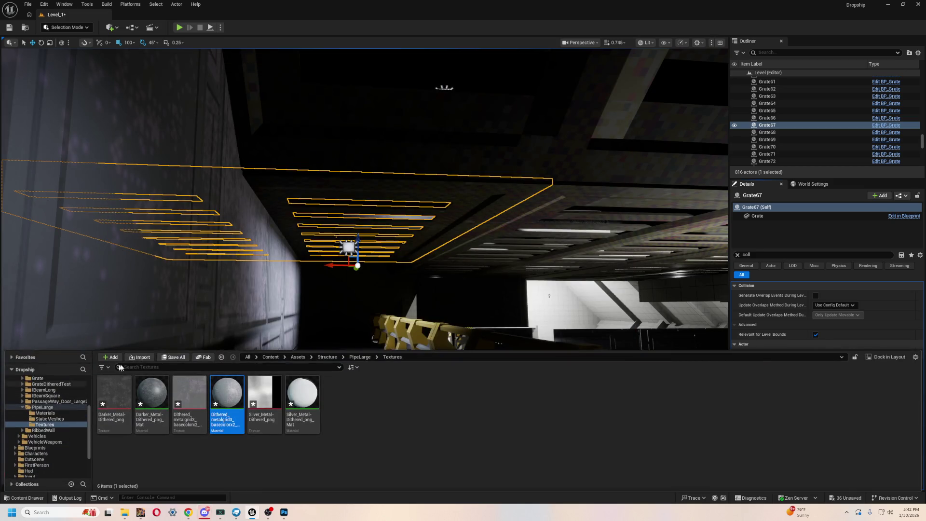
# Filter the Assets folder by 'grate' to list the 11 grate-related assets
pyautogui.write('g')
pyautogui.scroll(3, 54, 394)
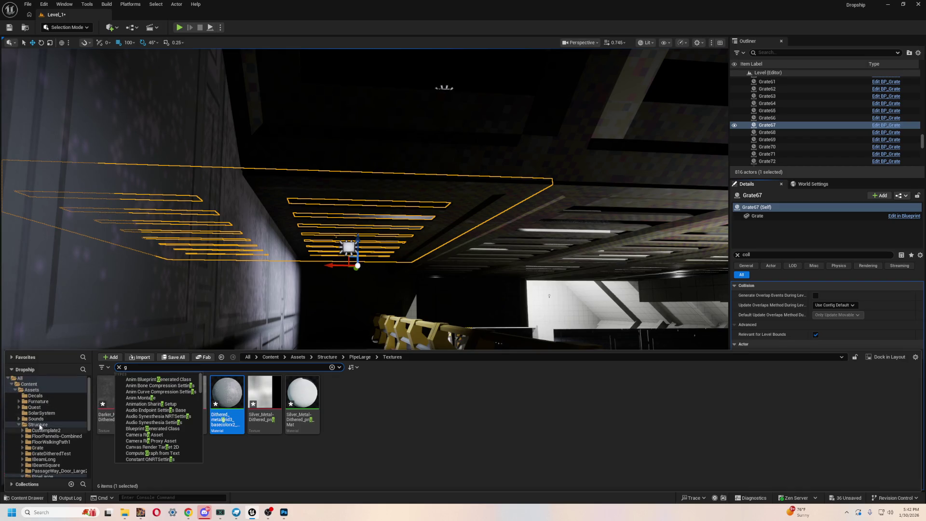
pyautogui.click(53, 391)
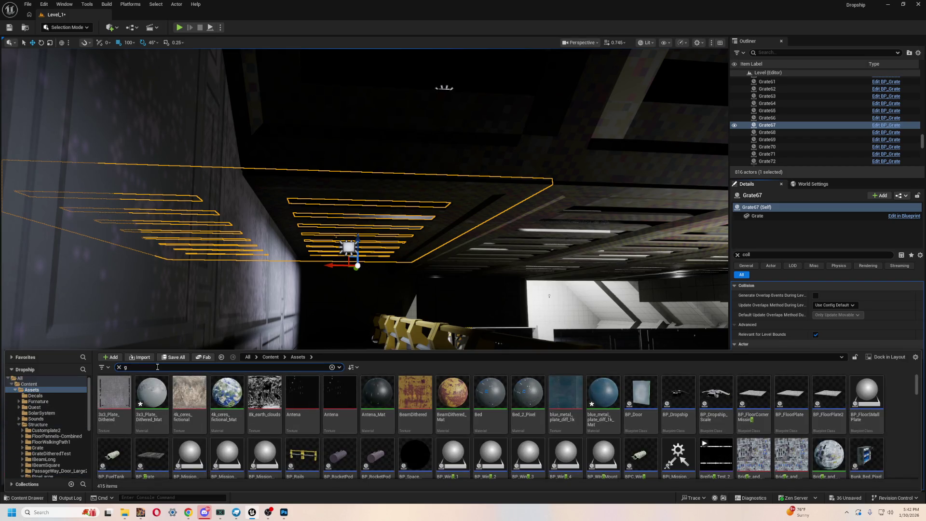
pyautogui.press('Return')
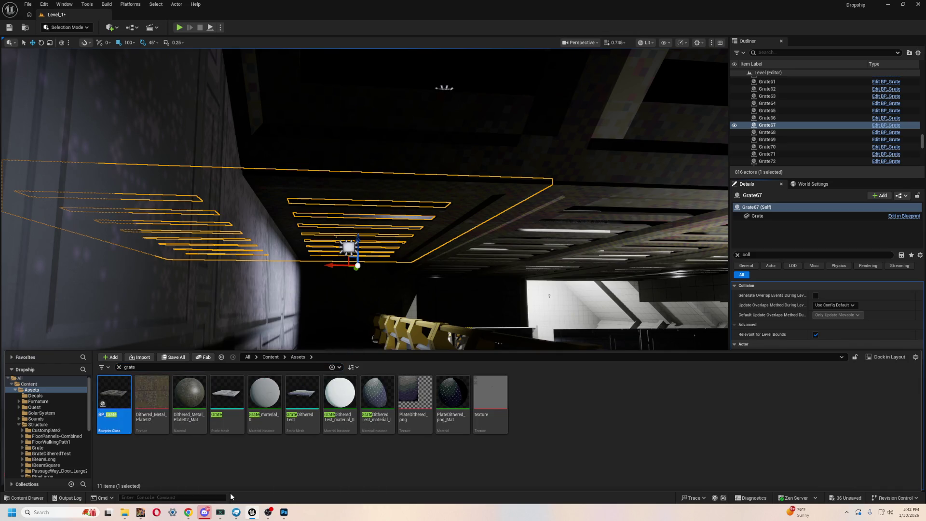
# Open and close BP_Grate, then open the Grate static mesh in the mesh editor
pyautogui.rightClick(120, 394)
pyautogui.doubleClick(120, 393)
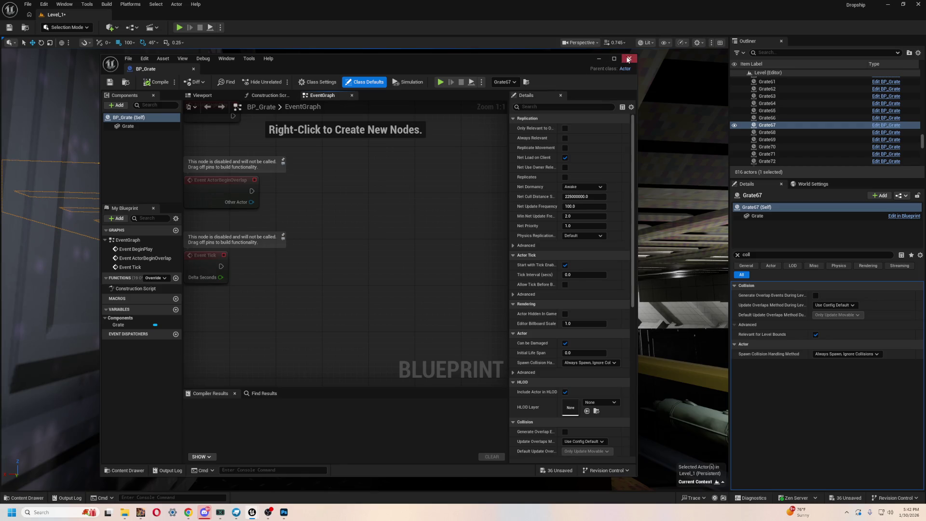
pyautogui.click(628, 59)
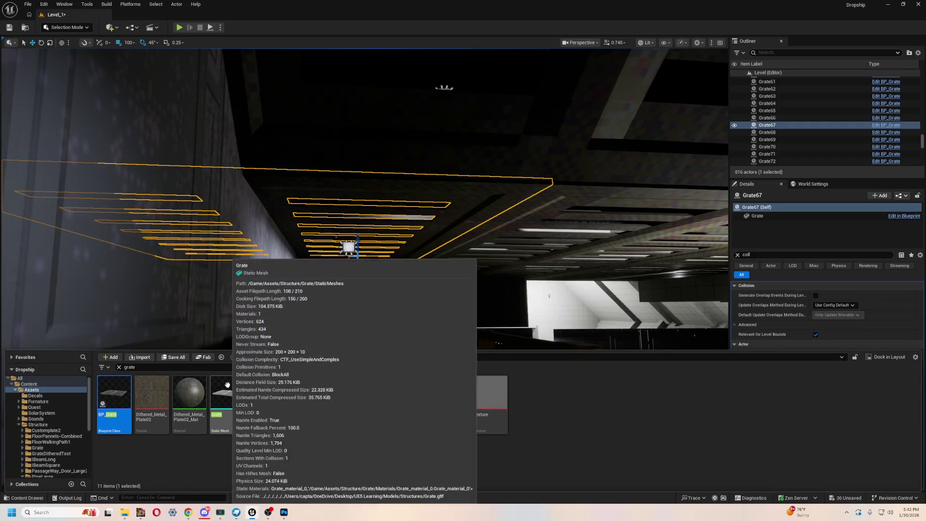
pyautogui.click(228, 385)
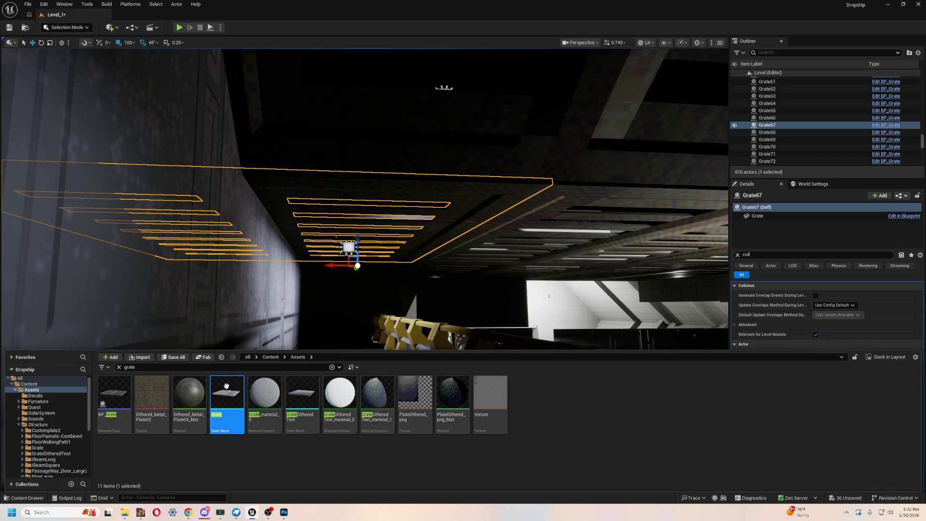
pyautogui.doubleClick(226, 386)
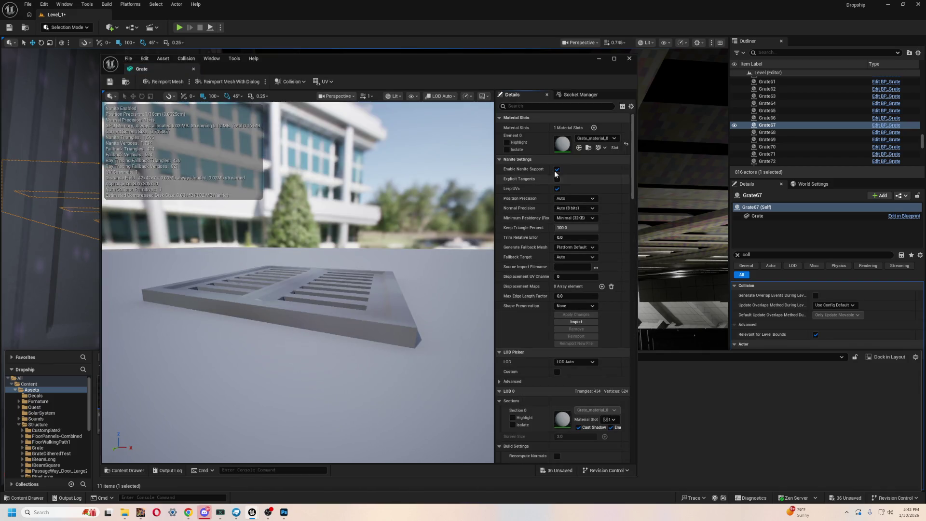
# Filter the Grate details by 'col' and set collision complexity to use complex as simple
pyautogui.click(560, 105)
pyautogui.write('co')
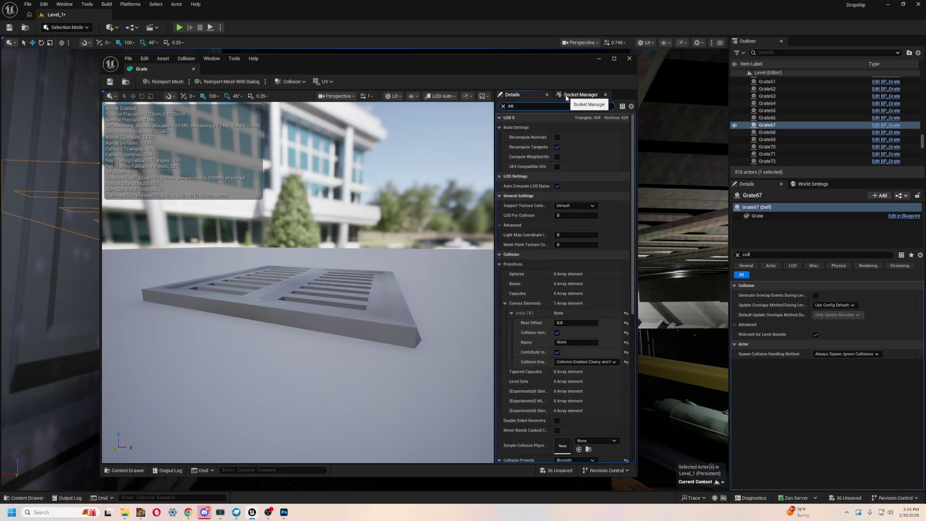
pyautogui.write(';')
pyautogui.press('BackSpace')
pyautogui.write('l')
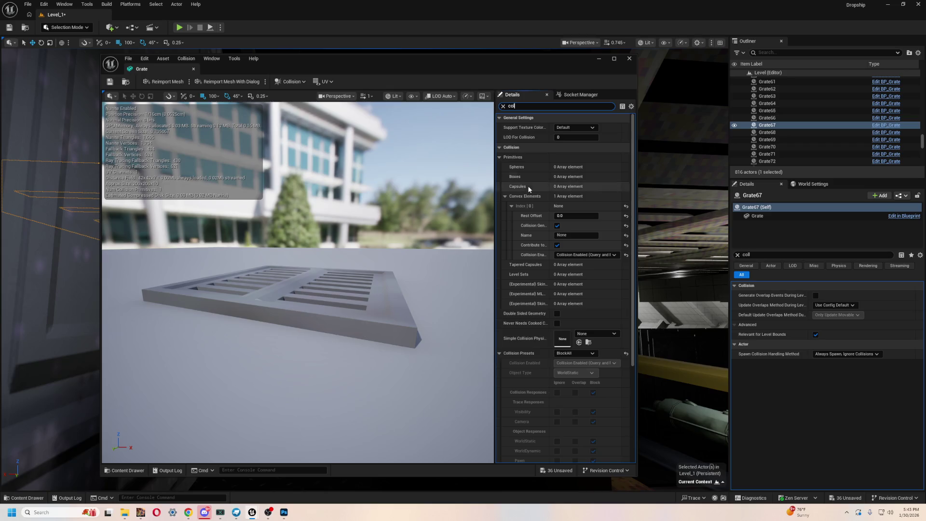
pyautogui.scroll(-3, 598, 289)
pyautogui.scroll(-3, 588, 282)
pyautogui.click(584, 371)
pyautogui.click(582, 401)
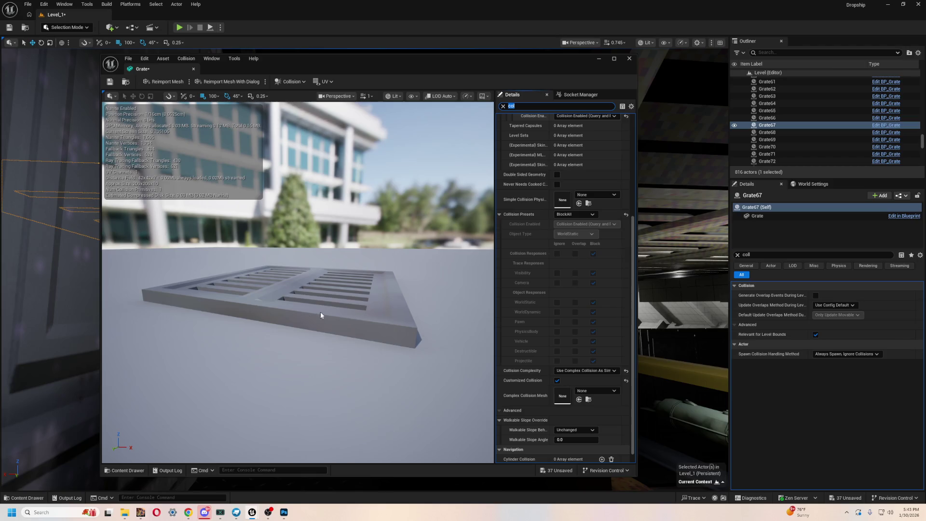
# Show the complex collision wireframe on the grate and zoom in to inspect it
pyautogui.moveTo(370, 205)
pyautogui.mouseDown()
pyautogui.moveTo(372, 289)
pyautogui.moveTo(357, 212)
pyautogui.moveTo(372, 166)
pyautogui.mouseUp()
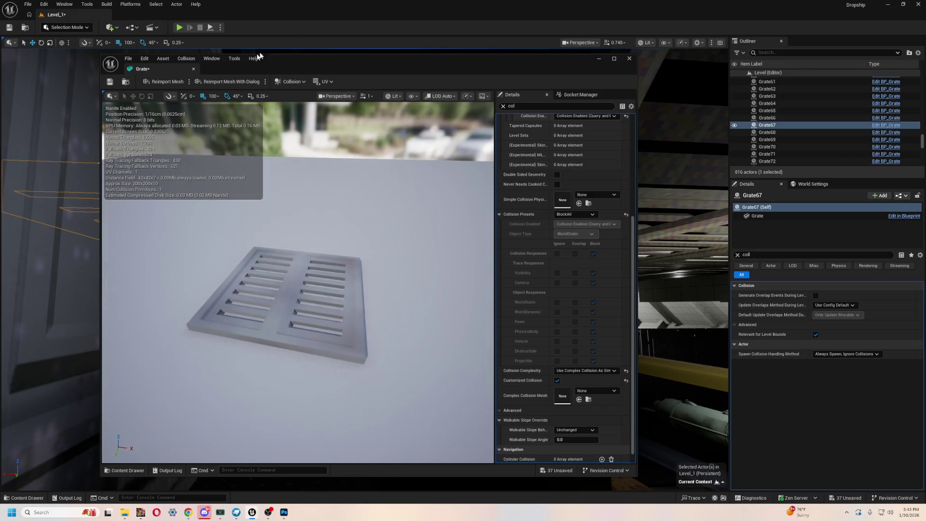
pyautogui.moveTo(303, 285); pyautogui.dragTo(340, 131)
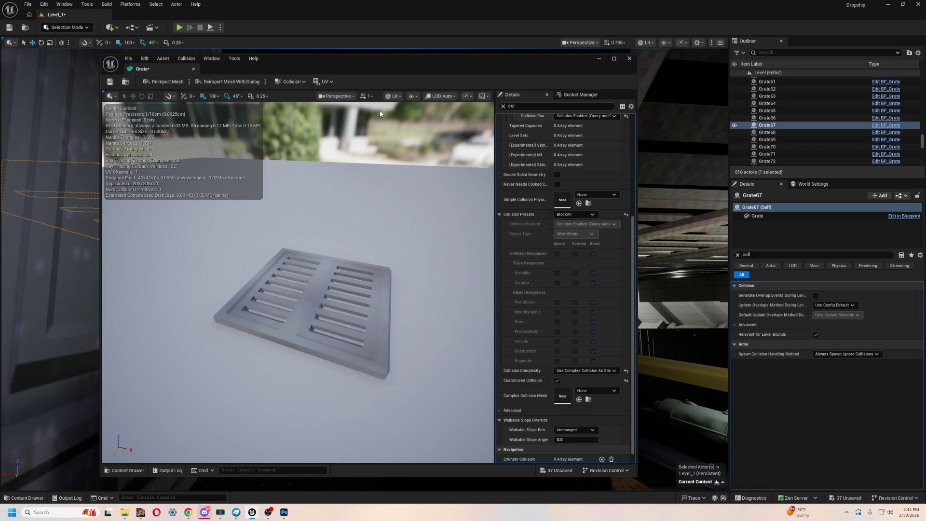
pyautogui.click(413, 96)
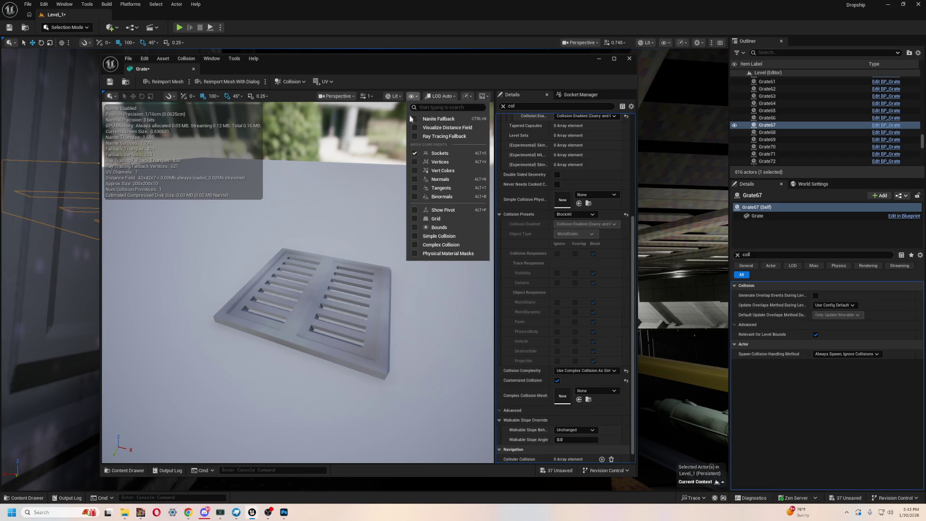
pyautogui.click(463, 250)
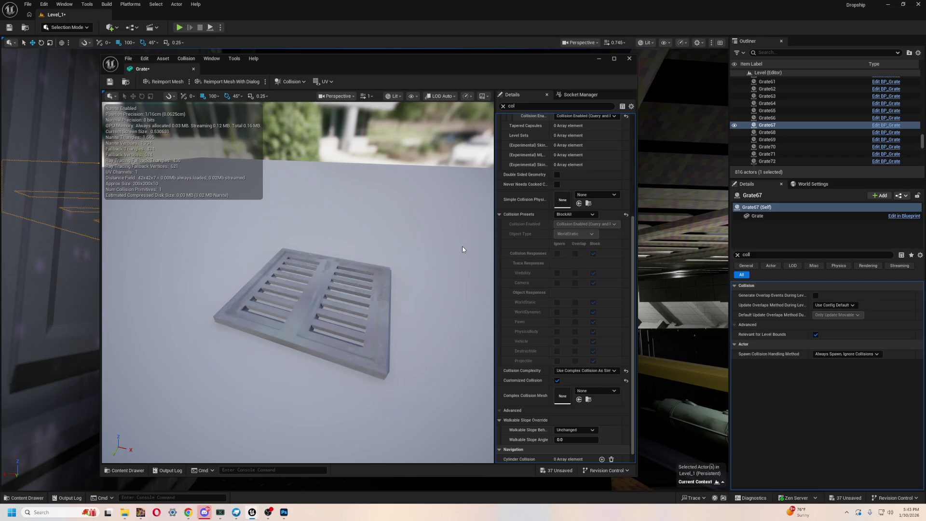
pyautogui.moveTo(298, 282)
pyautogui.mouseDown()
pyautogui.moveTo(290, 410)
pyautogui.moveTo(289, 338)
pyautogui.moveTo(292, 376)
pyautogui.mouseUp()
# Return collision complexity to Project Default and maximize the Grate mesh editor window
pyautogui.click(586, 371)
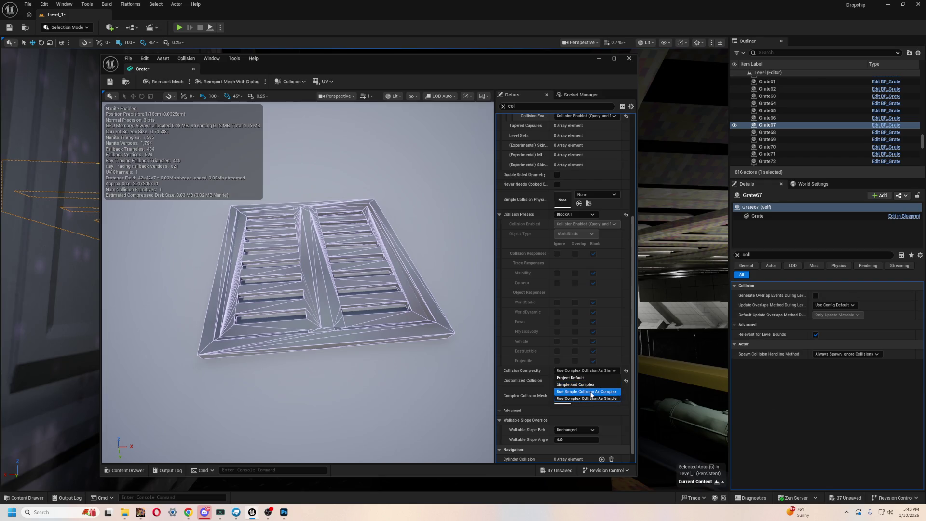
pyautogui.click(576, 384)
pyautogui.click(580, 372)
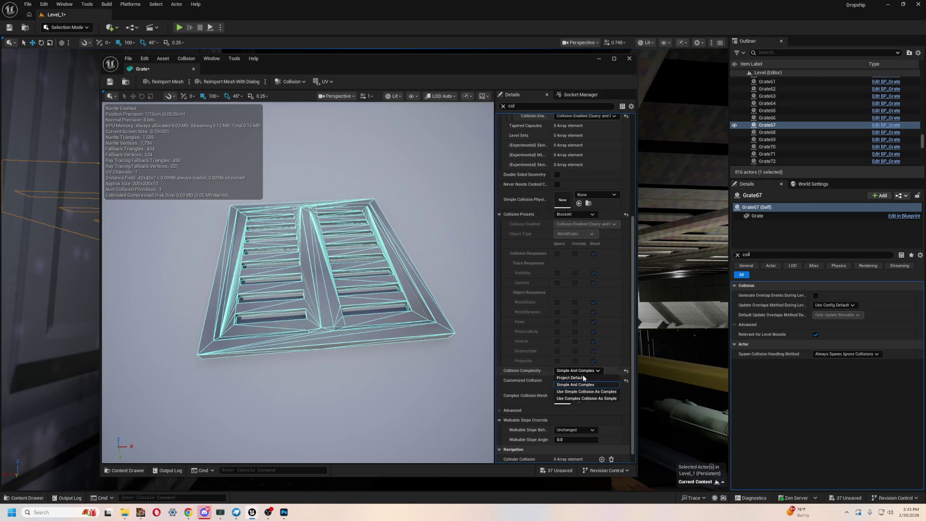
pyautogui.click(581, 378)
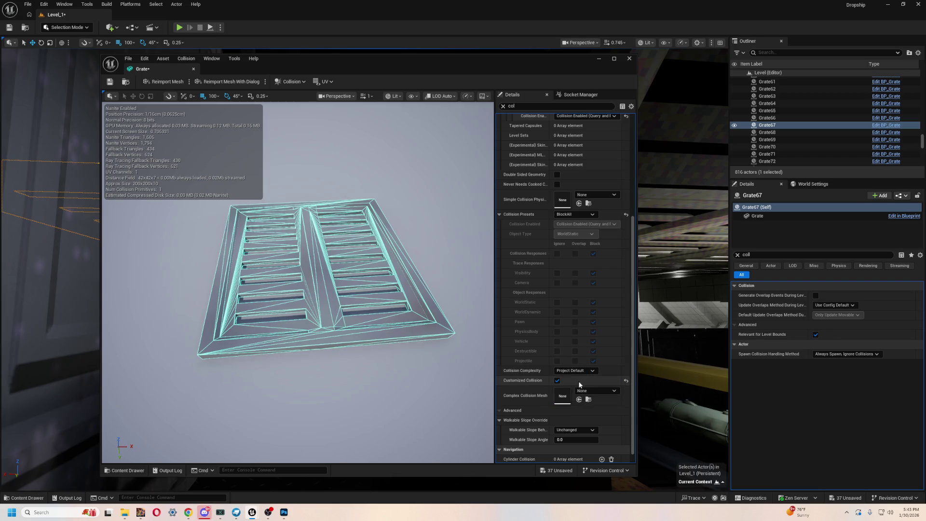
pyautogui.click(579, 371)
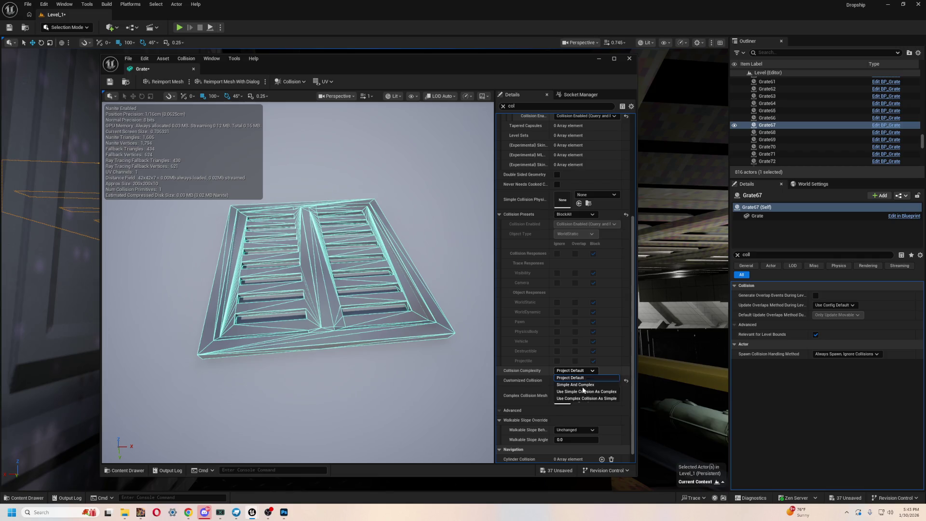
pyautogui.click(574, 370)
pyautogui.moveTo(458, 289); pyautogui.dragTo(422, 267)
pyautogui.moveTo(393, 236); pyautogui.dragTo(362, 239)
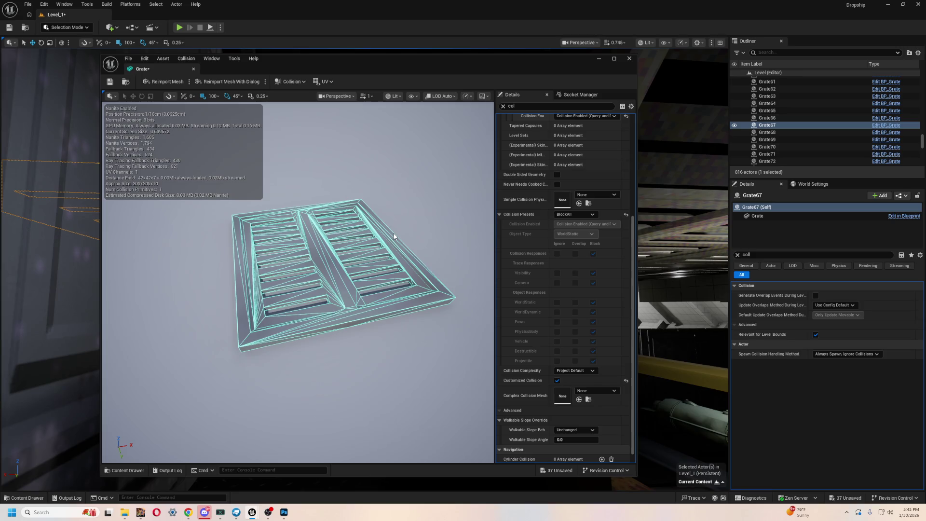
pyautogui.doubleClick(437, 59)
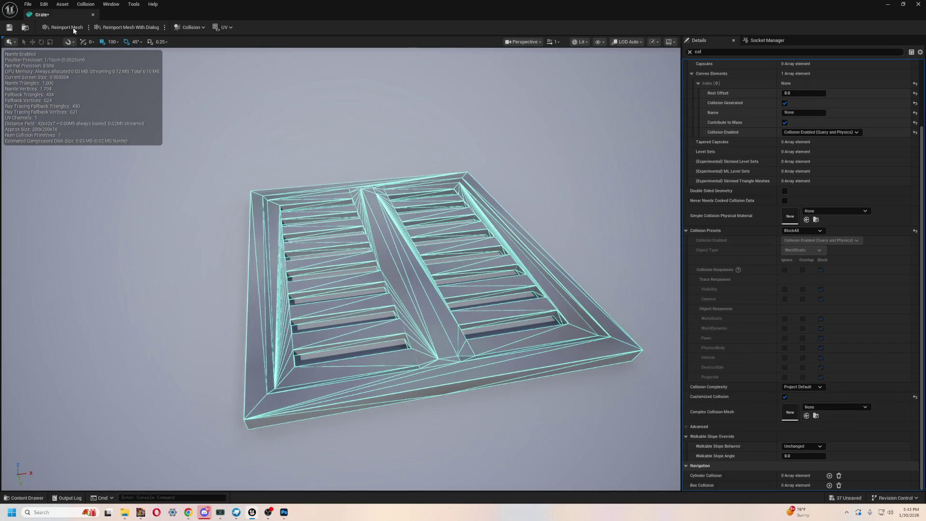
# Add a simplified box collision to the Grate mesh and select the box
pyautogui.click(190, 28)
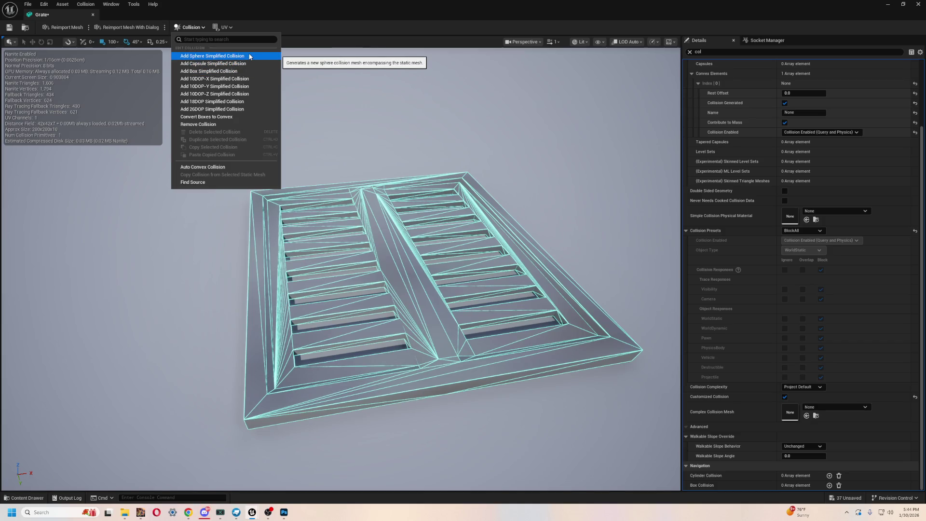
pyautogui.click(209, 71)
pyautogui.scroll(-5, 331, 120)
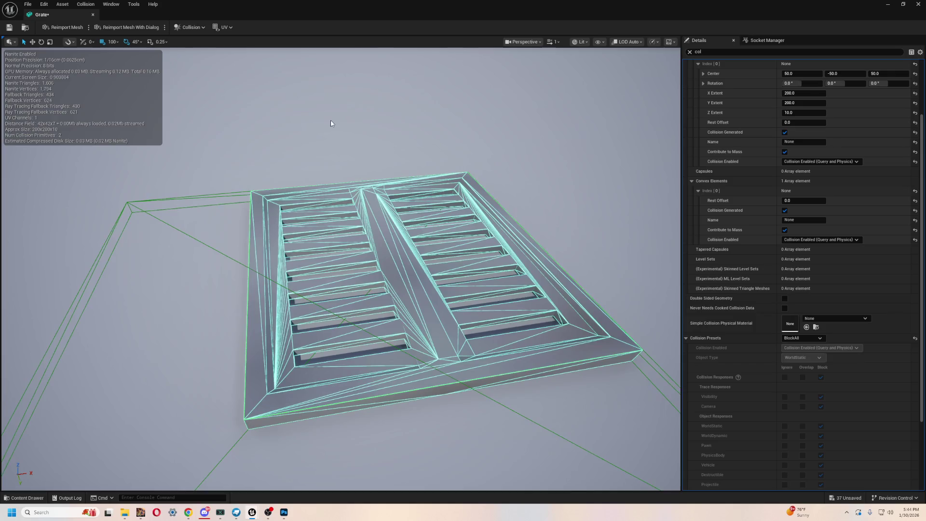
pyautogui.moveTo(266, 308); pyautogui.dragTo(331, 300)
pyautogui.click(254, 327)
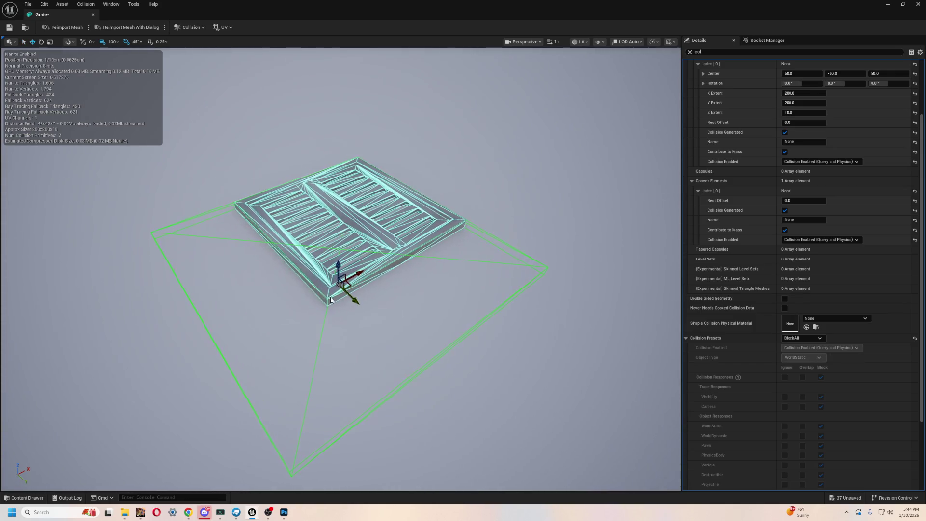
# Undo an accidental scale of the collision box and orbit to look down on the grate
pyautogui.press('e')
pyautogui.press('r')
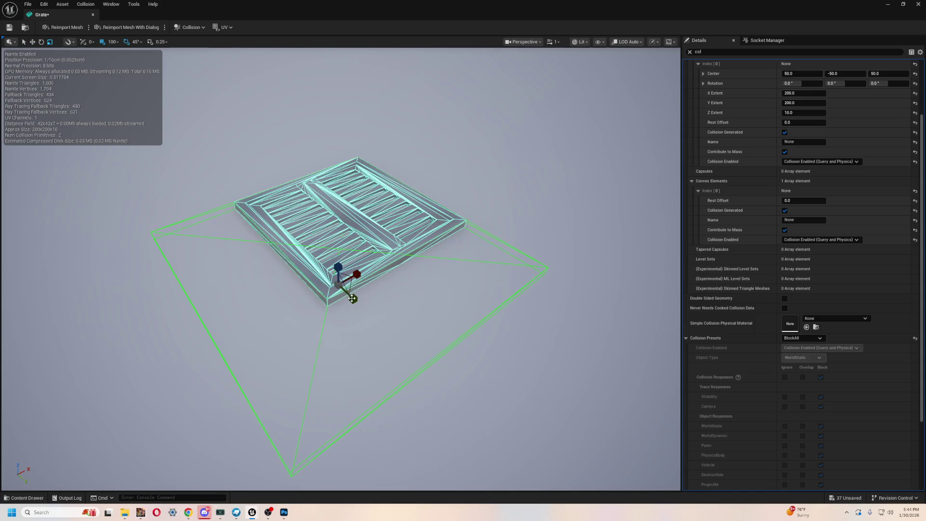
pyautogui.hotkey('ctrl', 'z')
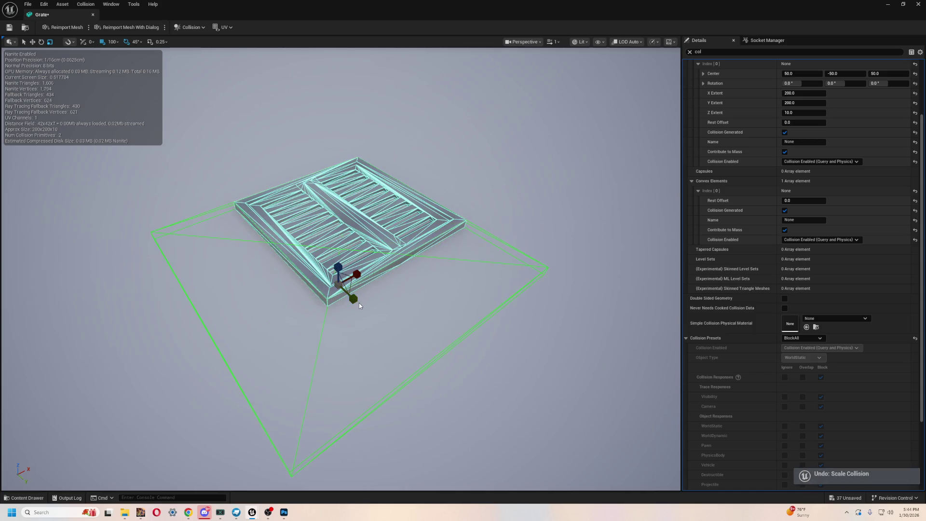
pyautogui.moveTo(341, 271); pyautogui.dragTo(378, 256)
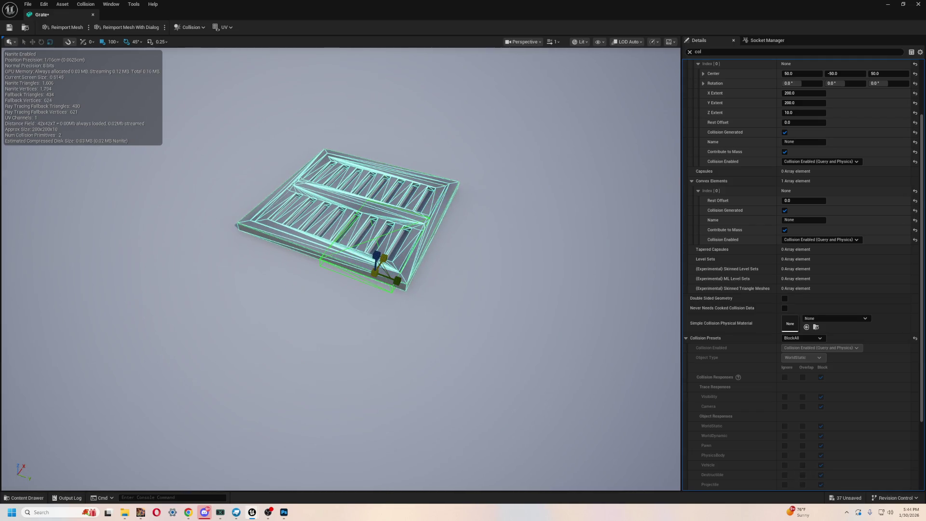
pyautogui.moveTo(378, 256)
pyautogui.mouseDown()
pyautogui.moveTo(367, 271)
pyautogui.moveTo(366, 299)
pyautogui.moveTo(372, 242)
pyautogui.moveTo(381, 271)
pyautogui.moveTo(401, 256)
pyautogui.moveTo(420, 293)
pyautogui.moveTo(321, 299)
pyautogui.mouseUp()
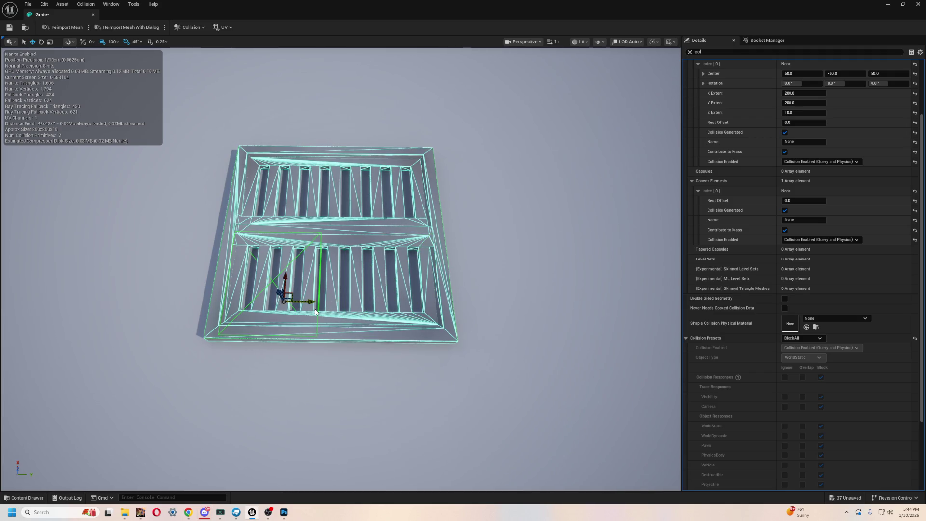
# Widen the collision box along Y and shift it into position over the grate
pyautogui.press('e')
pyautogui.press('w')
pyautogui.press('e')
pyautogui.press('r')
pyautogui.moveTo(302, 301); pyautogui.dragTo(376, 301)
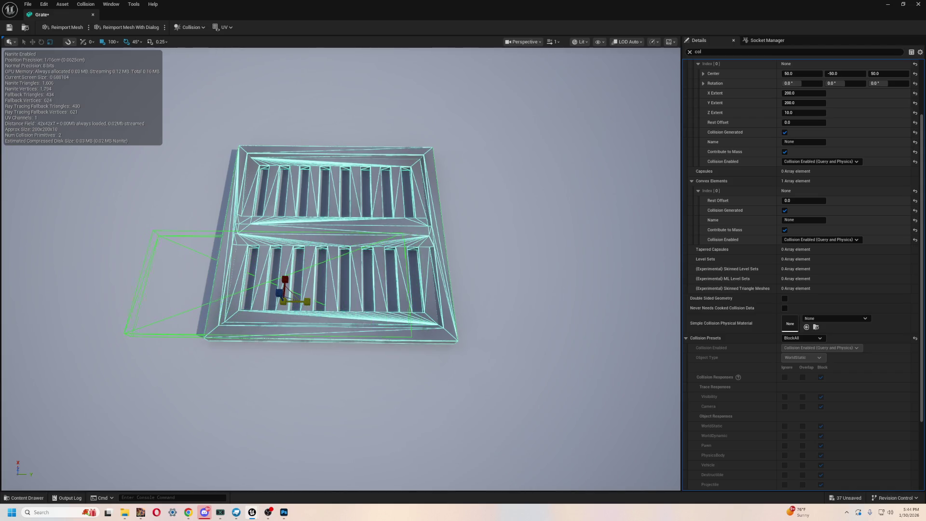
pyautogui.press('w')
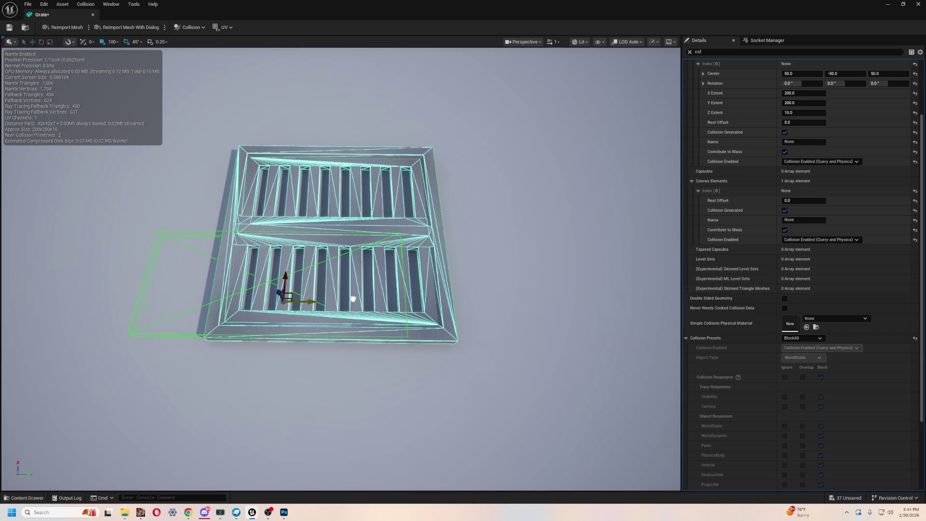
pyautogui.moveTo(353, 299); pyautogui.dragTo(381, 300)
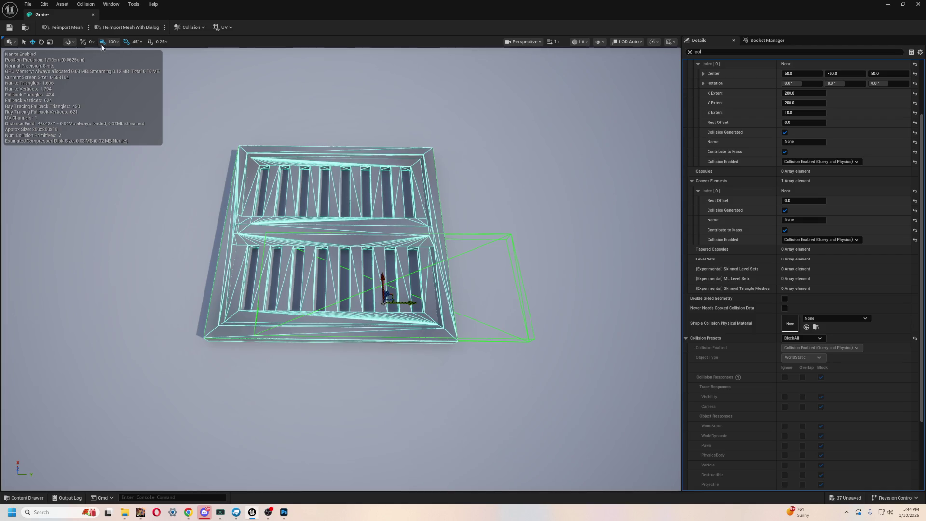
pyautogui.moveTo(411, 304); pyautogui.dragTo(370, 304)
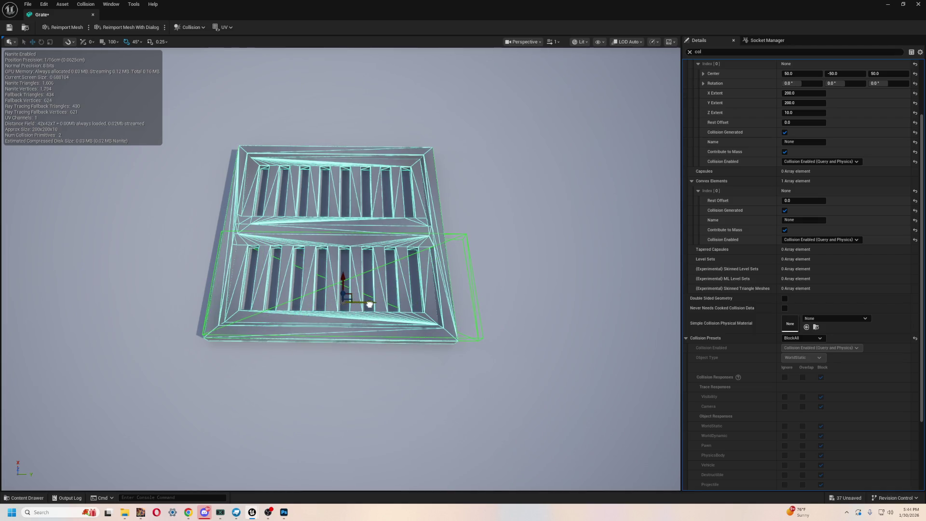
# Shrink the collision box so it sits inside the grate's outline
pyautogui.press('e')
pyautogui.press('r')
pyautogui.moveTo(364, 302); pyautogui.dragTo(363, 303)
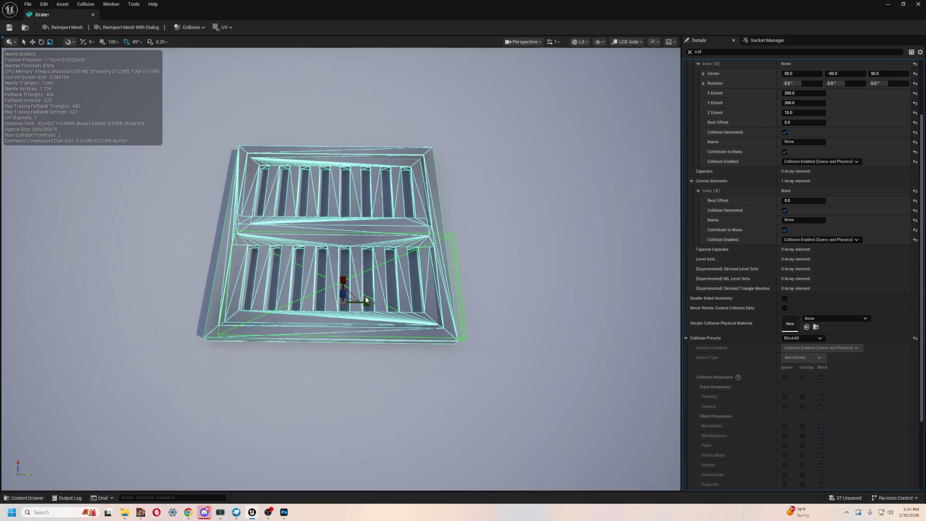
pyautogui.moveTo(362, 303); pyautogui.dragTo(360, 307)
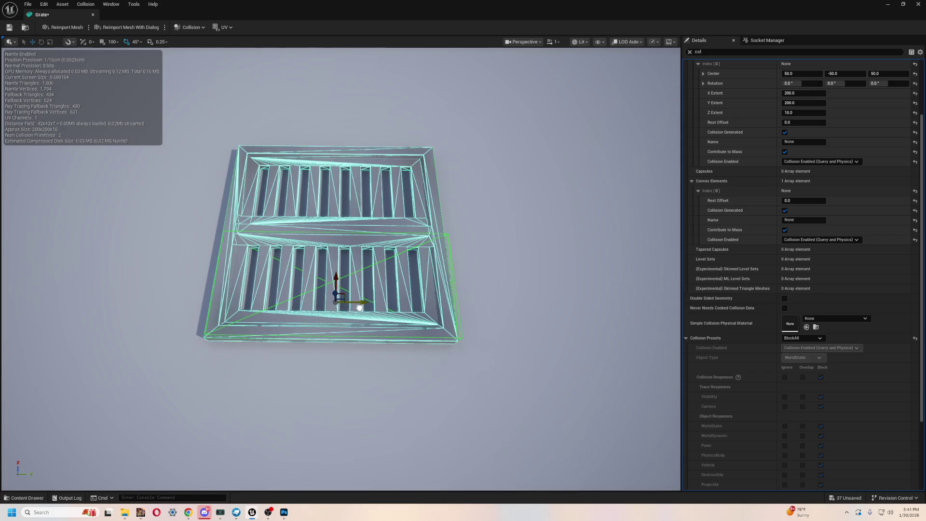
pyautogui.moveTo(458, 255)
pyautogui.mouseDown()
pyautogui.moveTo(470, 237)
pyautogui.moveTo(467, 265)
pyautogui.moveTo(467, 239)
pyautogui.mouseUp()
# Scale the collision box out past the grate's left edge
pyautogui.press('e')
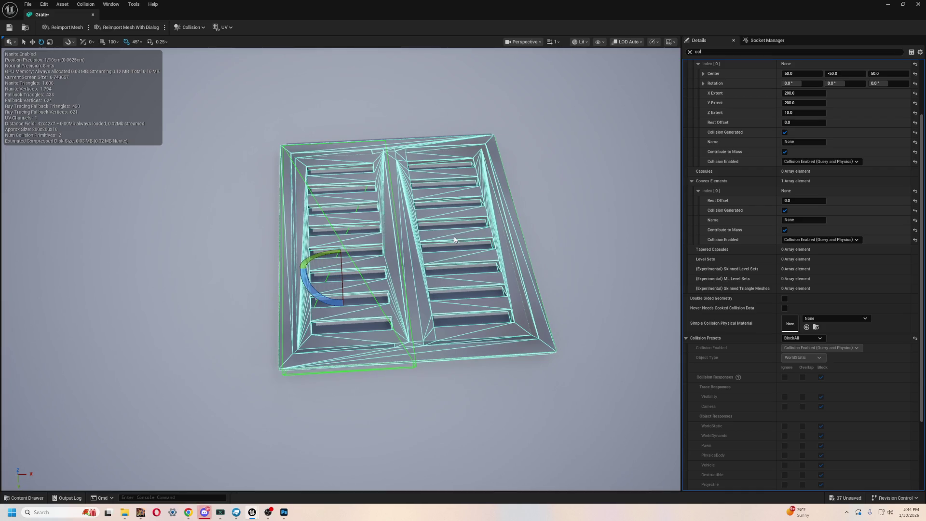
pyautogui.press('w')
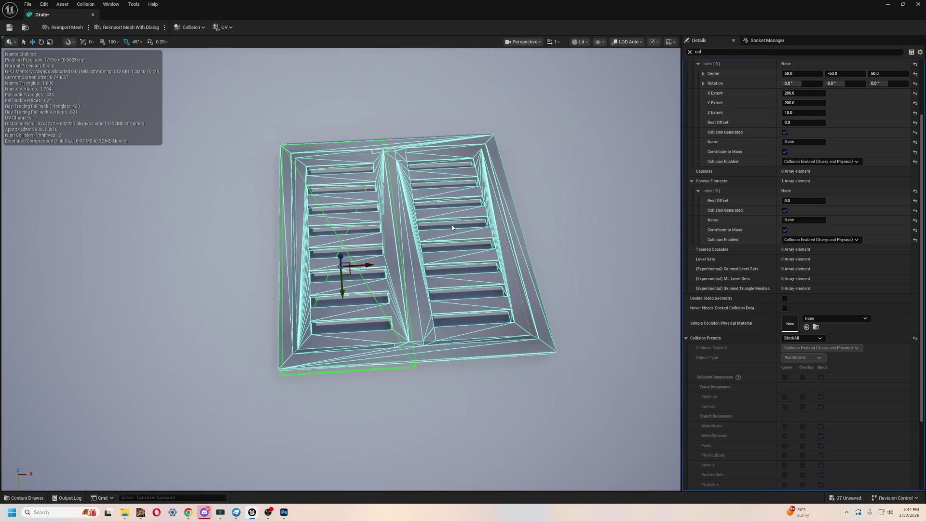
pyautogui.press('e')
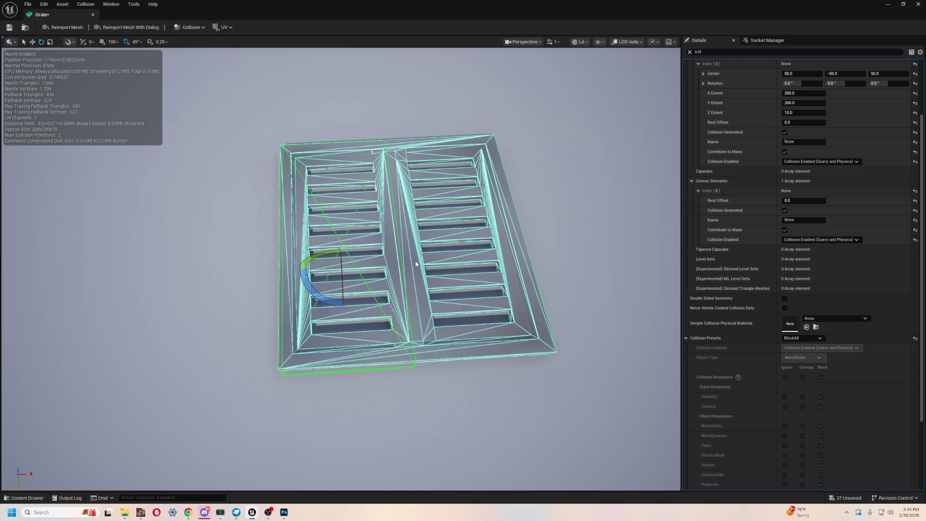
pyautogui.press('w')
pyautogui.press('e')
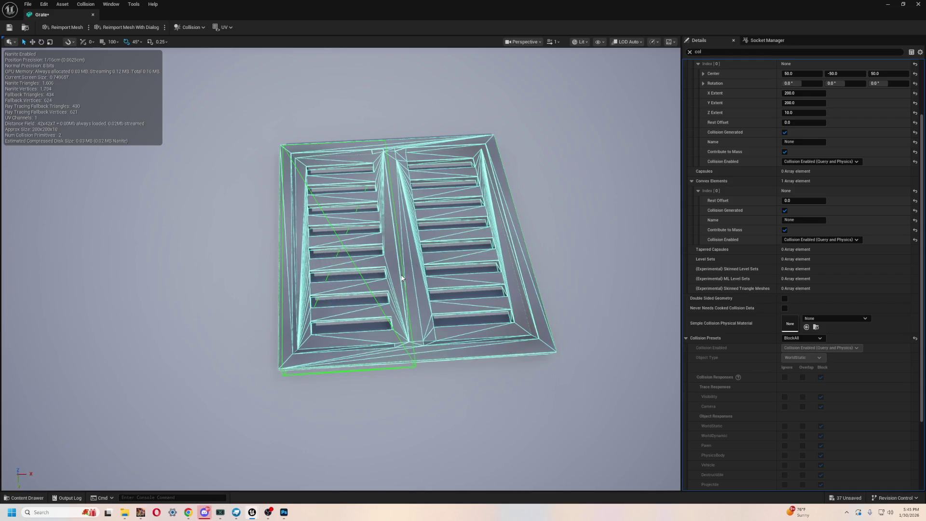
pyautogui.press('r')
pyautogui.moveTo(368, 261)
pyautogui.mouseDown()
pyautogui.moveTo(426, 265)
pyautogui.moveTo(406, 264)
pyautogui.mouseUp()
pyautogui.press('r')
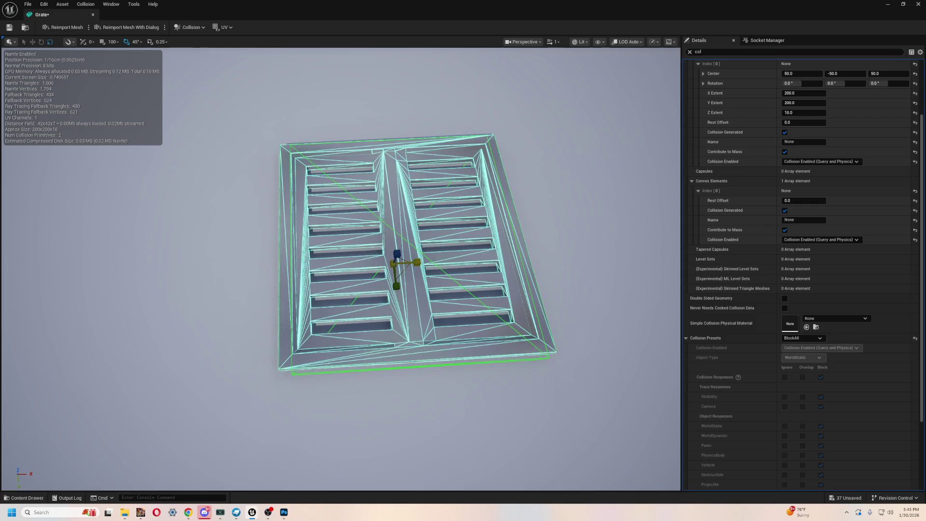
# Orbit around and beneath the grate to check the collision box's fit and thickness
pyautogui.moveTo(416, 315)
pyautogui.mouseDown()
pyautogui.moveTo(434, 309)
pyautogui.moveTo(436, 275)
pyautogui.moveTo(420, 338)
pyautogui.moveTo(409, 312)
pyautogui.mouseUp()
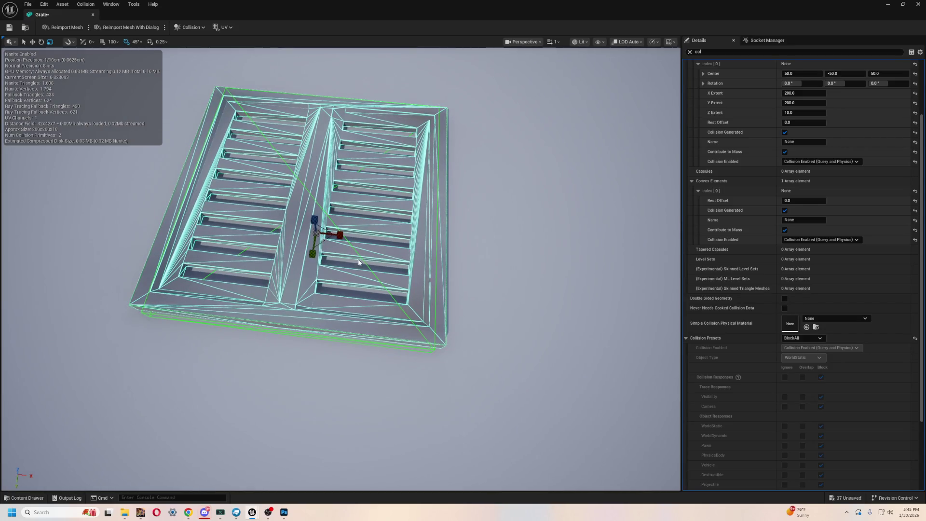
pyautogui.moveTo(411, 242); pyautogui.dragTo(411, 242)
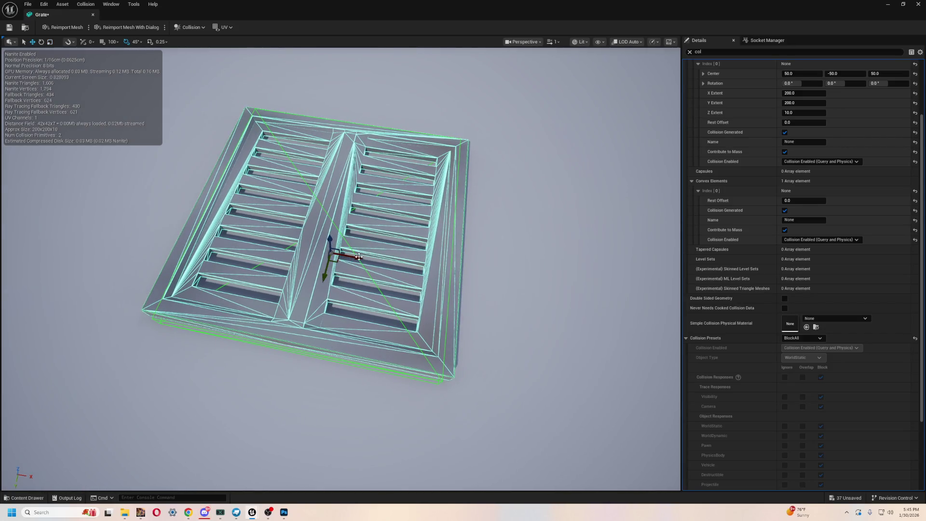
pyautogui.moveTo(360, 257)
pyautogui.mouseDown()
pyautogui.moveTo(362, 227)
pyautogui.moveTo(363, 270)
pyautogui.moveTo(403, 243)
pyautogui.moveTo(415, 251)
pyautogui.moveTo(389, 231)
pyautogui.mouseUp()
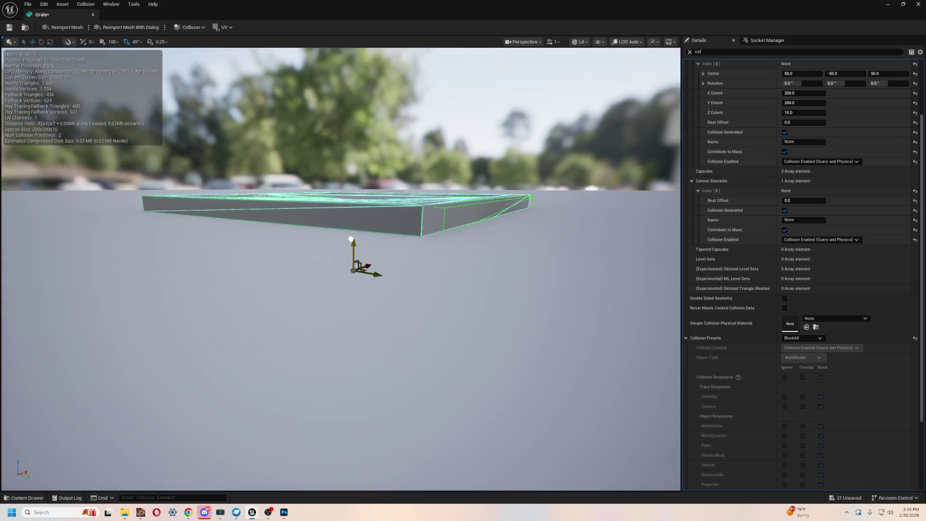
pyautogui.moveTo(450, 159); pyautogui.dragTo(264, 228)
pyautogui.scroll(5, 264, 228)
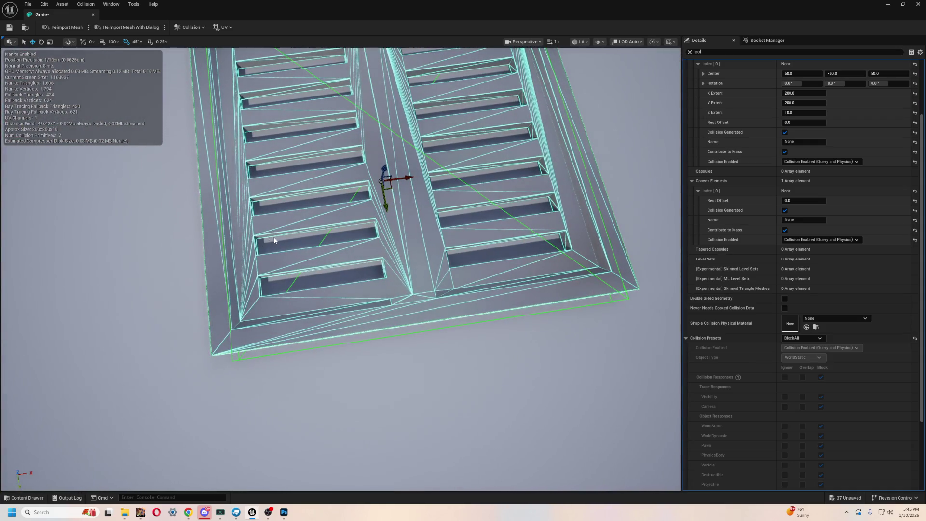
pyautogui.scroll(-8, 309, 237)
pyautogui.moveTo(309, 236); pyautogui.dragTo(312, 234)
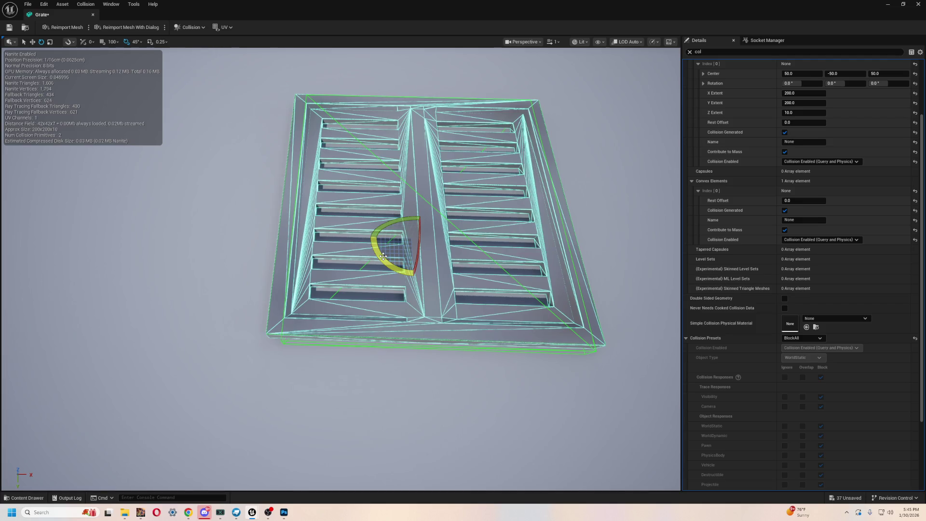
# Check the box from a low angle and save the Grate mesh asset
pyautogui.press('w')
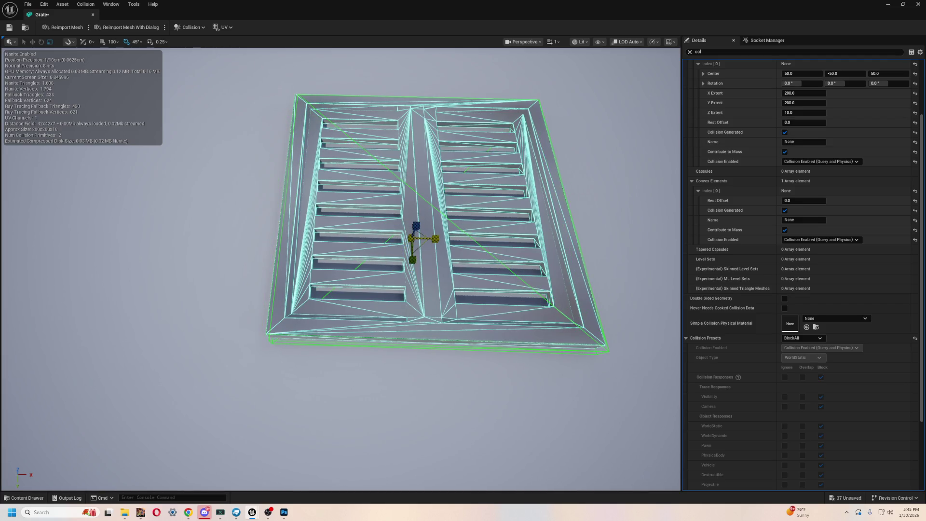
pyautogui.moveTo(415, 254); pyautogui.dragTo(434, 242)
pyautogui.moveTo(400, 265)
pyautogui.mouseDown()
pyautogui.moveTo(439, 261)
pyautogui.moveTo(449, 241)
pyautogui.moveTo(395, 207)
pyautogui.mouseUp()
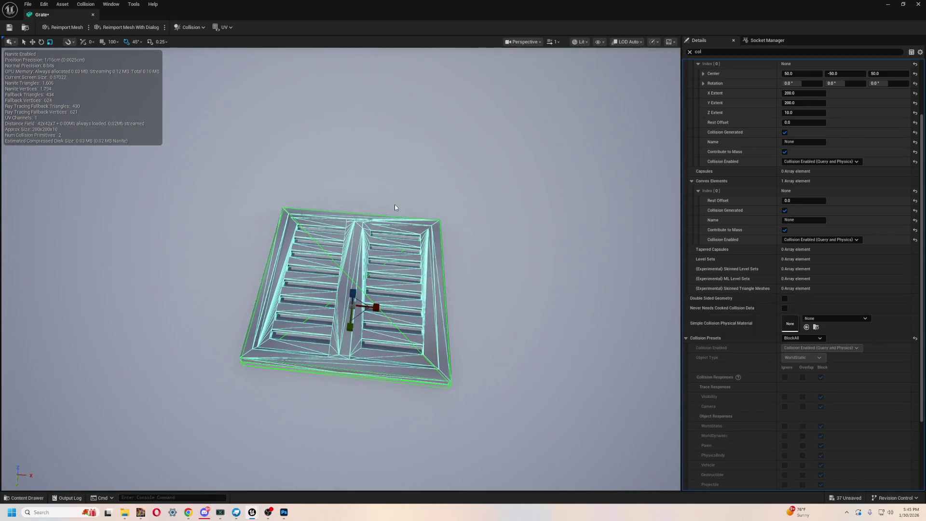
pyautogui.click(10, 29)
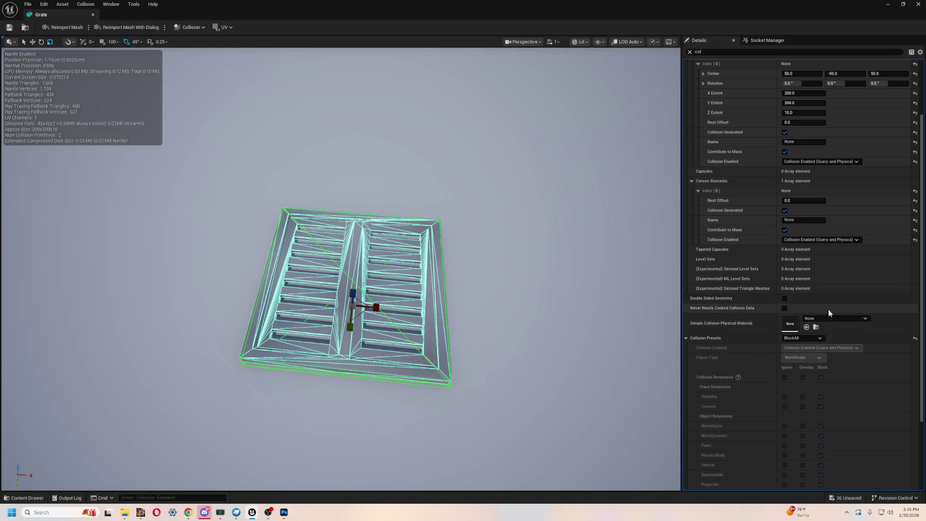
# Keep physical material None and the BlockAll collision preset, then deselect the box
pyautogui.click(849, 320)
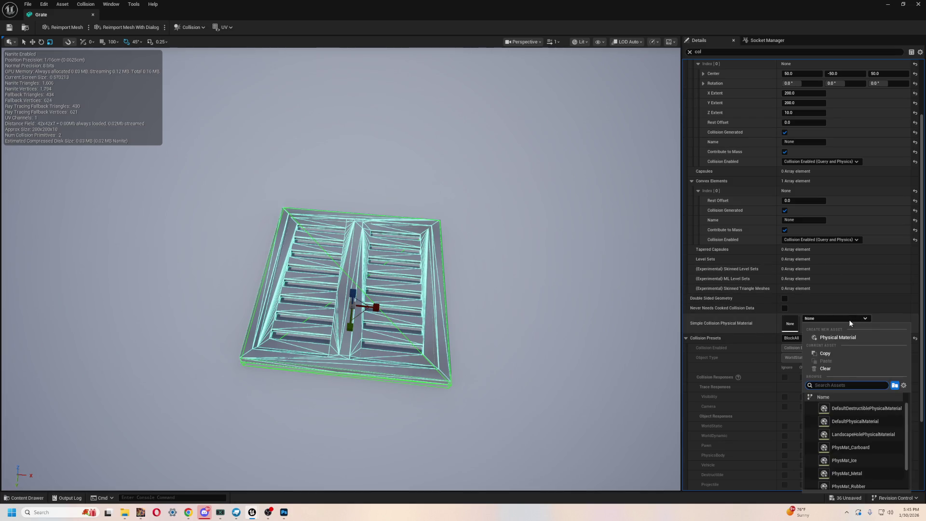
pyautogui.click(850, 319)
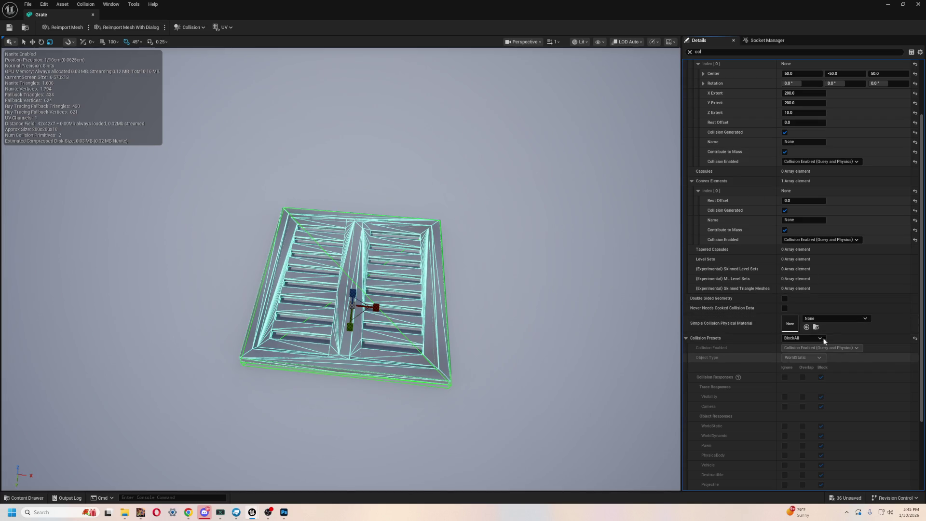
pyautogui.click(806, 338)
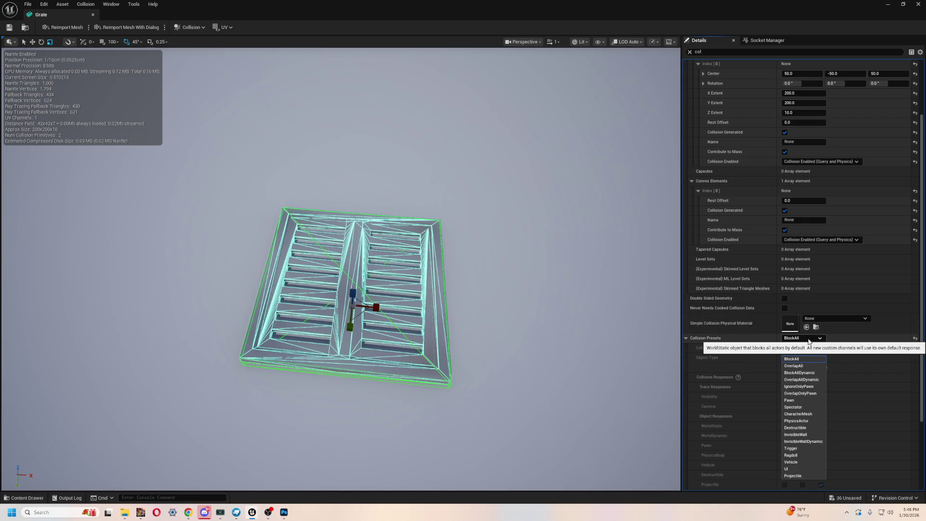
pyautogui.click(811, 338)
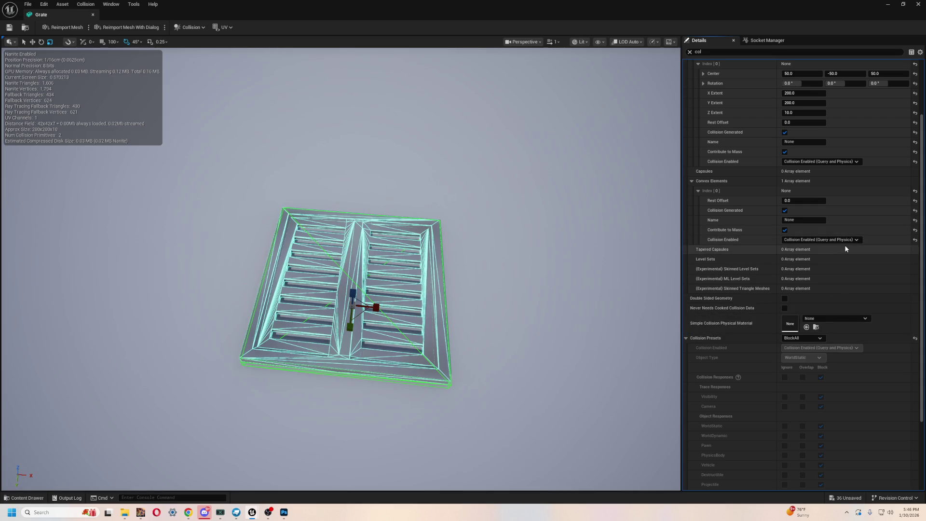
pyautogui.scroll(3, 849, 244)
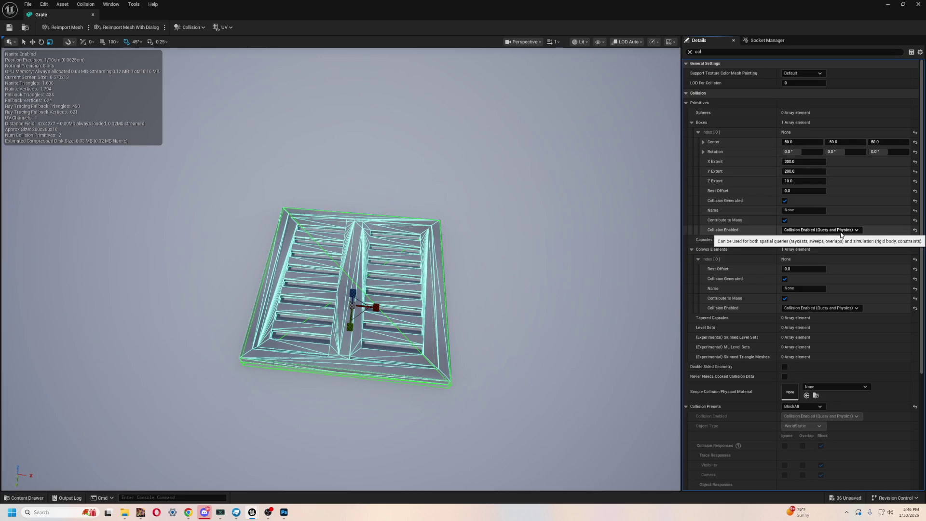
pyautogui.click(440, 299)
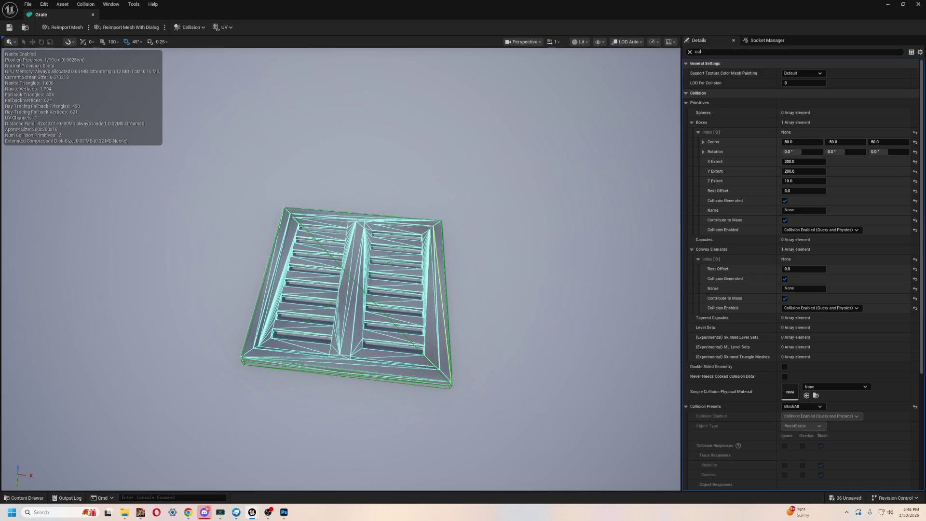
# Leave collision complexity at Project Default and physical material at None
pyautogui.scroll(-5, 787, 363)
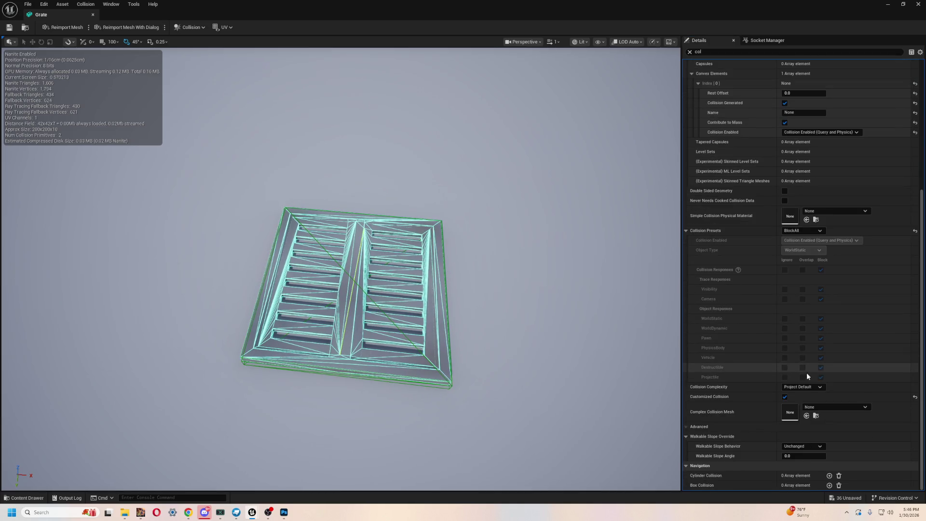
pyautogui.click(801, 388)
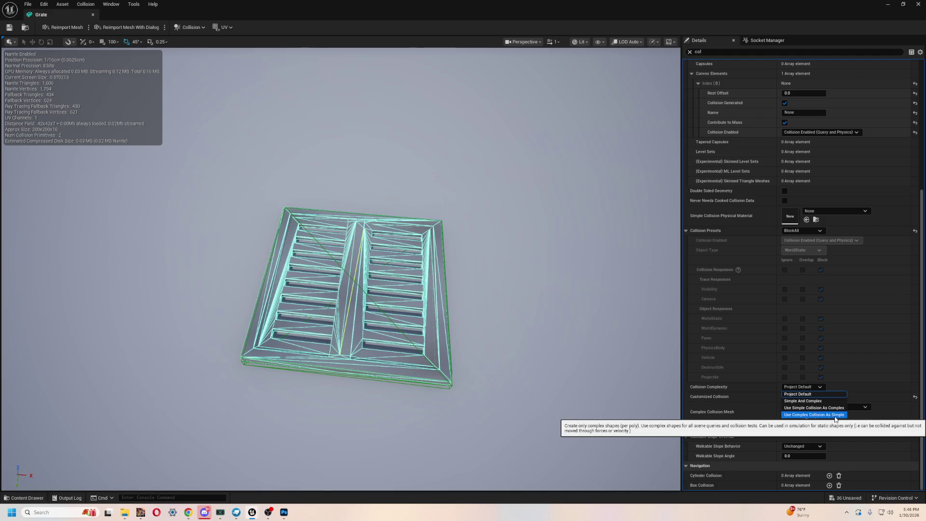
pyautogui.click(809, 394)
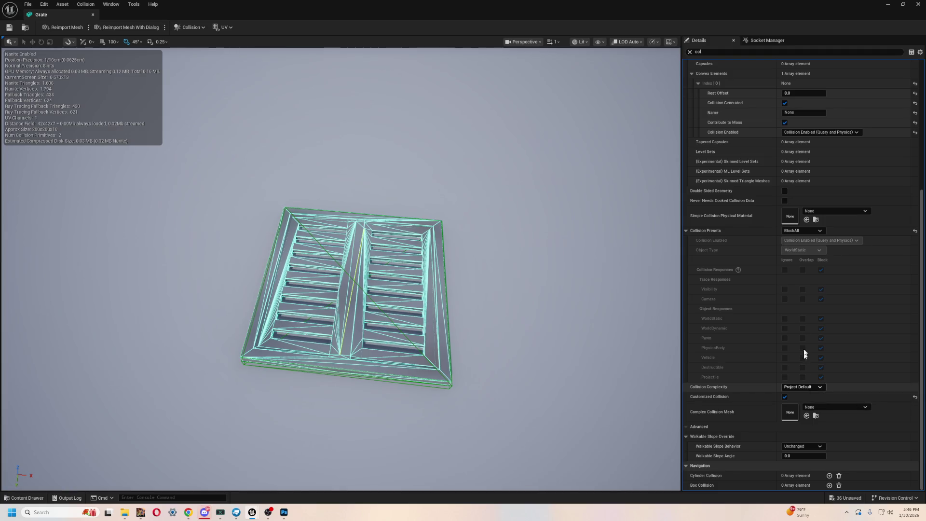
pyautogui.click(826, 214)
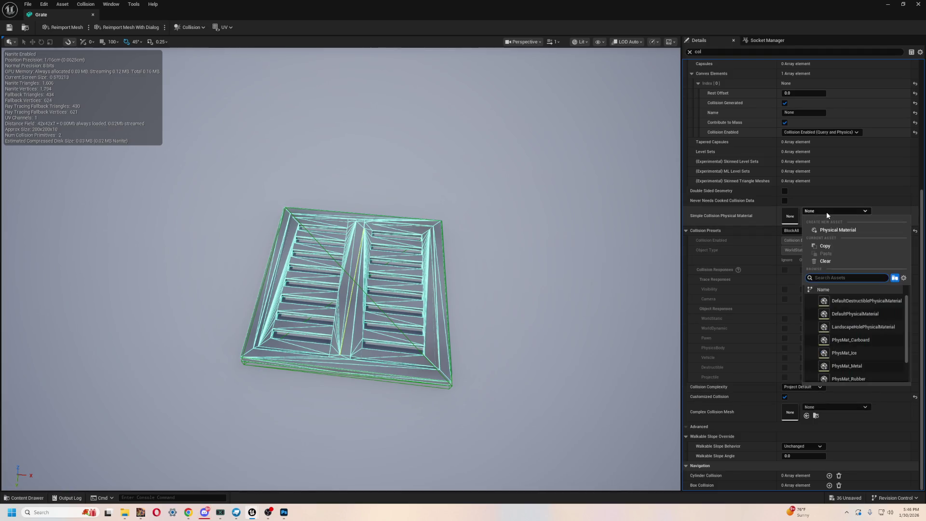
pyautogui.click(826, 212)
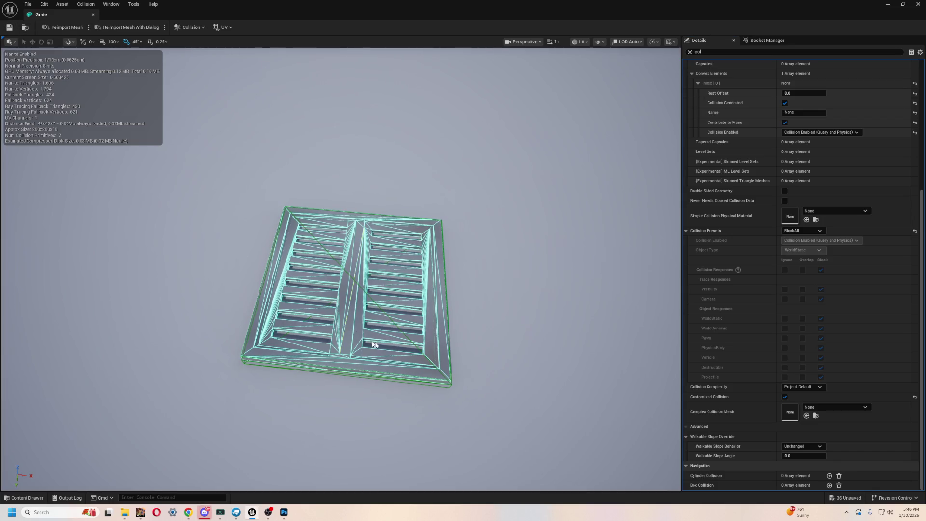
# Orbit in on the grate and review the Collision Enabled options unchanged
pyautogui.moveTo(463, 362)
pyautogui.mouseDown()
pyautogui.moveTo(464, 345)
pyautogui.moveTo(463, 362)
pyautogui.moveTo(458, 348)
pyautogui.moveTo(456, 357)
pyautogui.moveTo(403, 349)
pyautogui.moveTo(425, 372)
pyautogui.mouseUp()
pyautogui.moveTo(429, 321)
pyautogui.mouseDown()
pyautogui.moveTo(434, 311)
pyautogui.moveTo(429, 320)
pyautogui.mouseUp()
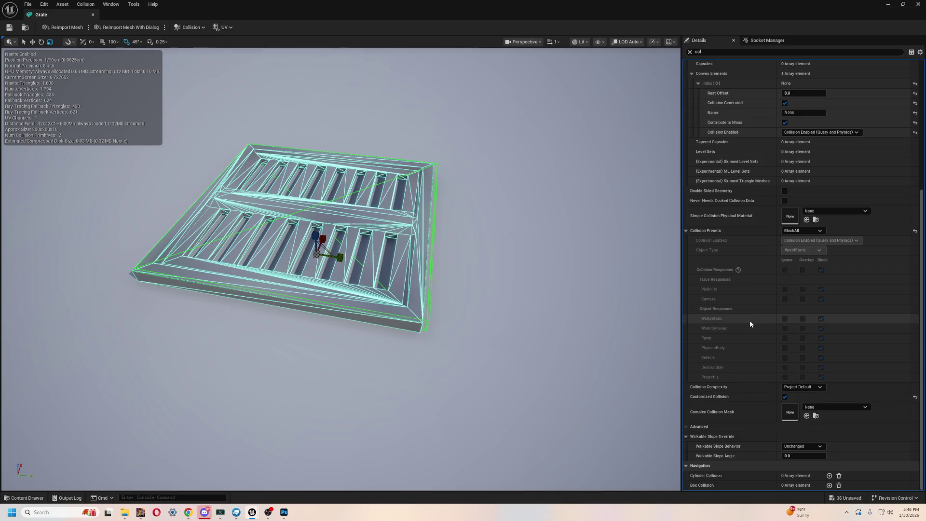
pyautogui.scroll(3, 762, 351)
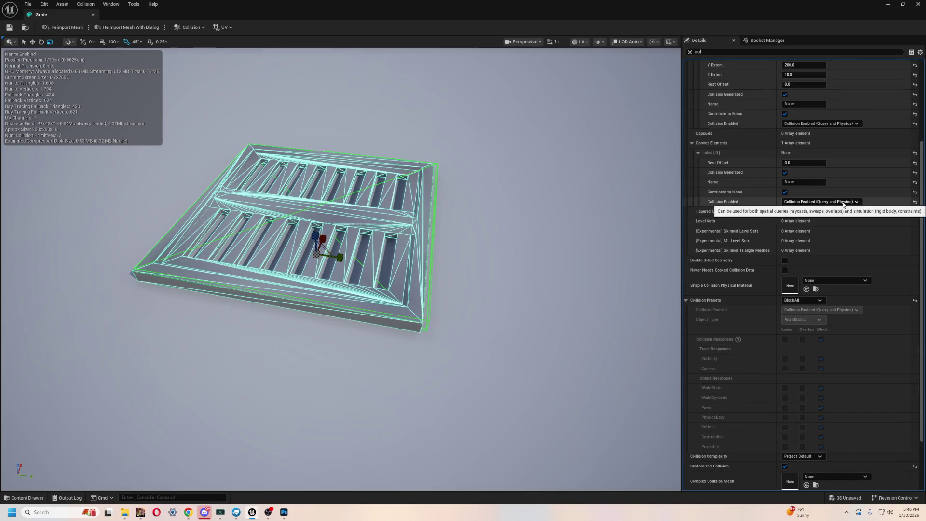
pyautogui.click(845, 203)
pyautogui.click(844, 203)
pyautogui.scroll(5, 822, 289)
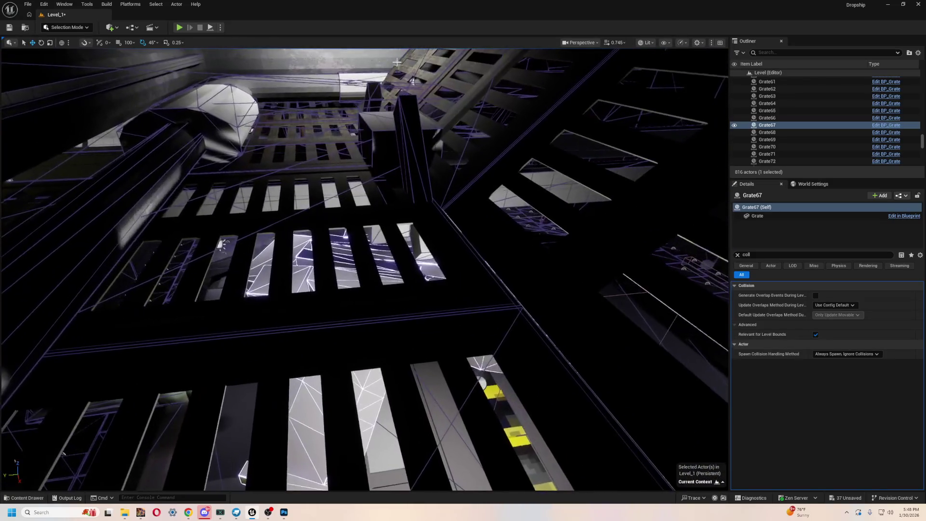
# Start a Play In Editor session of Level_1 beneath the hangar ceiling grates
pyautogui.click(180, 28)
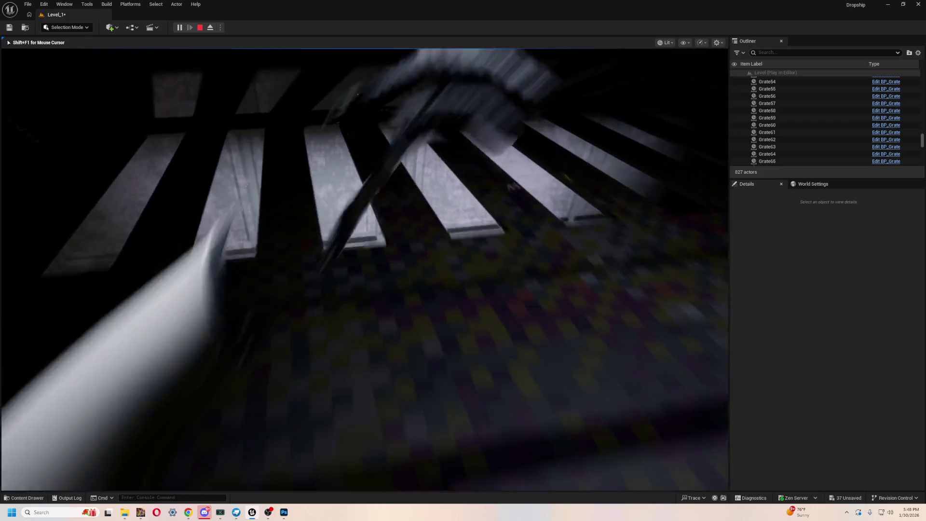
# Stop the play-test, fly the camera to the railed catwalk corridor, and play again
pyautogui.press('Escape')
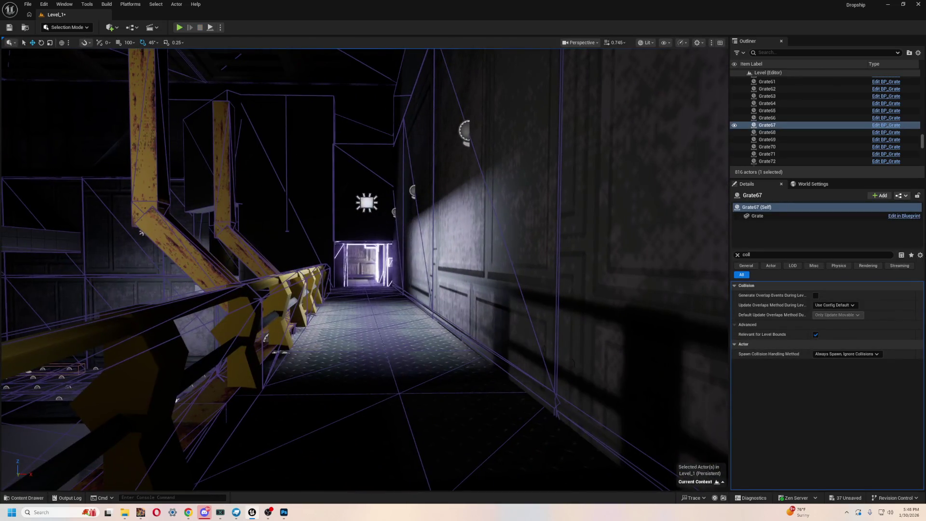
pyautogui.press('a')
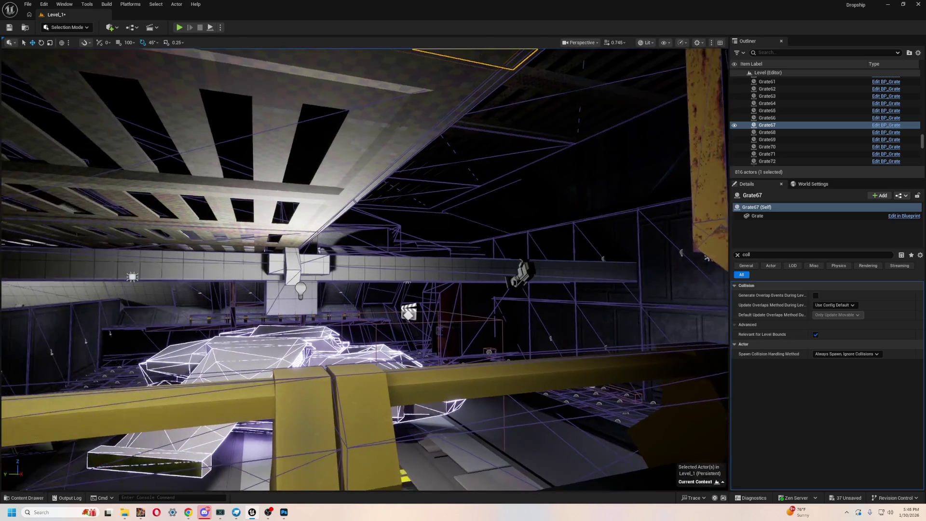
pyautogui.press('s')
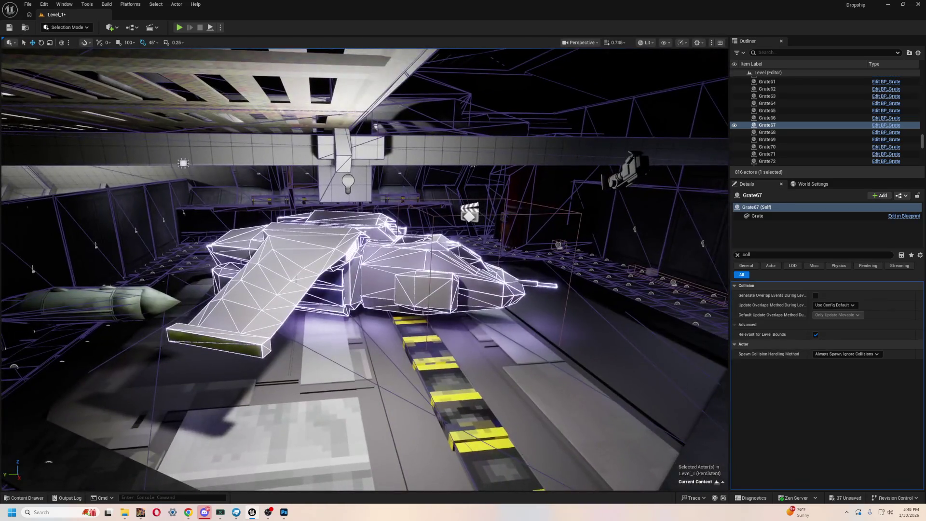
pyautogui.press('w')
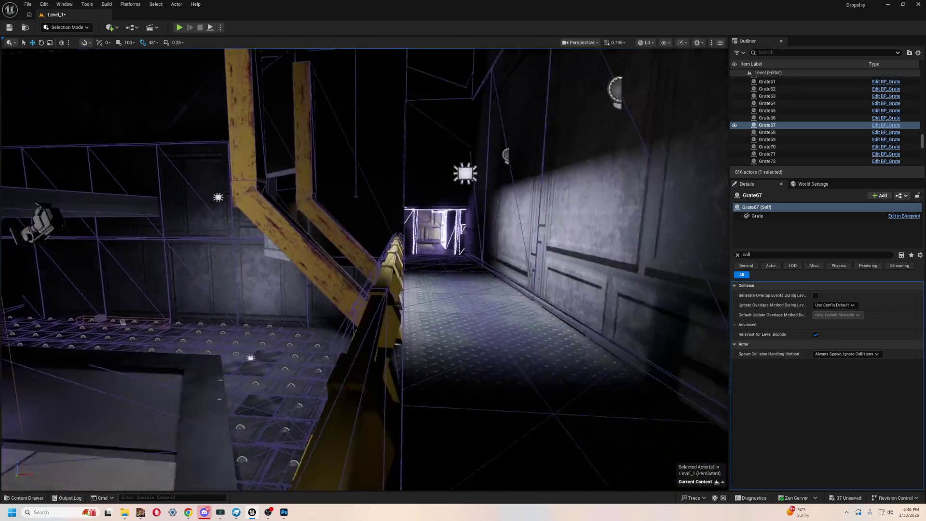
pyautogui.press('e')
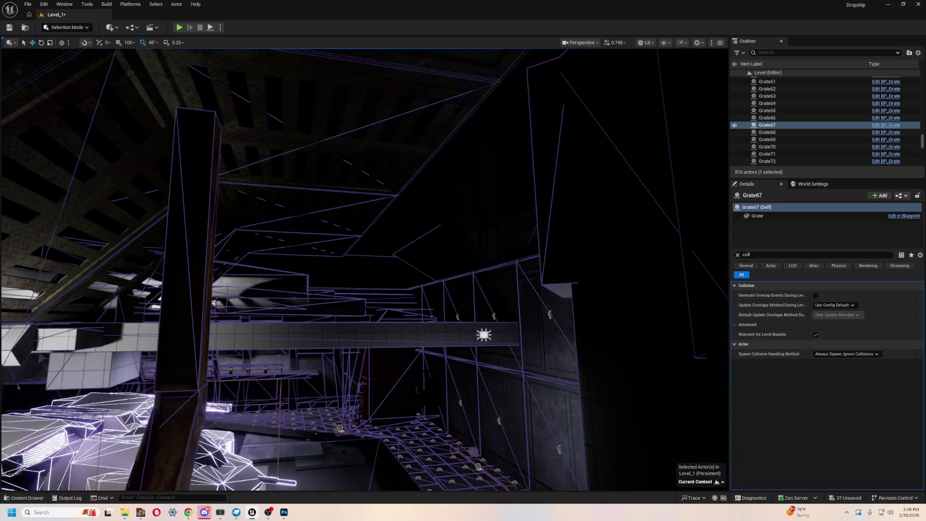
pyautogui.press('f')
pyautogui.press('w')
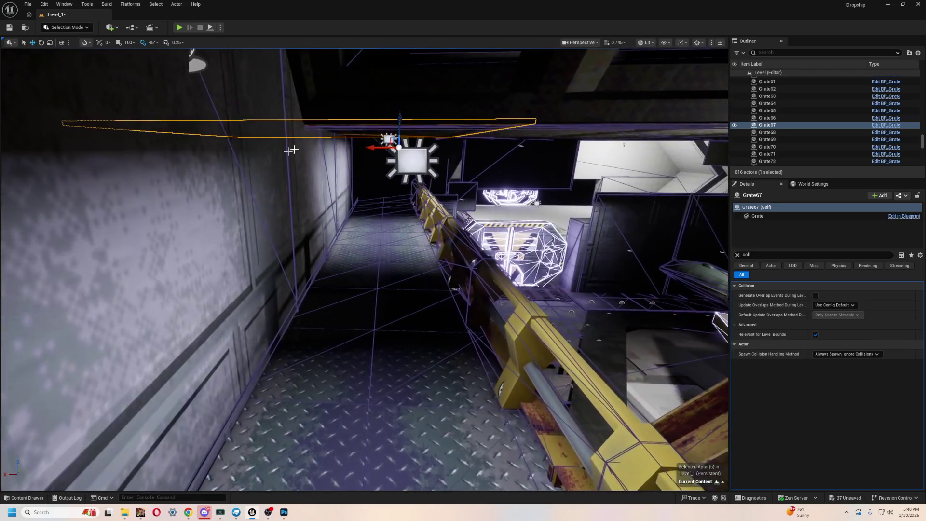
pyautogui.click(180, 28)
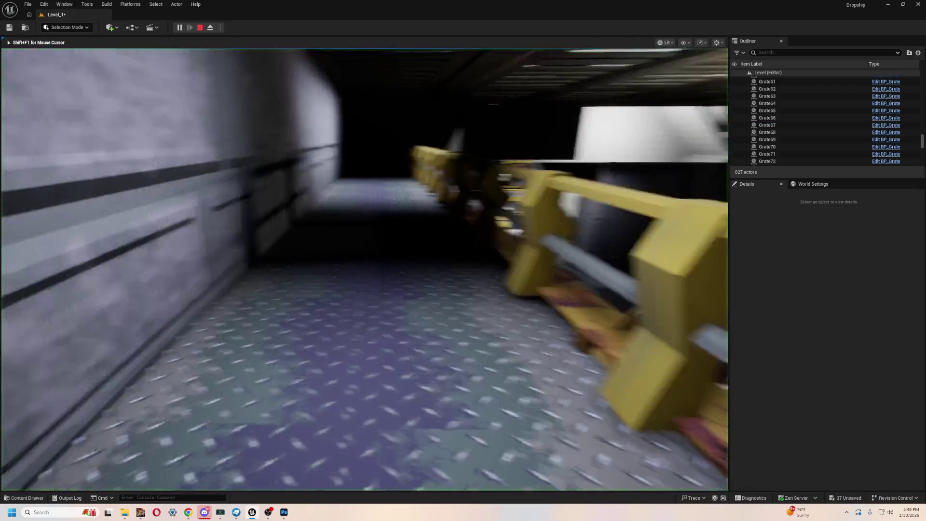
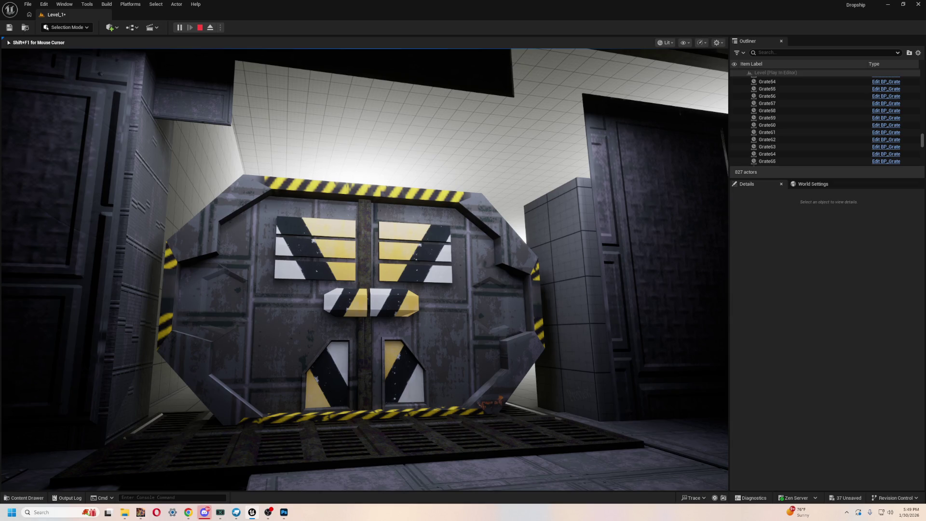
# Switch from Unreal Editor to the Endurance-Combinedv3 project in Blockbench
pyautogui.hotkey('alt', 'Tab')
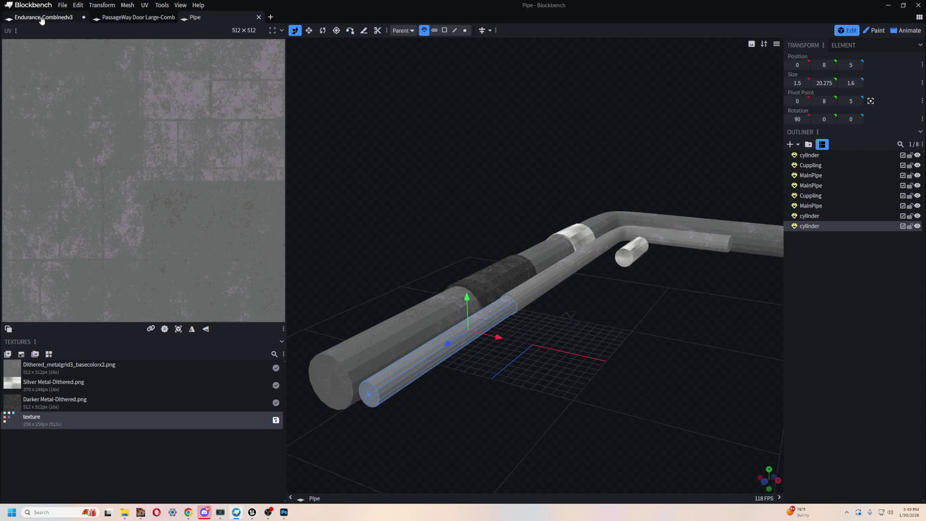
pyautogui.click(41, 17)
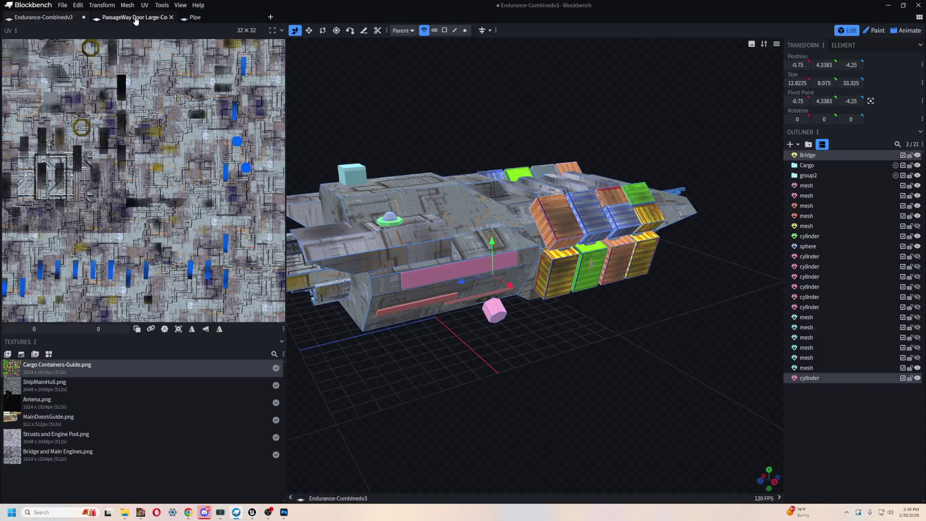
# Open the PassageWay Door Large-Combined project and add a new cuboid mesh
pyautogui.click(135, 18)
pyautogui.moveTo(553, 185)
pyautogui.mouseDown()
pyautogui.moveTo(558, 155)
pyautogui.moveTo(647, 151)
pyautogui.moveTo(546, 180)
pyautogui.moveTo(561, 182)
pyautogui.moveTo(552, 176)
pyautogui.mouseUp()
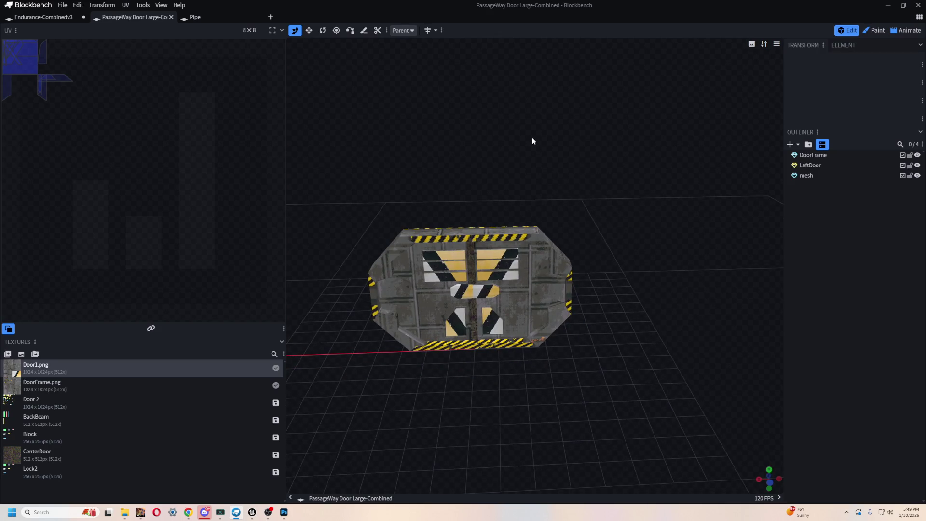
pyautogui.click(790, 144)
pyautogui.click(502, 104)
pyautogui.moveTo(593, 159)
pyautogui.mouseDown()
pyautogui.moveTo(528, 357)
pyautogui.moveTo(504, 335)
pyautogui.moveTo(617, 349)
pyautogui.moveTo(594, 350)
pyautogui.mouseUp()
pyautogui.moveTo(479, 407); pyautogui.dragTo(555, 398)
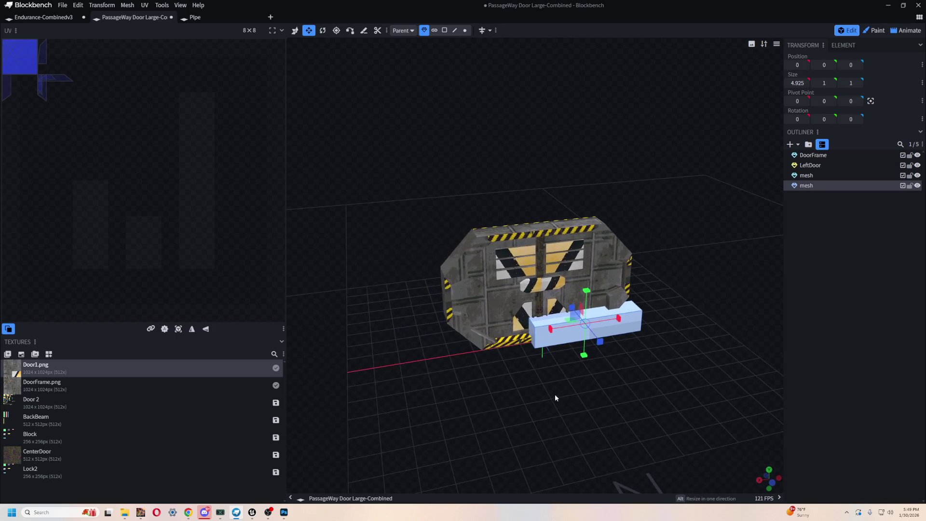
# Stretch the cube wider and taller and set its depth to 0.375
pyautogui.moveTo(549, 330); pyautogui.dragTo(460, 340)
pyautogui.moveTo(543, 295)
pyautogui.mouseDown()
pyautogui.moveTo(543, 197)
pyautogui.moveTo(333, 265)
pyautogui.moveTo(505, 245)
pyautogui.moveTo(406, 290)
pyautogui.mouseUp()
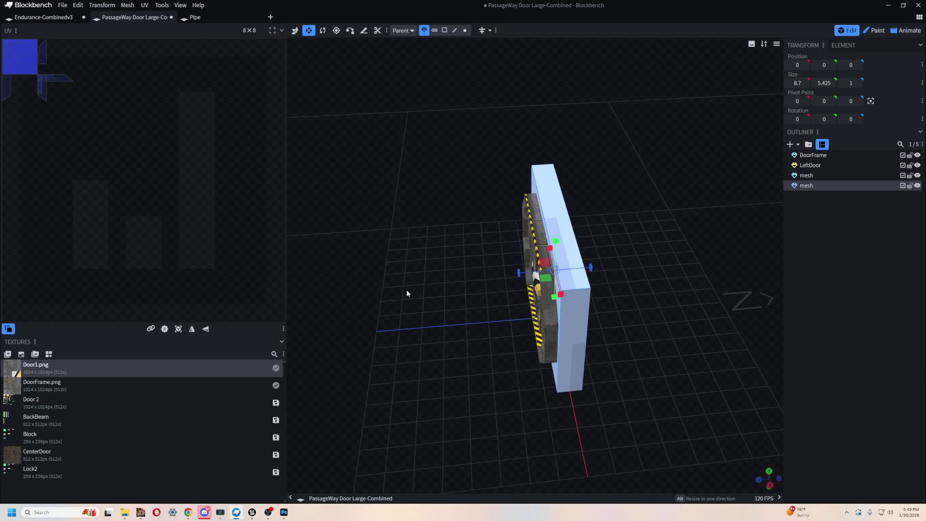
pyautogui.press('v')
pyautogui.moveTo(517, 280)
pyautogui.mouseDown()
pyautogui.moveTo(500, 278)
pyautogui.moveTo(517, 275)
pyautogui.mouseUp()
pyautogui.moveTo(647, 376)
pyautogui.mouseDown()
pyautogui.moveTo(556, 336)
pyautogui.moveTo(290, 330)
pyautogui.moveTo(362, 338)
pyautogui.moveTo(316, 343)
pyautogui.mouseUp()
pyautogui.scroll(3, 369, 374)
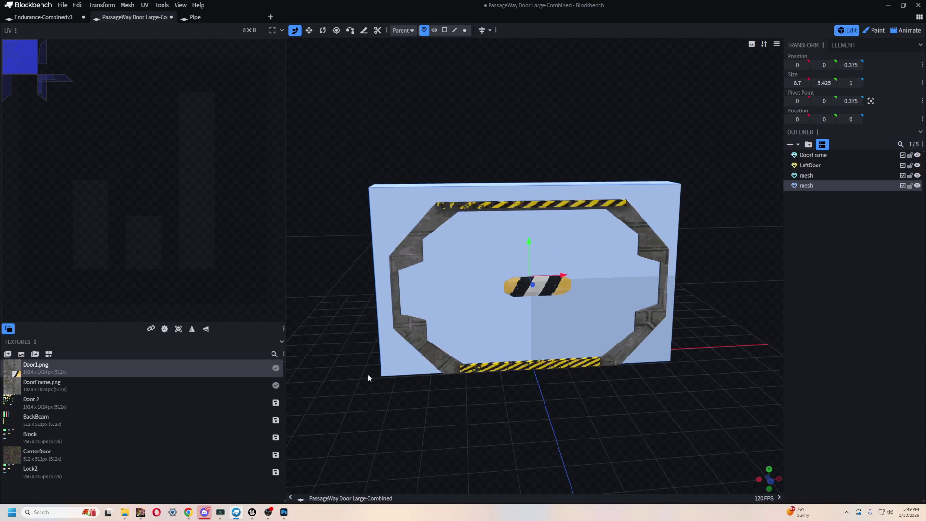
pyautogui.scroll(2, 369, 376)
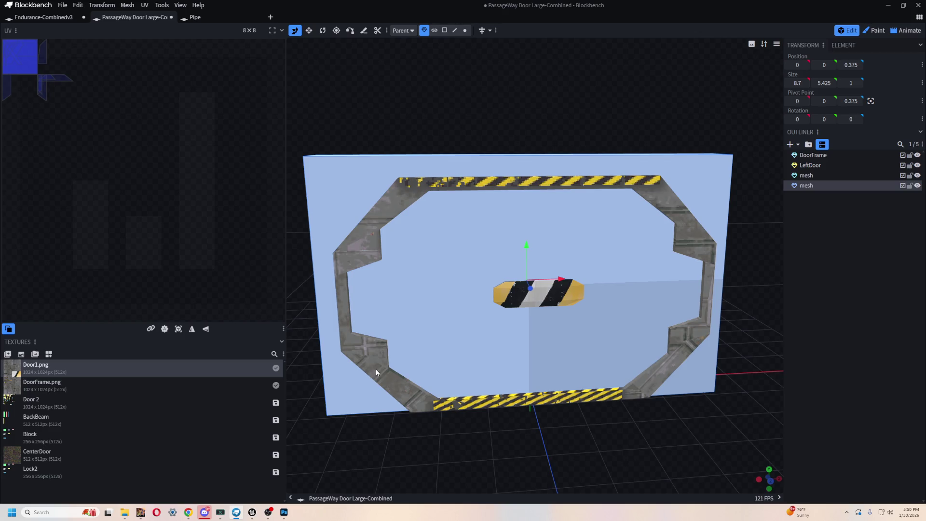
pyautogui.scroll(-3, 375, 369)
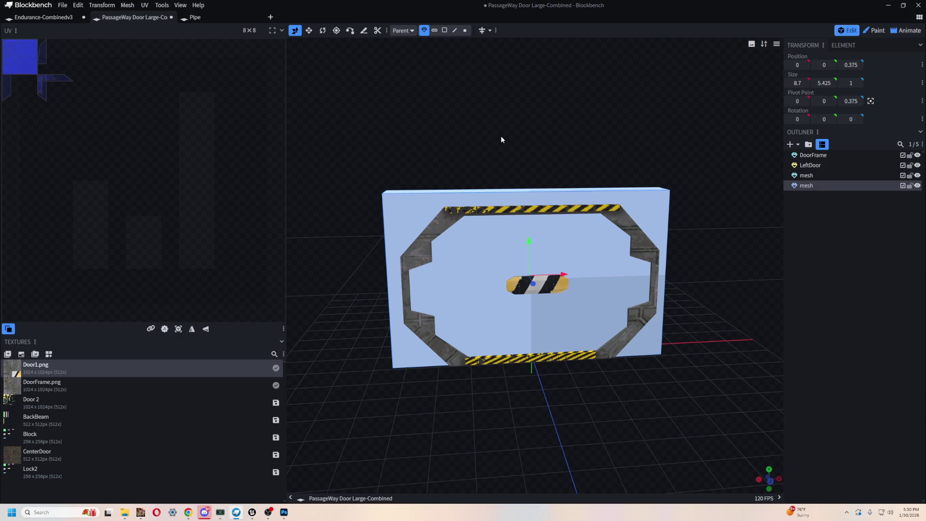
# Shrink the panel into a thin pillar on the door's left side
pyautogui.press('v')
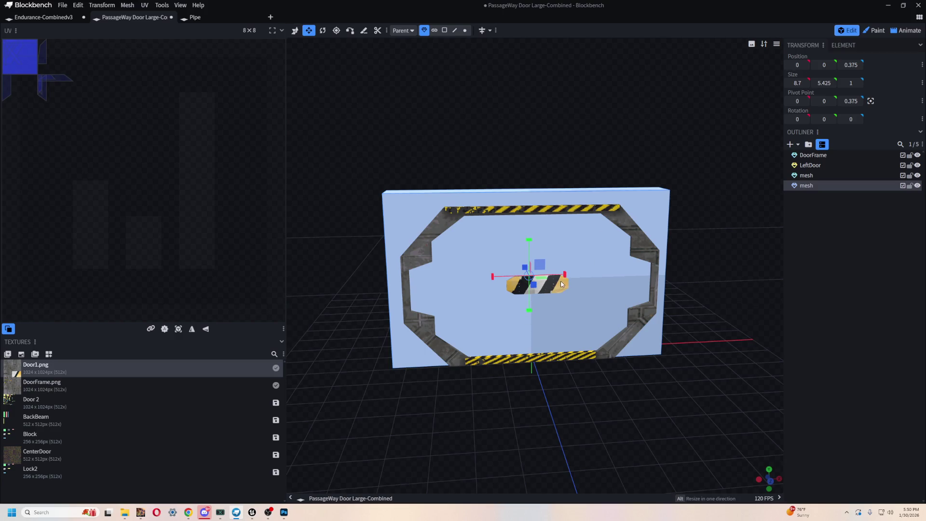
pyautogui.moveTo(566, 279)
pyautogui.mouseDown()
pyautogui.moveTo(367, 286)
pyautogui.moveTo(299, 299)
pyautogui.moveTo(307, 299)
pyautogui.mouseUp()
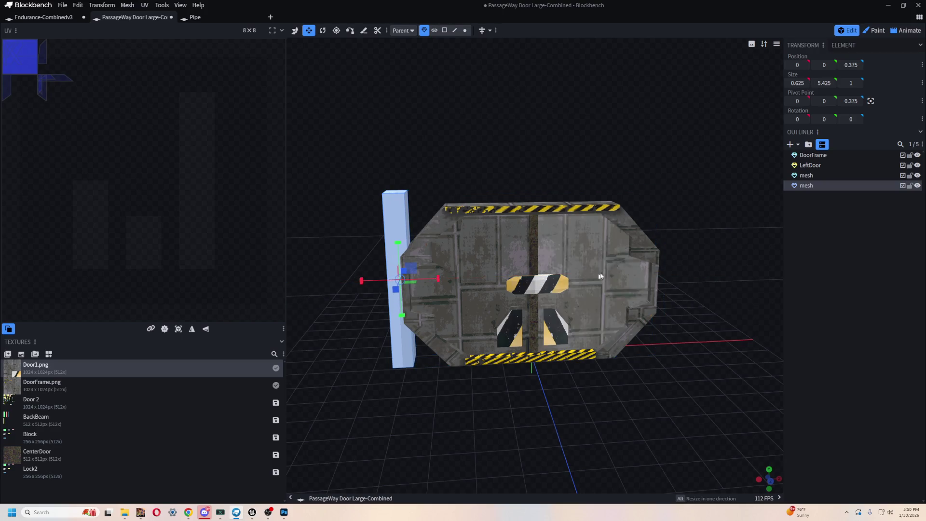
pyautogui.moveTo(530, 155)
pyautogui.mouseDown()
pyautogui.moveTo(476, 178)
pyautogui.moveTo(517, 180)
pyautogui.moveTo(472, 169)
pyautogui.mouseUp()
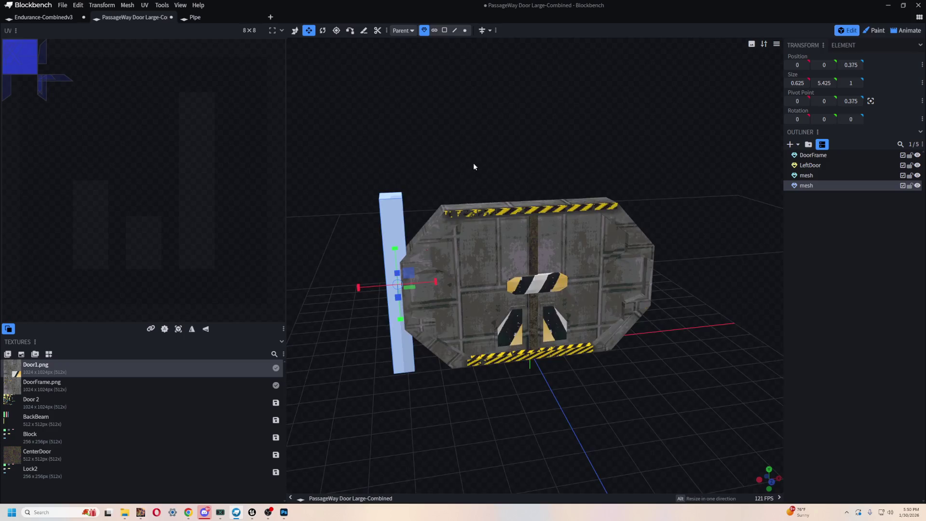
pyautogui.scroll(2, 471, 164)
pyautogui.press('v')
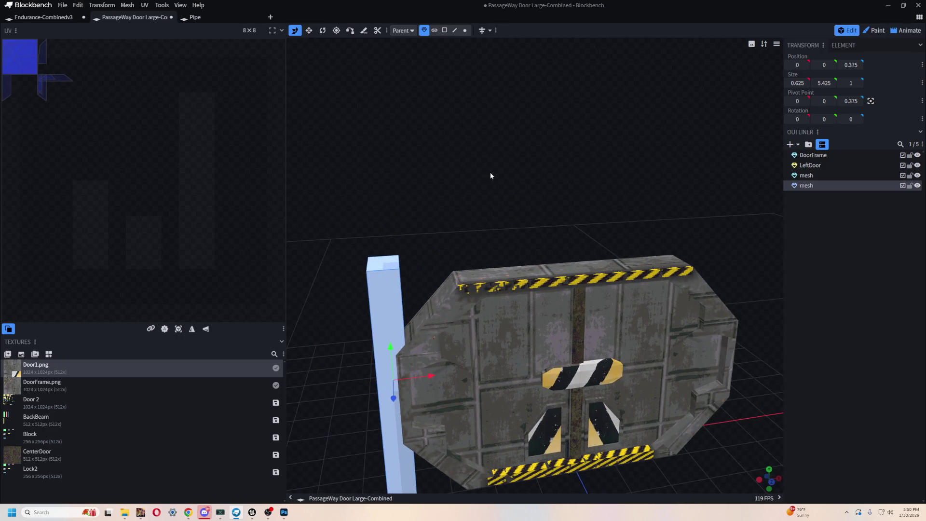
pyautogui.press('KP_1')
pyautogui.moveTo(481, 257); pyautogui.dragTo(525, 234)
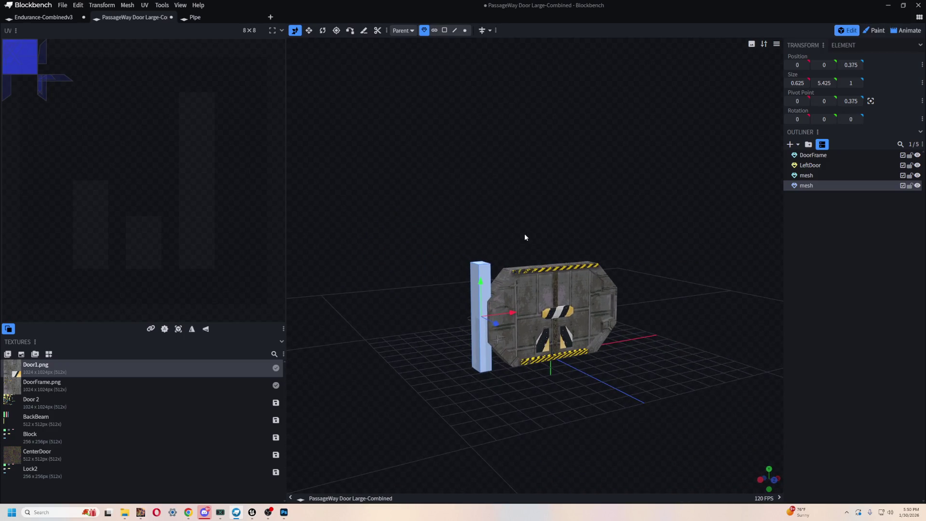
# Duplicate the left pillar and move the copy to the right side at X 8.225
pyautogui.hotkey('ctrl', 'd')
pyautogui.moveTo(642, 169)
pyautogui.mouseDown()
pyautogui.moveTo(593, 197)
pyautogui.moveTo(510, 296)
pyautogui.moveTo(666, 325)
pyautogui.mouseUp()
pyautogui.scroll(2, 555, 425)
pyautogui.moveTo(548, 459)
pyautogui.mouseDown()
pyautogui.moveTo(682, 438)
pyautogui.moveTo(724, 344)
pyautogui.moveTo(712, 318)
pyautogui.mouseUp()
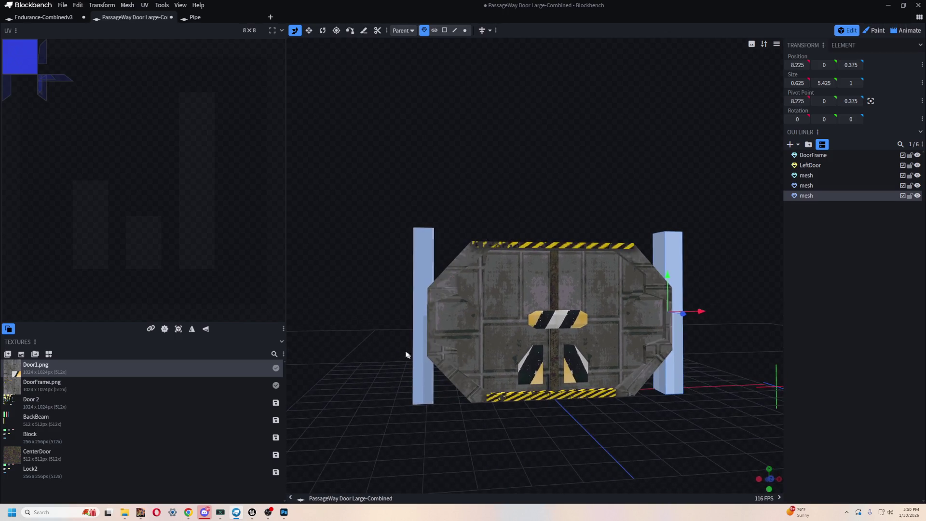
# Duplicate the left pillar, raise it, and rotate it -90° on Z into a horizontal beam
pyautogui.click(425, 319)
pyautogui.moveTo(425, 318)
pyautogui.mouseDown()
pyautogui.moveTo(521, 379)
pyautogui.moveTo(338, 393)
pyautogui.moveTo(407, 396)
pyautogui.moveTo(393, 375)
pyautogui.mouseUp()
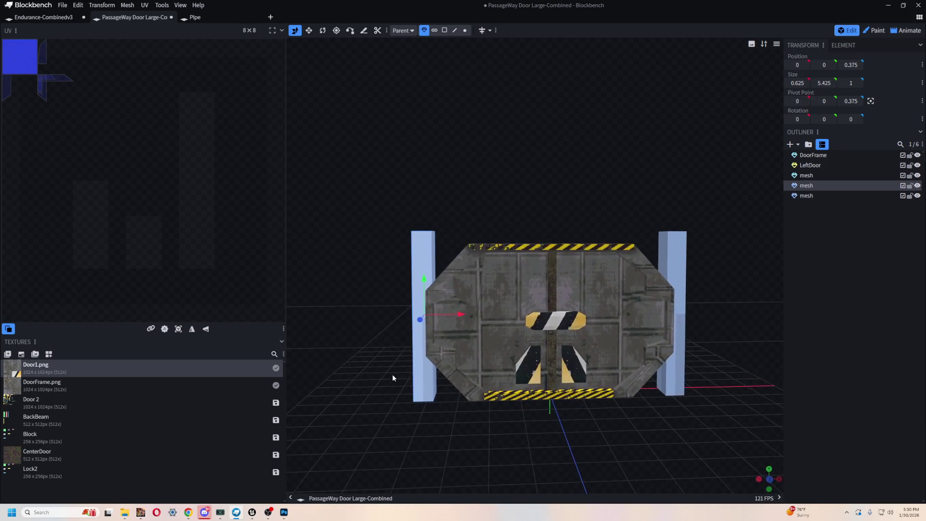
pyautogui.hotkey('ctrl', 'd')
pyautogui.moveTo(425, 285); pyautogui.dragTo(425, 112)
pyautogui.press('r')
pyautogui.moveTo(536, 203)
pyautogui.mouseDown()
pyautogui.moveTo(546, 141)
pyautogui.moveTo(535, 255)
pyautogui.moveTo(568, 234)
pyautogui.moveTo(578, 200)
pyautogui.mouseUp()
pyautogui.click(871, 101)
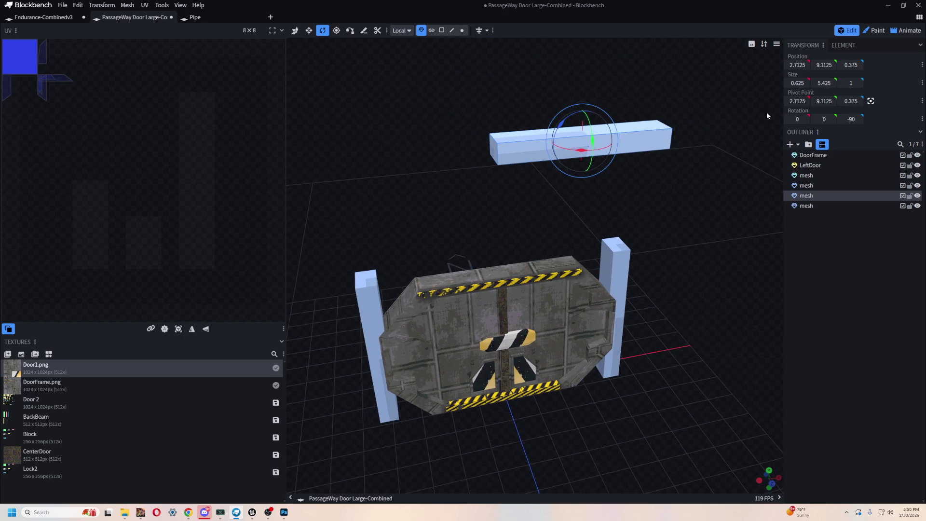
# Lower the beam onto the pillar tops and lengthen it to 6.9 to span both pillars
pyautogui.moveTo(612, 140); pyautogui.dragTo(526, 163)
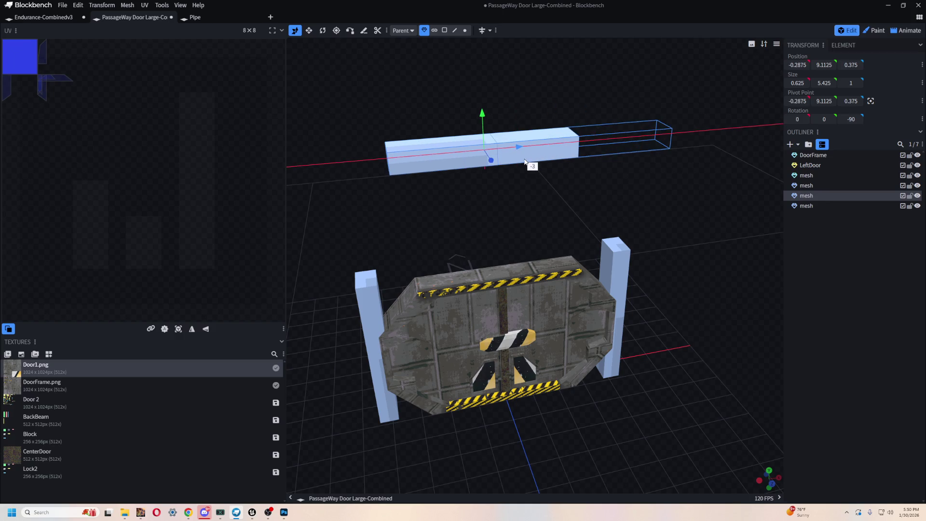
pyautogui.moveTo(486, 114)
pyautogui.mouseDown()
pyautogui.moveTo(496, 241)
pyautogui.moveTo(560, 178)
pyautogui.mouseUp()
pyautogui.press('s')
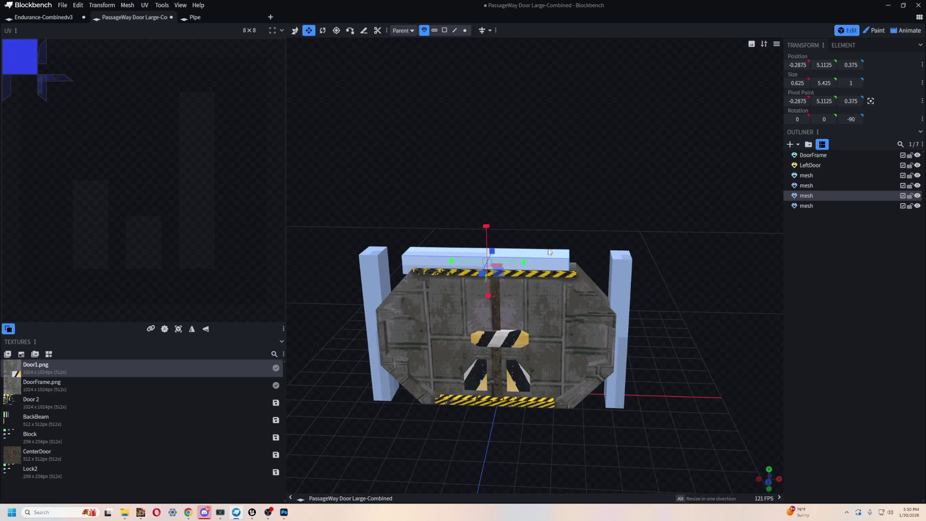
pyautogui.moveTo(525, 265)
pyautogui.mouseDown()
pyautogui.moveTo(576, 263)
pyautogui.moveTo(567, 262)
pyautogui.mouseUp()
pyautogui.moveTo(471, 262); pyautogui.dragTo(448, 264)
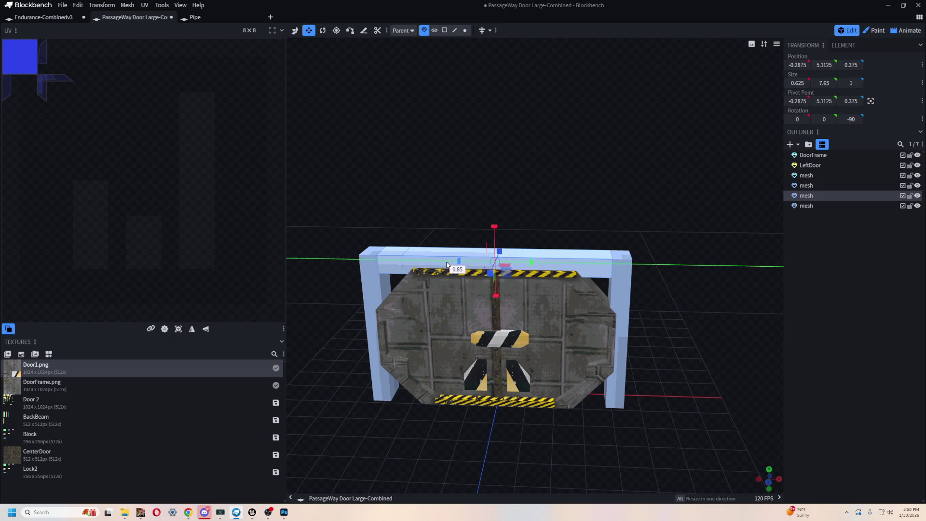
pyautogui.moveTo(496, 191)
pyautogui.mouseDown()
pyautogui.moveTo(583, 155)
pyautogui.moveTo(580, 195)
pyautogui.moveTo(548, 151)
pyautogui.moveTo(414, 191)
pyautogui.moveTo(623, 173)
pyautogui.moveTo(490, 208)
pyautogui.moveTo(650, 259)
pyautogui.mouseUp()
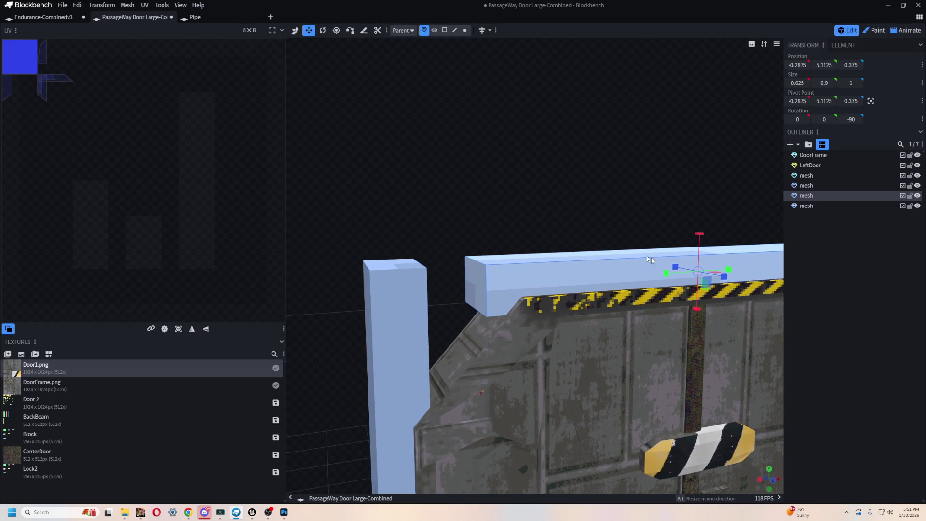
# Enable Vertex Snap and inspect the left corner, selecting the left pillar and top beam
pyautogui.click(350, 32)
pyautogui.moveTo(499, 234)
pyautogui.mouseDown()
pyautogui.moveTo(441, 170)
pyautogui.moveTo(497, 248)
pyautogui.mouseUp()
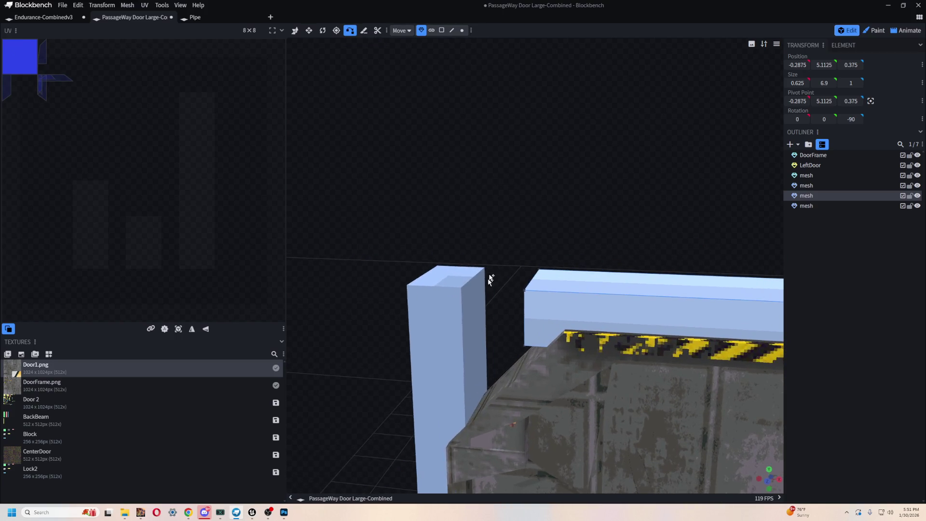
pyautogui.moveTo(471, 143); pyautogui.dragTo(535, 196)
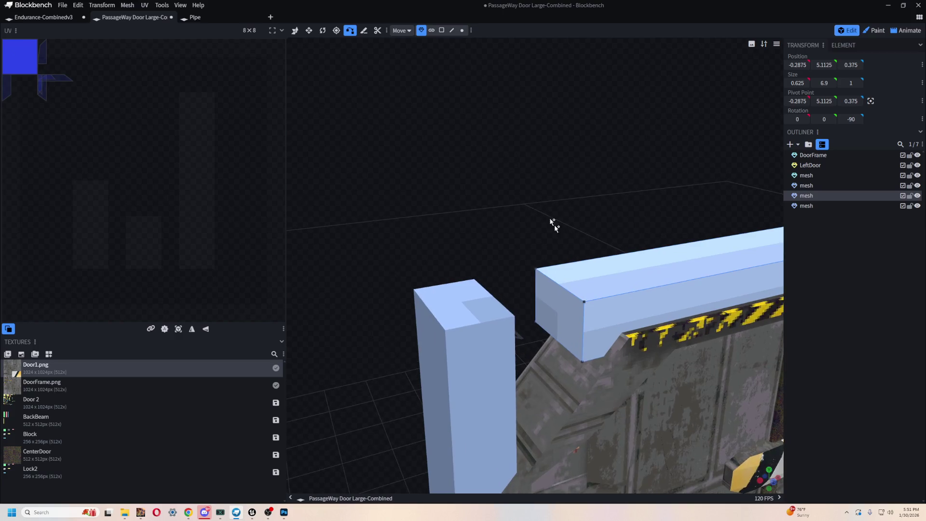
pyautogui.moveTo(537, 273)
pyautogui.mouseDown()
pyautogui.moveTo(490, 217)
pyautogui.moveTo(468, 292)
pyautogui.mouseUp()
pyautogui.click(468, 291)
pyautogui.moveTo(519, 209)
pyautogui.mouseDown()
pyautogui.moveTo(564, 173)
pyautogui.moveTo(666, 124)
pyautogui.moveTo(499, 159)
pyautogui.moveTo(563, 209)
pyautogui.moveTo(552, 176)
pyautogui.moveTo(587, 172)
pyautogui.moveTo(542, 174)
pyautogui.mouseUp()
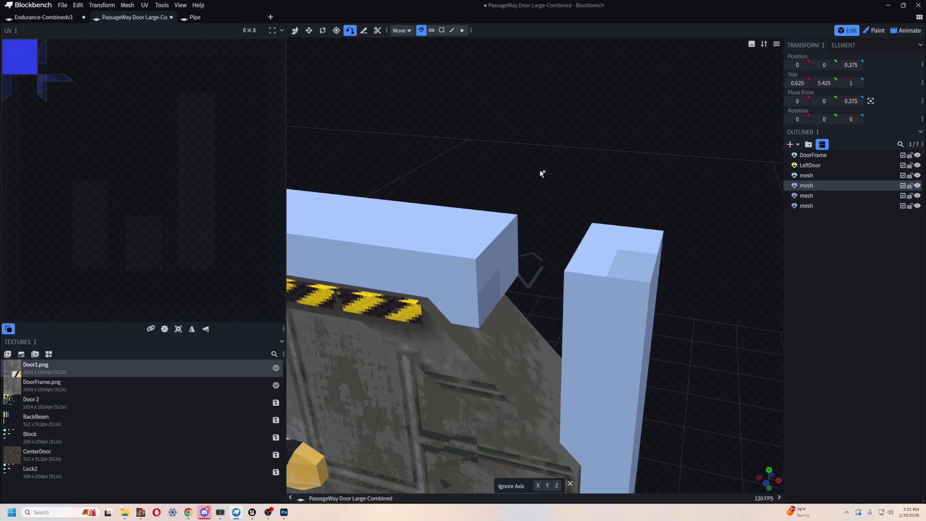
pyautogui.click(517, 225)
# Select the right pillar and inspect where it meets the top beam
pyautogui.moveTo(580, 233)
pyautogui.mouseDown()
pyautogui.moveTo(696, 212)
pyautogui.moveTo(475, 187)
pyautogui.moveTo(651, 126)
pyautogui.mouseUp()
pyautogui.click(697, 212)
pyautogui.scroll(-3, 675, 202)
pyautogui.scroll(4, 544, 149)
pyautogui.moveTo(544, 149)
pyautogui.mouseDown()
pyautogui.moveTo(410, 138)
pyautogui.moveTo(556, 133)
pyautogui.mouseUp()
pyautogui.scroll(2, 555, 136)
pyautogui.moveTo(499, 145); pyautogui.dragTo(468, 103)
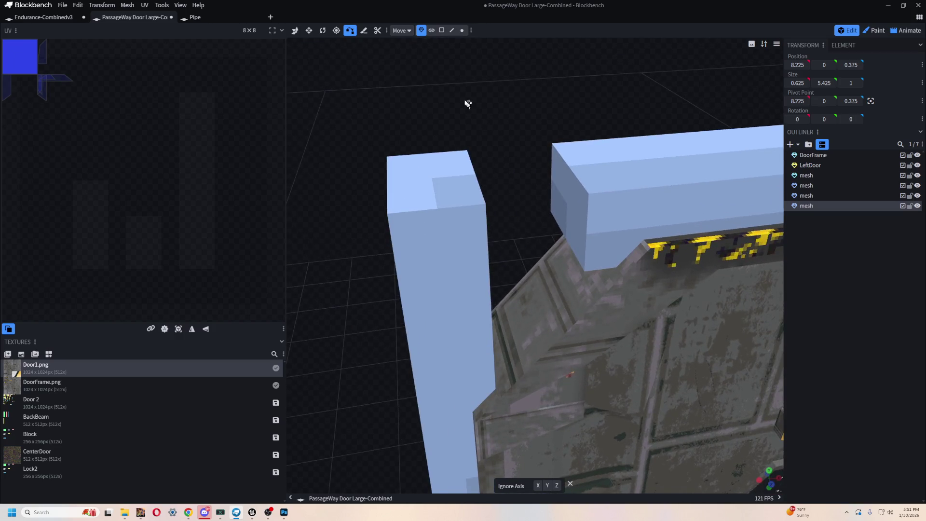
# Switch Selection Mode to Face and select the beam's end faces and the pillar's side faces
pyautogui.click(442, 30)
pyautogui.click(569, 198)
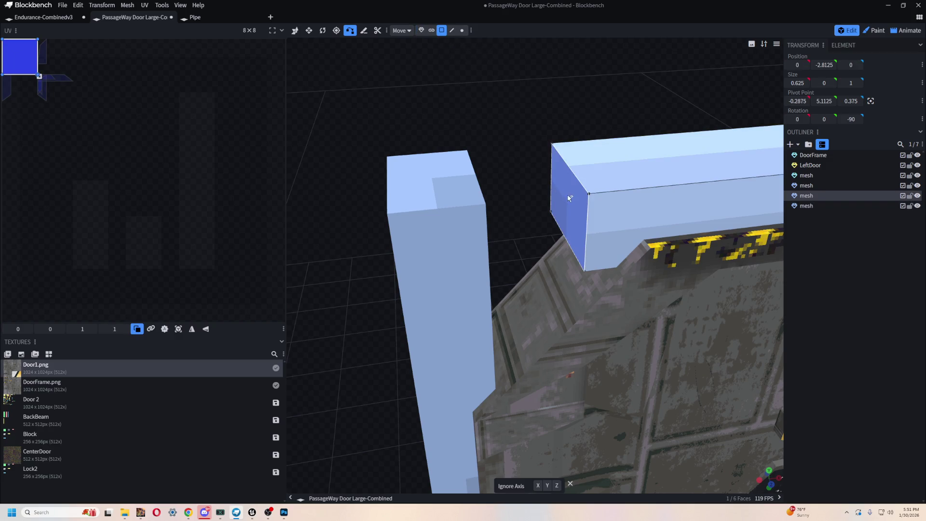
pyautogui.moveTo(558, 131)
pyautogui.mouseDown()
pyautogui.moveTo(519, 172)
pyautogui.moveTo(676, 109)
pyautogui.moveTo(607, 203)
pyautogui.moveTo(558, 174)
pyautogui.moveTo(428, 169)
pyautogui.mouseUp()
pyautogui.click(519, 172)
pyautogui.click(606, 202)
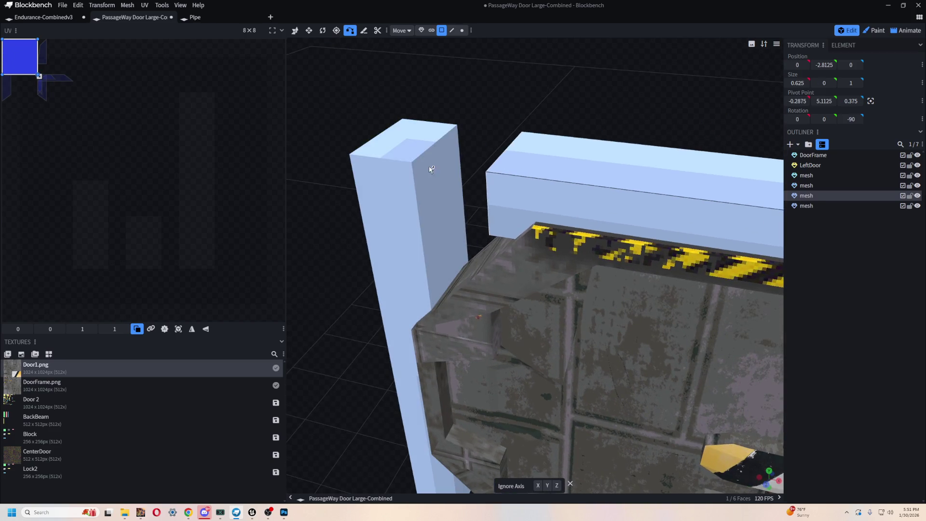
pyautogui.click(421, 165)
pyautogui.scroll(-3, 565, 89)
pyautogui.moveTo(564, 89)
pyautogui.mouseDown()
pyautogui.moveTo(434, 116)
pyautogui.moveTo(473, 99)
pyautogui.moveTo(546, 129)
pyautogui.mouseUp()
pyautogui.scroll(1, 476, 103)
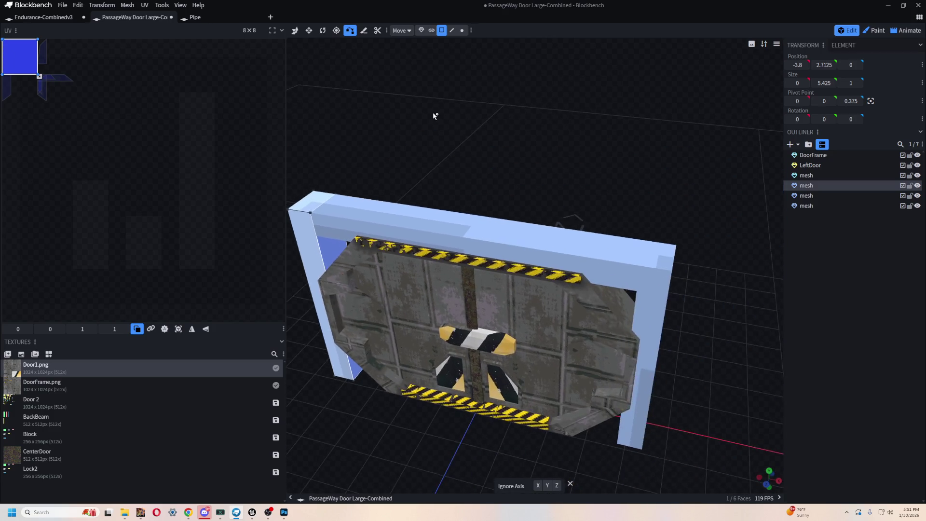
pyautogui.scroll(3, 560, 162)
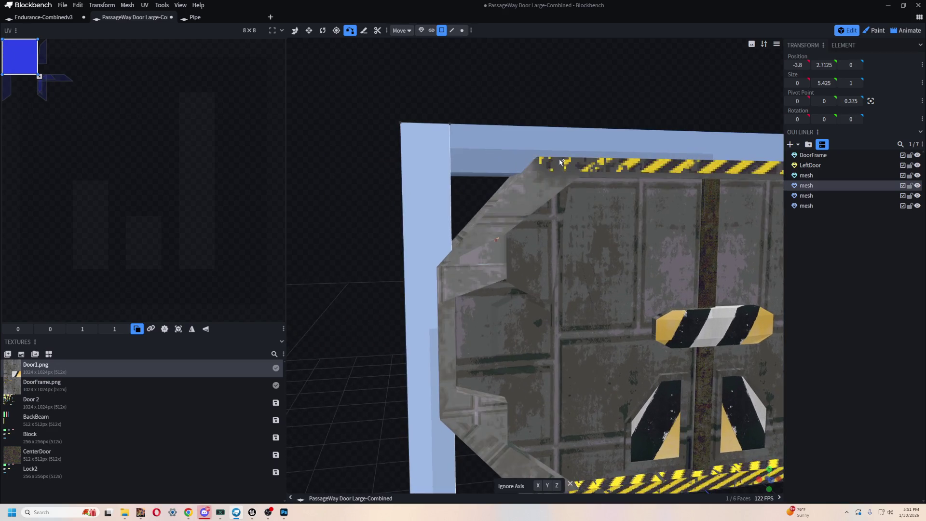
pyautogui.scroll(-5, 561, 161)
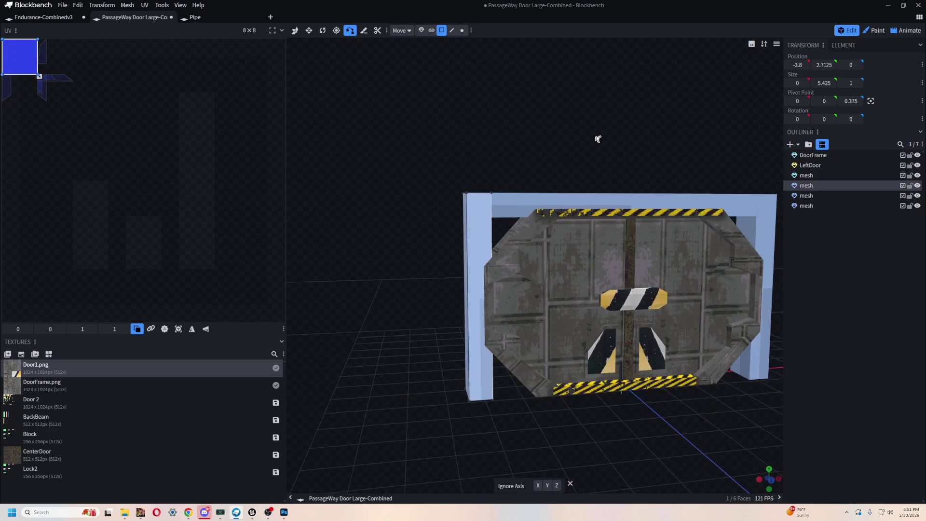
pyautogui.moveTo(589, 140); pyautogui.dragTo(526, 101)
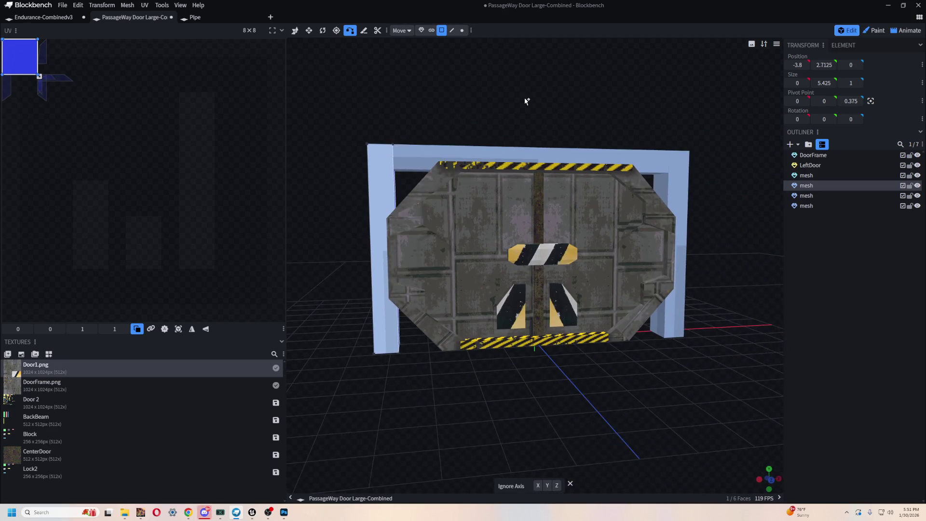
pyautogui.click(792, 144)
# Add a new mesh with Cuboid kept as the shape
pyautogui.click(468, 60)
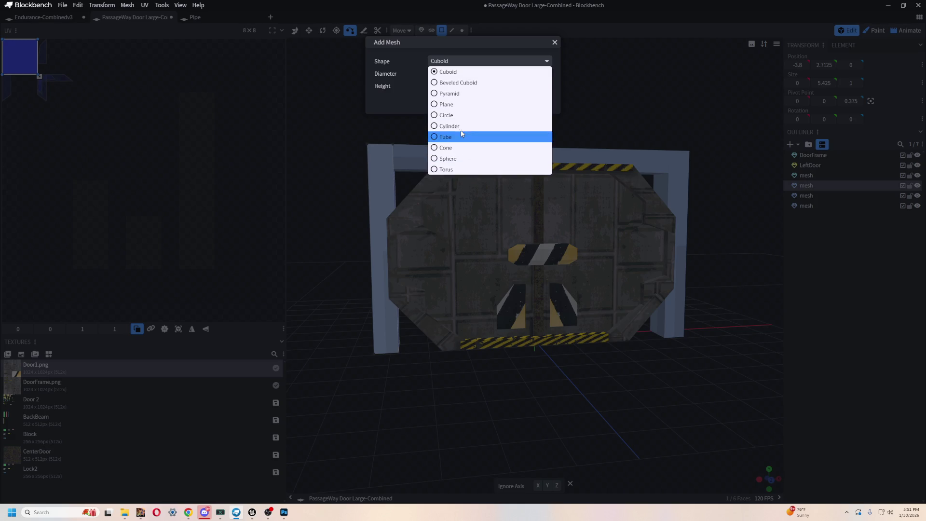
pyautogui.click(475, 75)
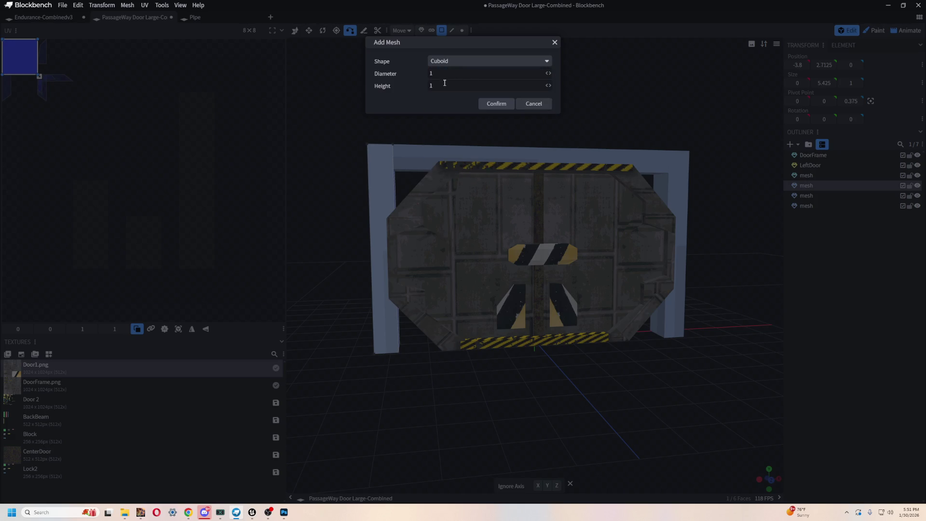
pyautogui.click(453, 64)
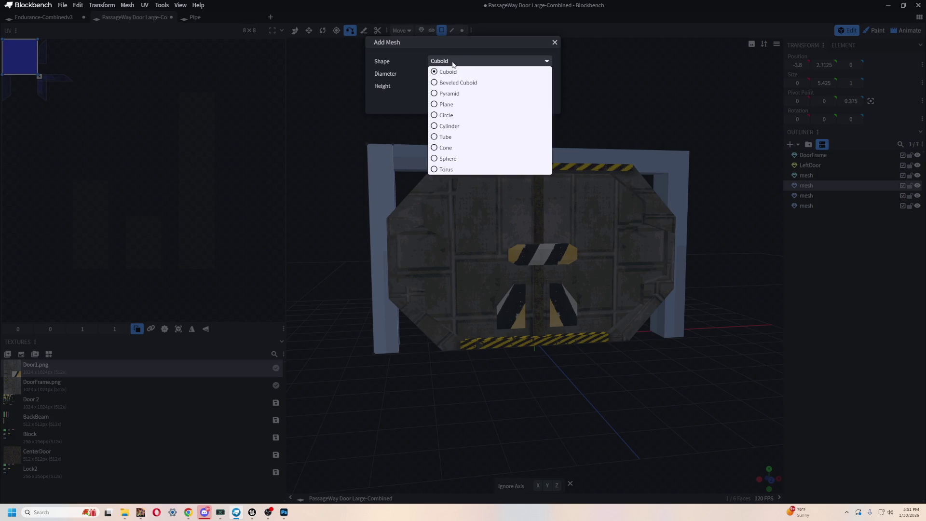
pyautogui.click(453, 65)
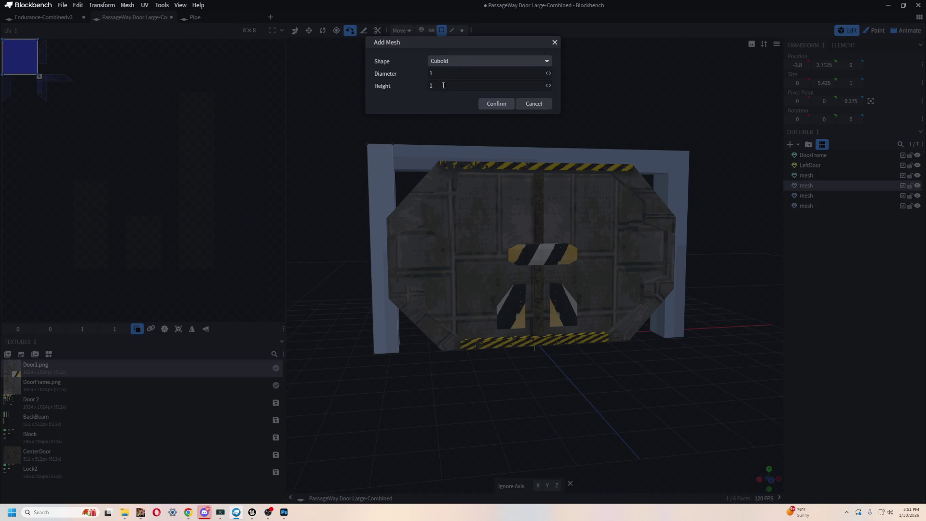
pyautogui.click(497, 105)
# Move the cube to X -3, Z 3 and resize it to height 1.475, width 0.675
pyautogui.moveTo(497, 106)
pyautogui.mouseDown()
pyautogui.moveTo(552, 117)
pyautogui.moveTo(560, 164)
pyautogui.moveTo(395, 151)
pyautogui.mouseUp()
pyautogui.press('v')
pyautogui.moveTo(481, 296); pyautogui.dragTo(608, 317)
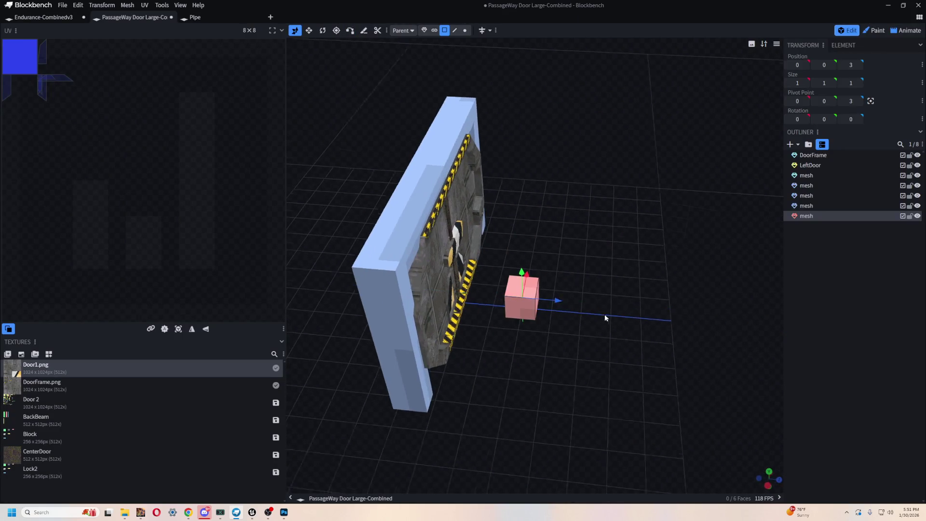
pyautogui.scroll(4, 463, 320)
pyautogui.moveTo(465, 340)
pyautogui.mouseDown()
pyautogui.moveTo(505, 326)
pyautogui.moveTo(486, 332)
pyautogui.moveTo(560, 353)
pyautogui.mouseUp()
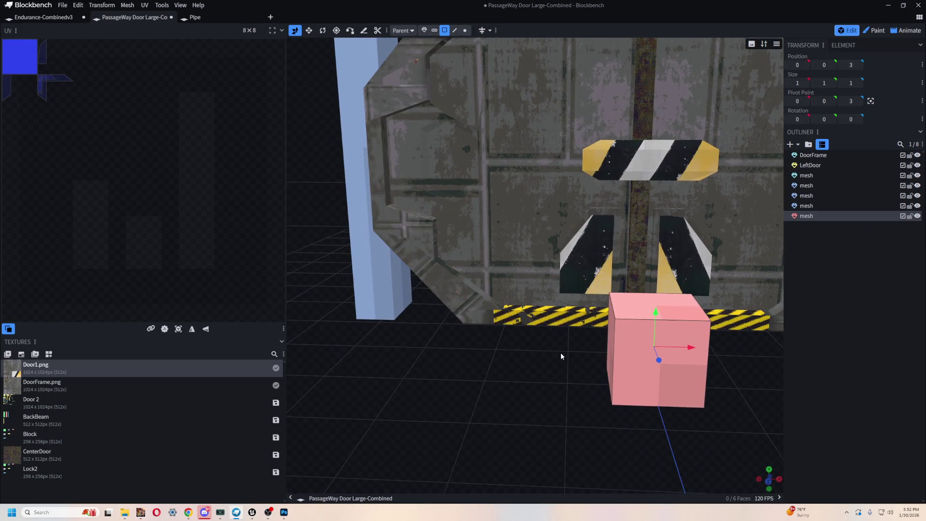
pyautogui.moveTo(692, 347); pyautogui.dragTo(394, 342)
pyautogui.scroll(-3, 496, 341)
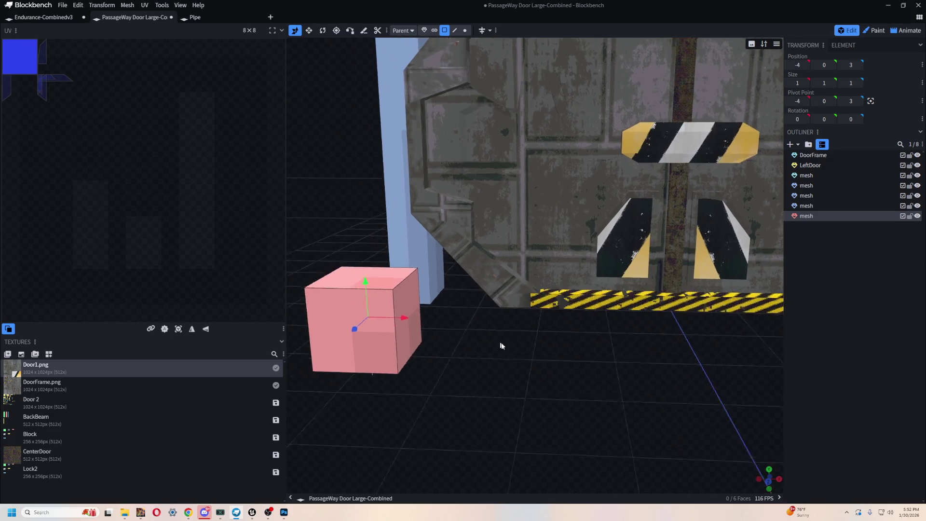
pyautogui.moveTo(530, 341); pyautogui.dragTo(579, 341)
pyautogui.scroll(2, 468, 387)
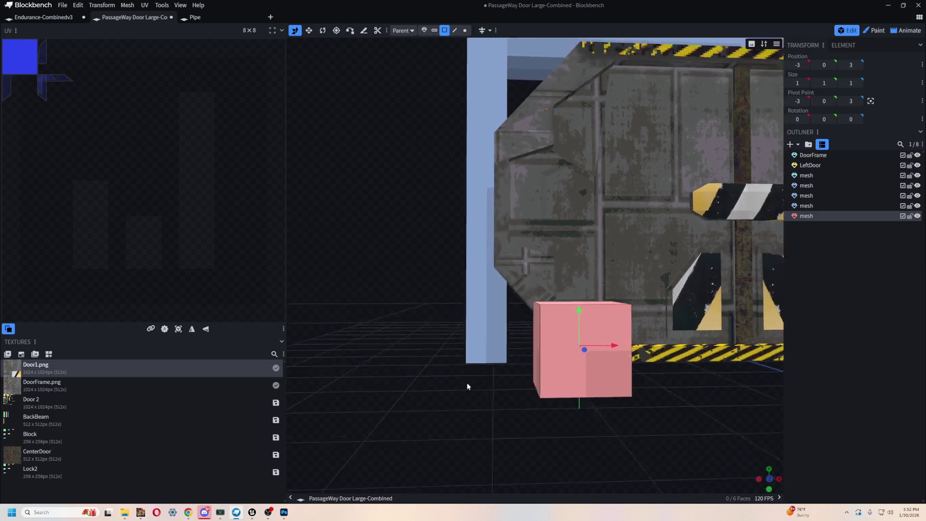
pyautogui.moveTo(468, 387); pyautogui.dragTo(462, 392)
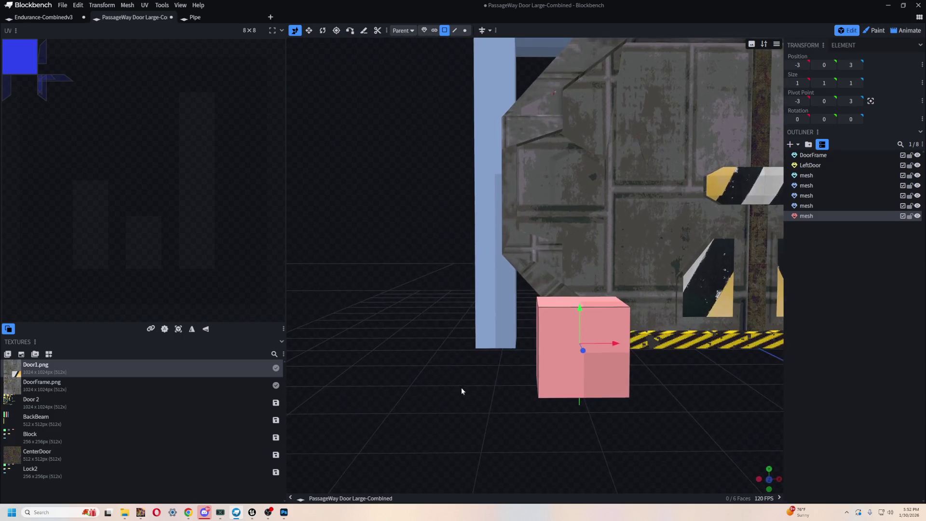
pyautogui.moveTo(576, 312)
pyautogui.mouseDown()
pyautogui.moveTo(594, 276)
pyautogui.moveTo(627, 336)
pyautogui.moveTo(601, 327)
pyautogui.mouseUp()
pyautogui.moveTo(644, 378); pyautogui.dragTo(449, 53)
# In edge selection, drag the cube's top edge down and over into a sloped wedge
pyautogui.click(455, 30)
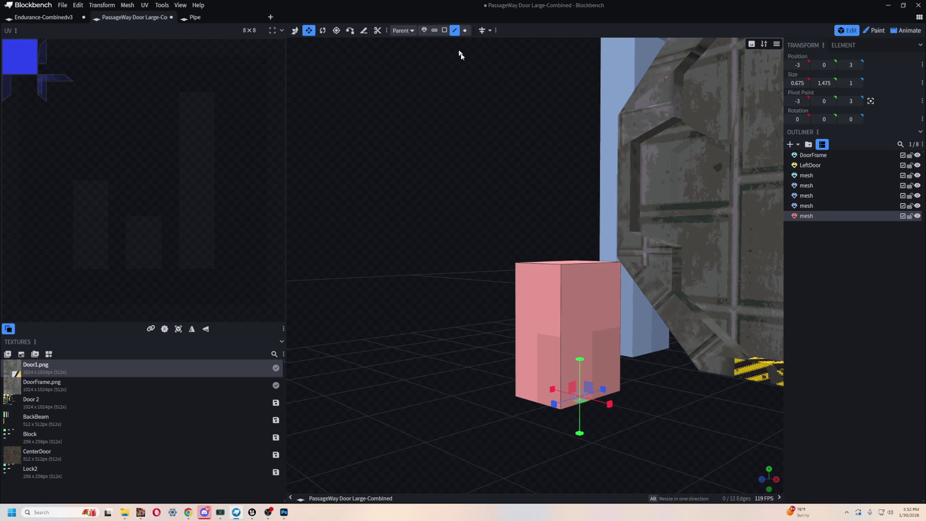
pyautogui.click(591, 264)
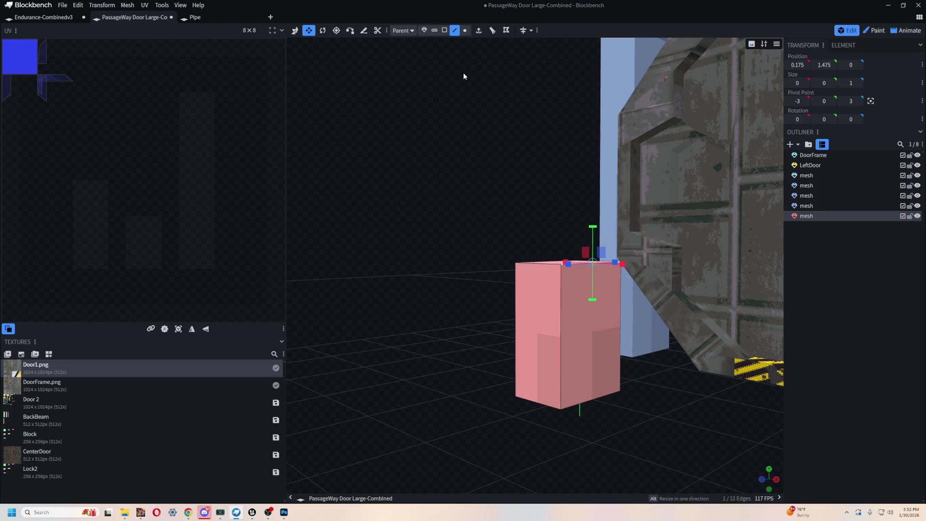
pyautogui.press('v')
pyautogui.moveTo(594, 225)
pyautogui.mouseDown()
pyautogui.moveTo(597, 334)
pyautogui.moveTo(599, 324)
pyautogui.mouseUp()
pyautogui.moveTo(753, 420)
pyautogui.mouseDown()
pyautogui.moveTo(679, 410)
pyautogui.moveTo(647, 343)
pyautogui.mouseUp()
pyautogui.moveTo(599, 307); pyautogui.dragTo(598, 301)
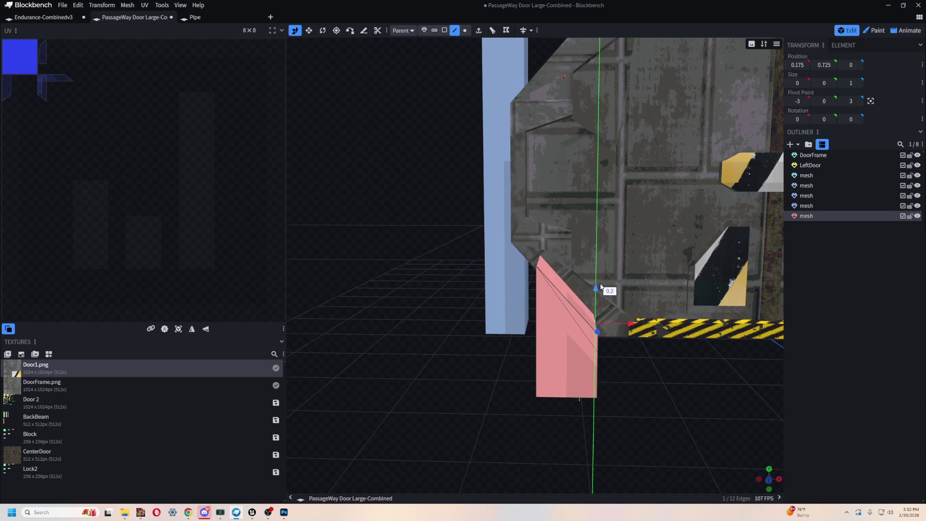
pyautogui.moveTo(540, 265)
pyautogui.mouseDown()
pyautogui.moveTo(533, 238)
pyautogui.moveTo(548, 232)
pyautogui.moveTo(534, 244)
pyautogui.moveTo(465, 409)
pyautogui.moveTo(492, 424)
pyautogui.moveTo(328, 422)
pyautogui.moveTo(477, 433)
pyautogui.moveTo(612, 412)
pyautogui.moveTo(627, 393)
pyautogui.mouseUp()
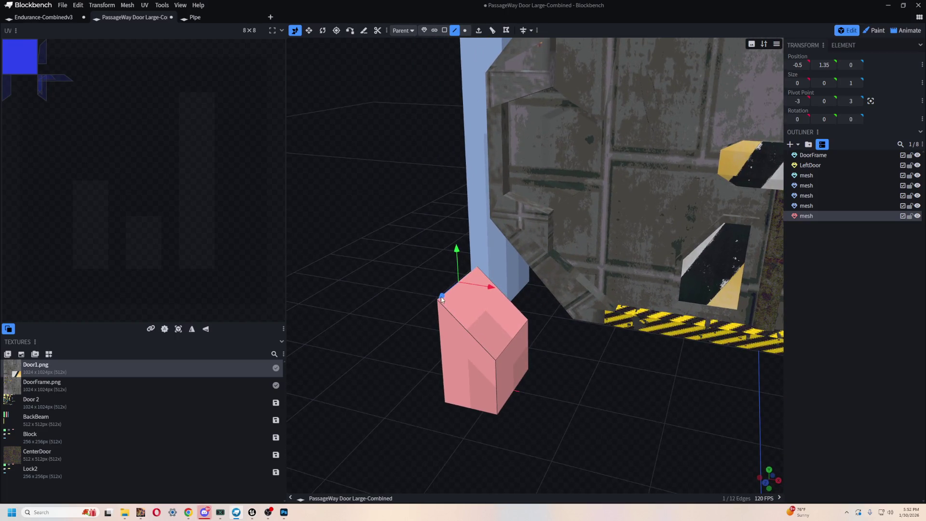
pyautogui.moveTo(502, 284); pyautogui.dragTo(488, 267)
pyautogui.hotkey('ctrl', 'z')
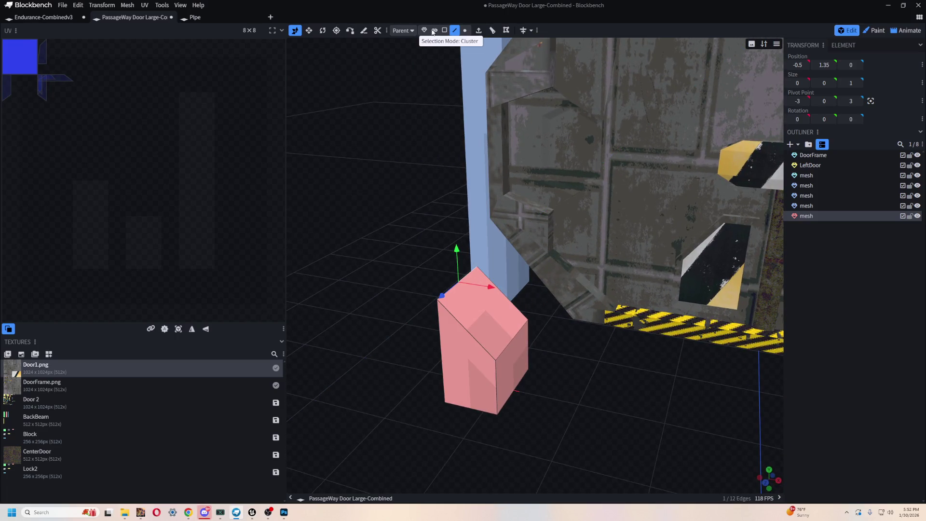
pyautogui.click(425, 30)
# Widen the wedge to 1.175 and fit it into the door's lower-left corner
pyautogui.moveTo(473, 376)
pyautogui.mouseDown()
pyautogui.moveTo(554, 275)
pyautogui.moveTo(482, 360)
pyautogui.moveTo(488, 374)
pyautogui.moveTo(530, 288)
pyautogui.moveTo(488, 294)
pyautogui.moveTo(531, 288)
pyautogui.mouseUp()
pyautogui.scroll(1, 490, 364)
pyautogui.moveTo(545, 337)
pyautogui.mouseDown()
pyautogui.moveTo(565, 364)
pyautogui.moveTo(360, 368)
pyautogui.moveTo(384, 393)
pyautogui.moveTo(512, 270)
pyautogui.mouseUp()
pyautogui.click(806, 186)
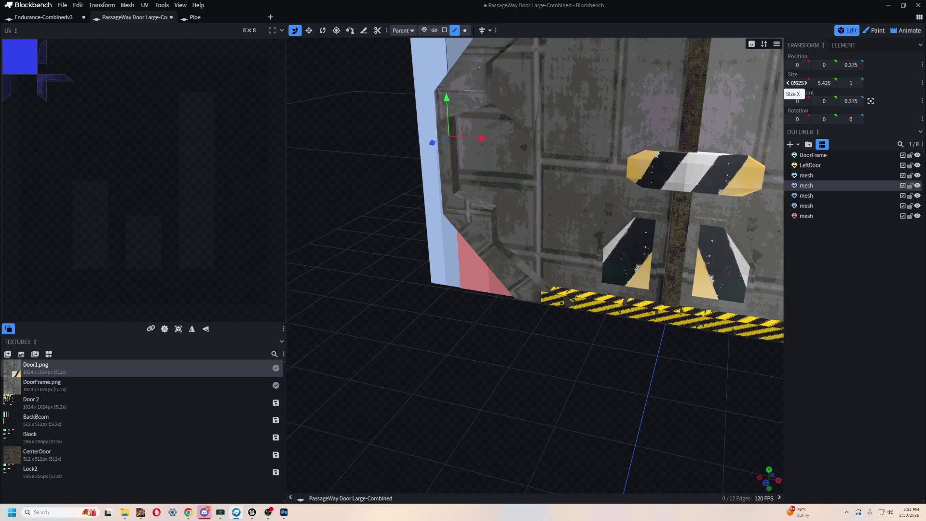
pyautogui.moveTo(473, 376)
pyautogui.mouseDown()
pyautogui.moveTo(536, 320)
pyautogui.moveTo(689, 302)
pyautogui.moveTo(749, 307)
pyautogui.moveTo(691, 362)
pyautogui.moveTo(621, 352)
pyautogui.moveTo(682, 330)
pyautogui.moveTo(565, 347)
pyautogui.moveTo(652, 290)
pyautogui.mouseUp()
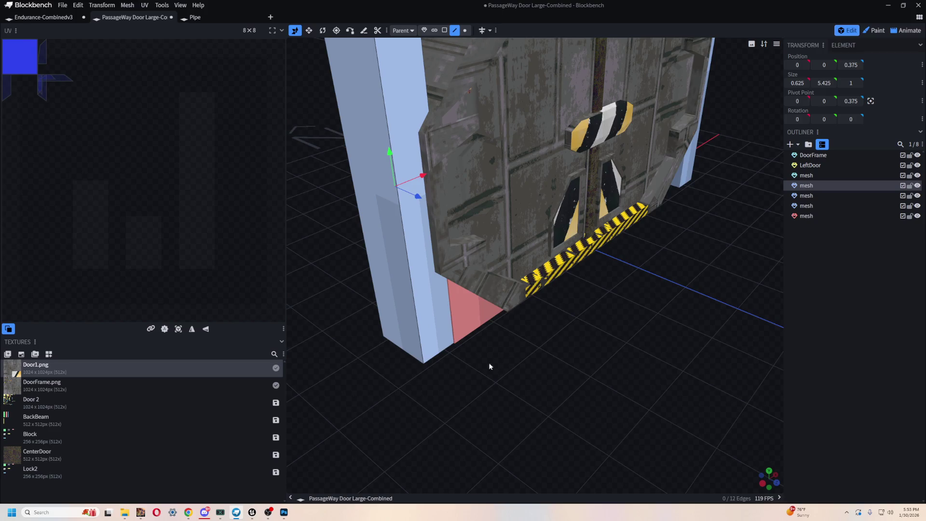
pyautogui.click(492, 316)
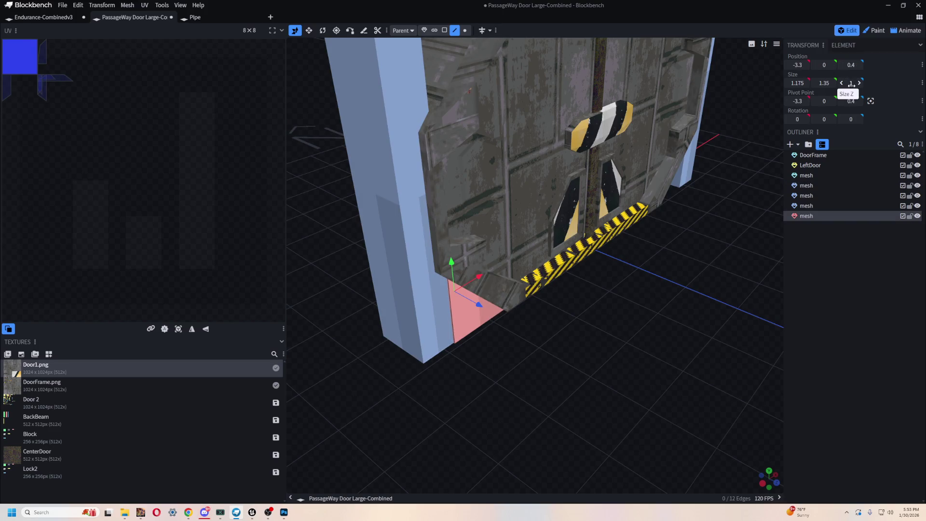
pyautogui.moveTo(378, 446)
pyautogui.mouseDown()
pyautogui.moveTo(389, 388)
pyautogui.moveTo(513, 271)
pyautogui.moveTo(376, 293)
pyautogui.mouseUp()
pyautogui.moveTo(462, 341)
pyautogui.mouseDown()
pyautogui.moveTo(430, 280)
pyautogui.moveTo(425, 183)
pyautogui.mouseUp()
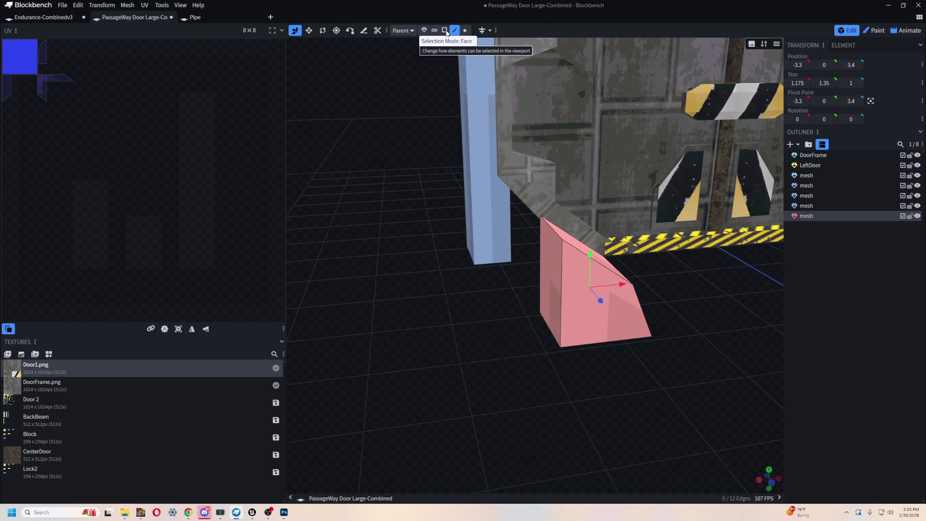
pyautogui.click(425, 31)
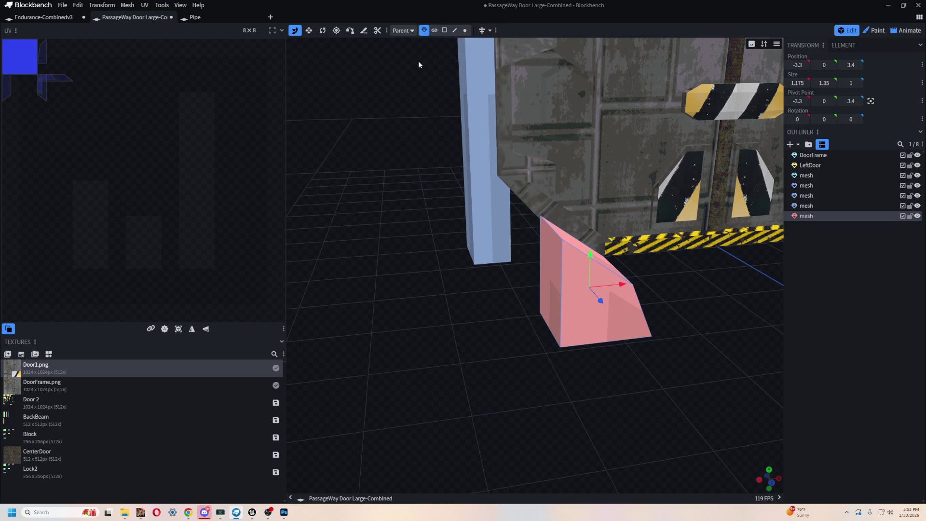
pyautogui.moveTo(564, 372)
pyautogui.mouseDown()
pyautogui.moveTo(538, 399)
pyautogui.moveTo(647, 285)
pyautogui.mouseUp()
pyautogui.moveTo(540, 377)
pyautogui.mouseDown()
pyautogui.moveTo(693, 341)
pyautogui.moveTo(610, 356)
pyautogui.moveTo(502, 347)
pyautogui.moveTo(455, 333)
pyautogui.moveTo(509, 369)
pyautogui.moveTo(547, 366)
pyautogui.mouseUp()
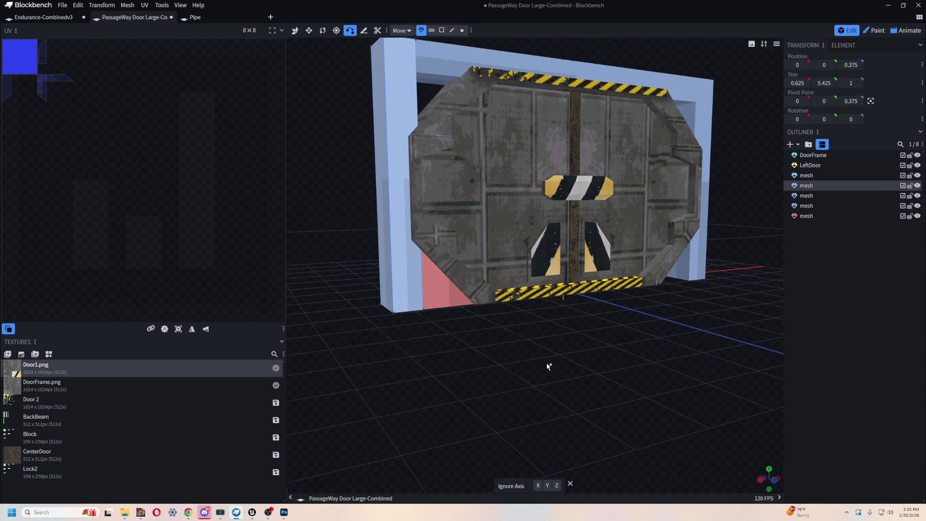
# Duplicate the pink wedge piece with copy and paste
pyautogui.click(295, 30)
pyautogui.click(447, 289)
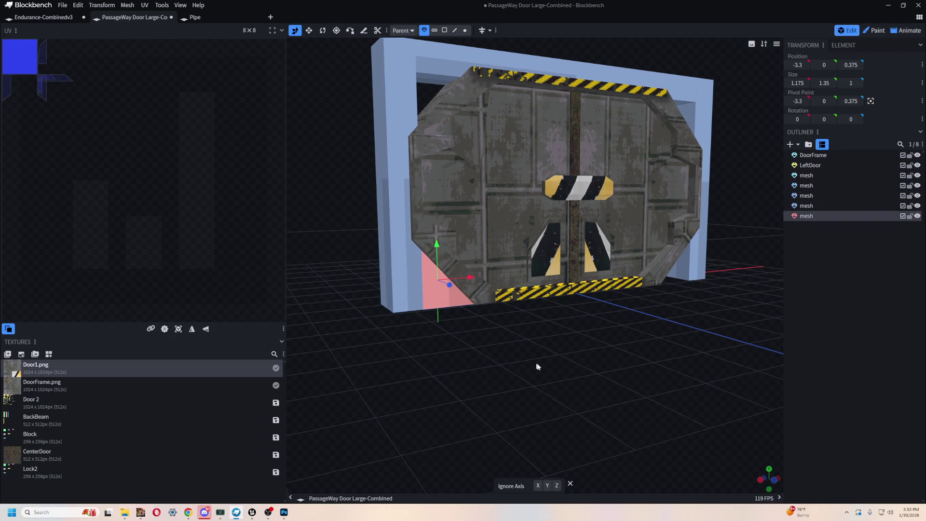
pyautogui.hotkey('ctrl', 'c')
pyautogui.hotkey('ctrl', 'v')
# Rotate the copied wedge -90° around Z, undoing its last shift along X
pyautogui.moveTo(434, 247)
pyautogui.mouseDown()
pyautogui.moveTo(559, 318)
pyautogui.moveTo(489, 276)
pyautogui.mouseUp()
pyautogui.press('Tab')
pyautogui.press('Tab')
pyautogui.scroll(3, 391, 145)
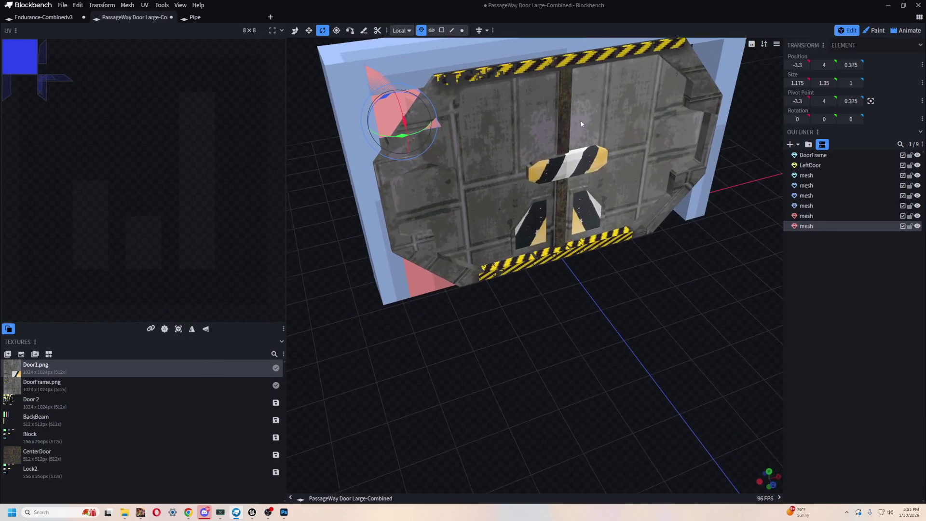
pyautogui.moveTo(384, 100)
pyautogui.mouseDown()
pyautogui.moveTo(483, 97)
pyautogui.moveTo(364, 128)
pyautogui.moveTo(398, 113)
pyautogui.moveTo(387, 113)
pyautogui.moveTo(438, 107)
pyautogui.moveTo(496, 275)
pyautogui.moveTo(604, 367)
pyautogui.moveTo(469, 349)
pyautogui.moveTo(434, 256)
pyautogui.mouseUp()
pyautogui.press('v')
pyautogui.scroll(5, 590, 245)
pyautogui.hotkey('ctrl', 'z')
# Enable vertex snapping and select the left beam, top beam and pink corner wedge, undoing a beam move
pyautogui.moveTo(616, 244)
pyautogui.mouseDown()
pyautogui.moveTo(445, 271)
pyautogui.moveTo(582, 173)
pyautogui.mouseUp()
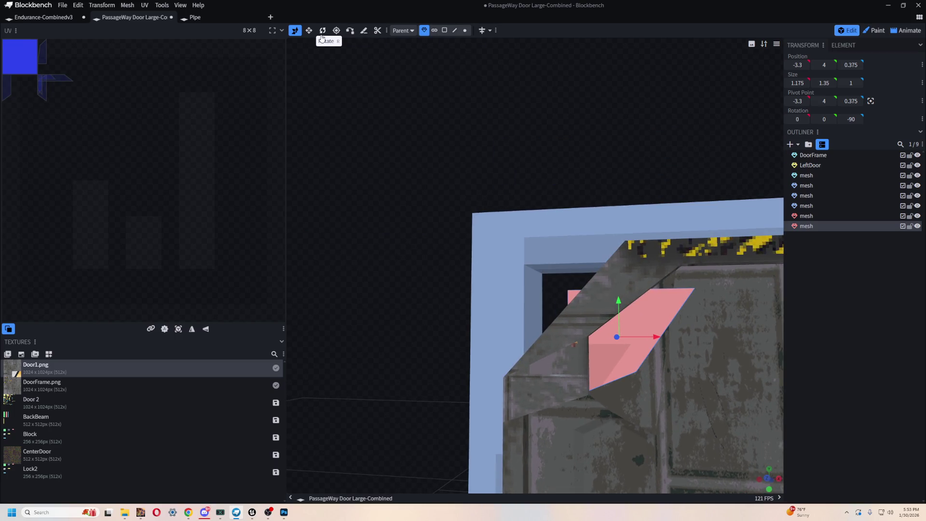
pyautogui.click(350, 30)
pyautogui.moveTo(381, 132)
pyautogui.mouseDown()
pyautogui.moveTo(606, 109)
pyautogui.moveTo(531, 151)
pyautogui.moveTo(643, 289)
pyautogui.mouseUp()
pyautogui.click(642, 289)
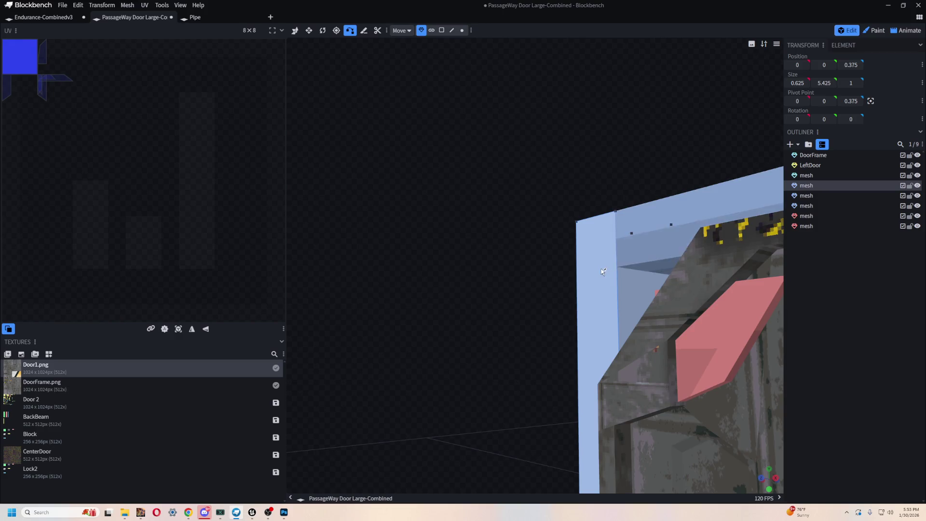
pyautogui.scroll(3, 608, 271)
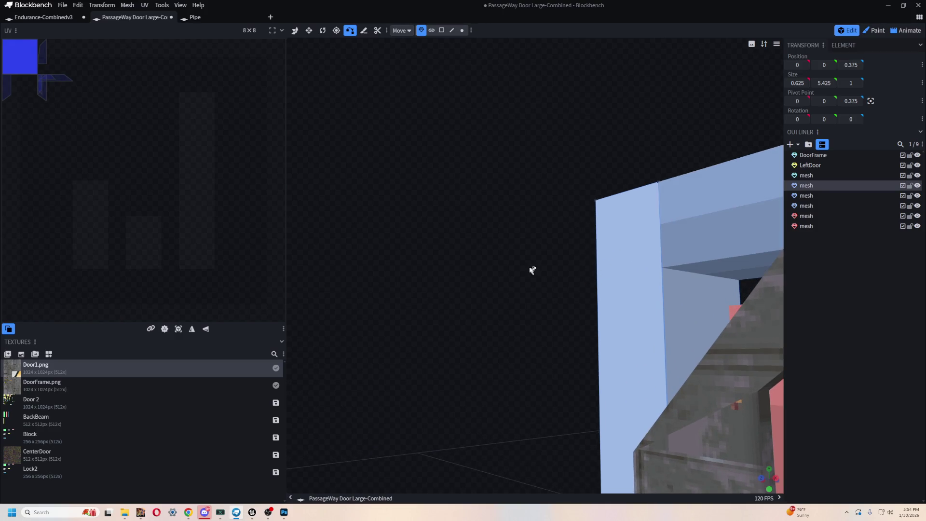
pyautogui.scroll(5, 537, 271)
pyautogui.click(571, 271)
pyautogui.scroll(-4, 533, 259)
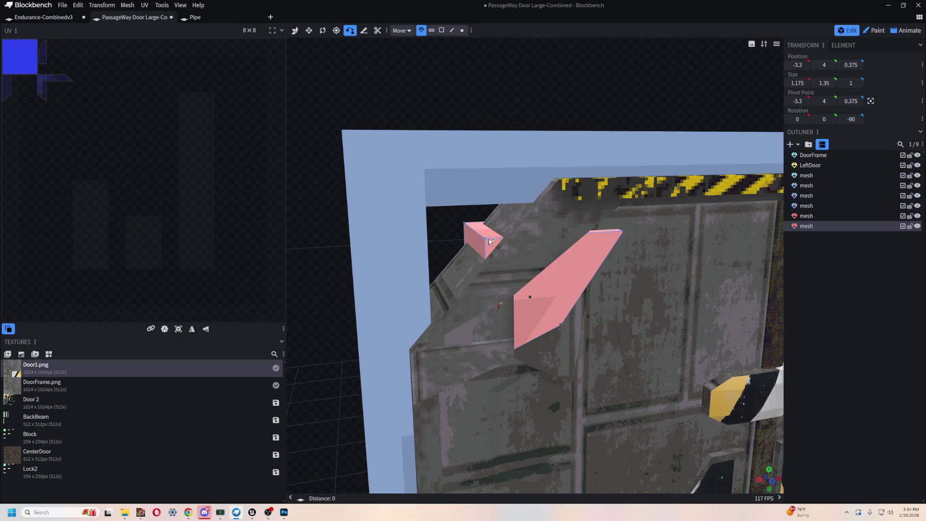
pyautogui.scroll(3, 359, 236)
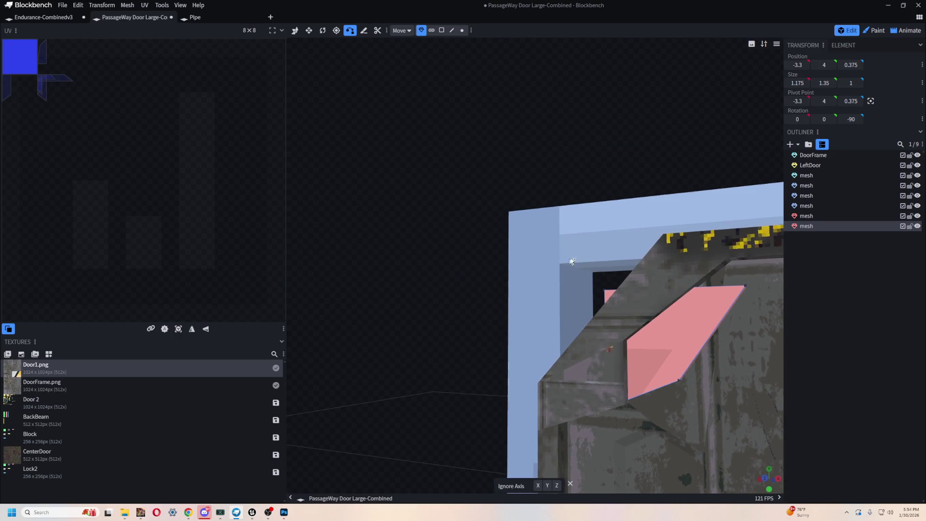
pyautogui.click(571, 264)
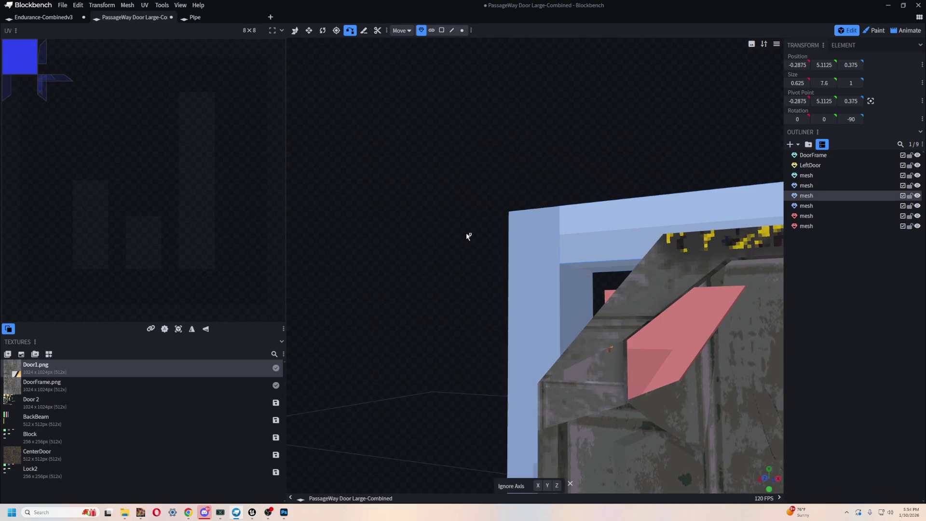
pyautogui.scroll(-3, 467, 234)
pyautogui.click(466, 265)
pyautogui.hotkey('ctrl', 'z')
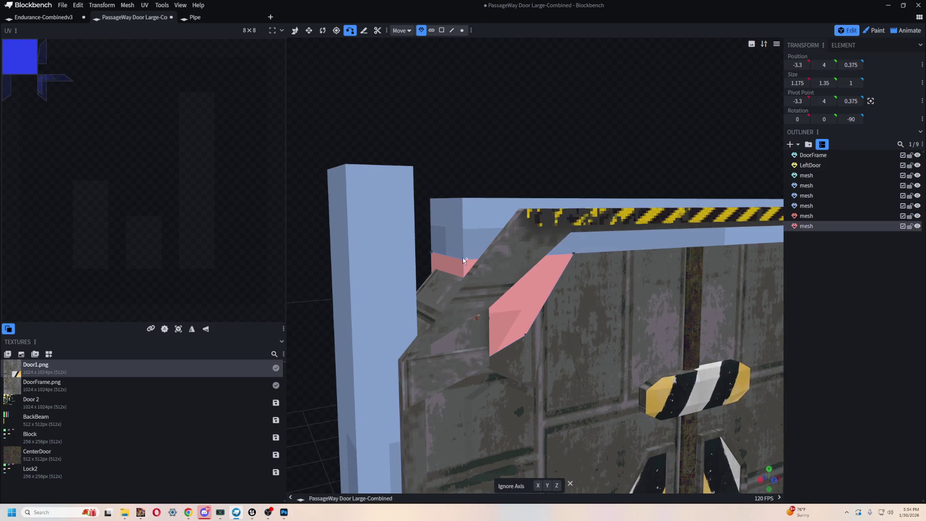
# Try resizing and vertex-snapping the top frame beam against the pink corner wedge
pyautogui.moveTo(465, 267); pyautogui.dragTo(585, 146)
pyautogui.scroll(2, 542, 118)
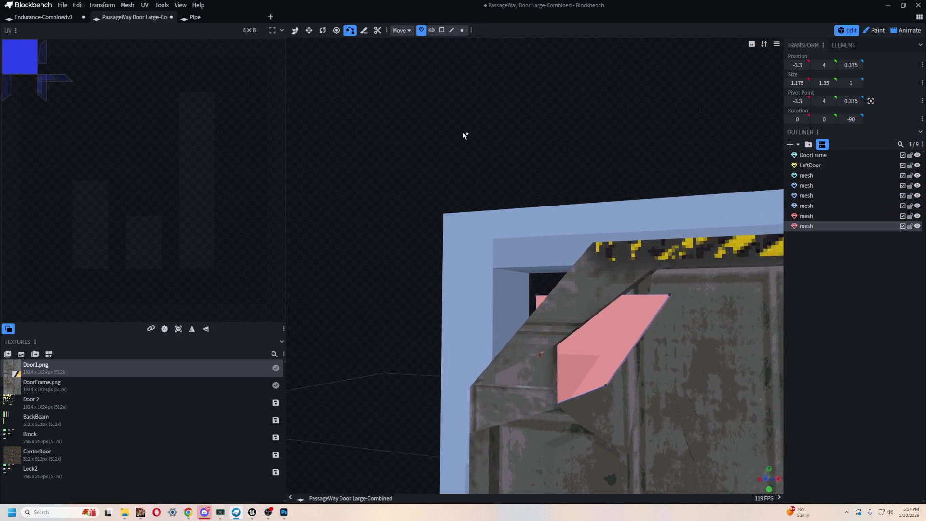
pyautogui.scroll(2, 551, 322)
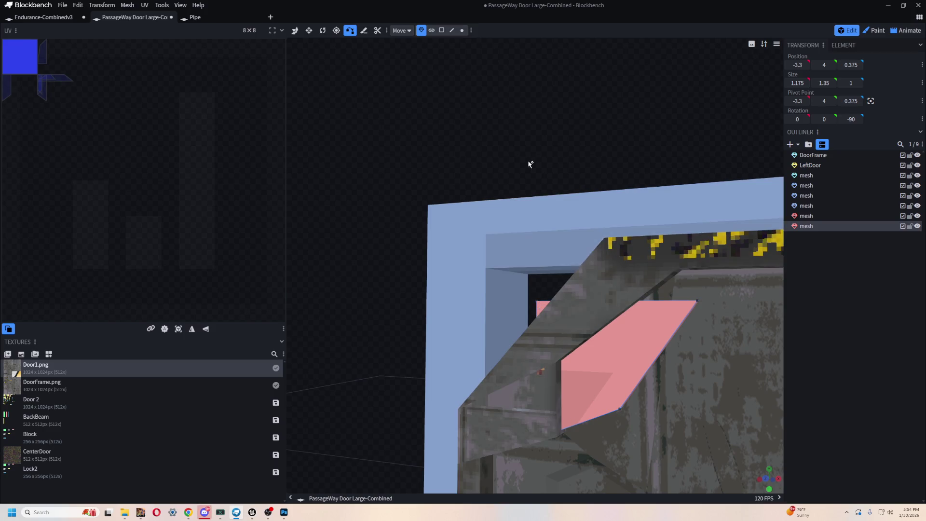
pyautogui.click(309, 30)
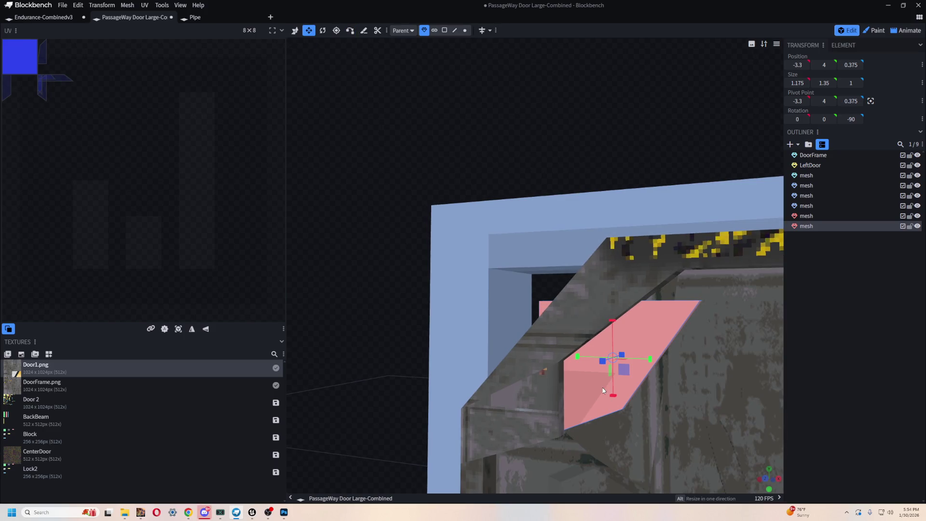
pyautogui.click(622, 198)
pyautogui.click(603, 358)
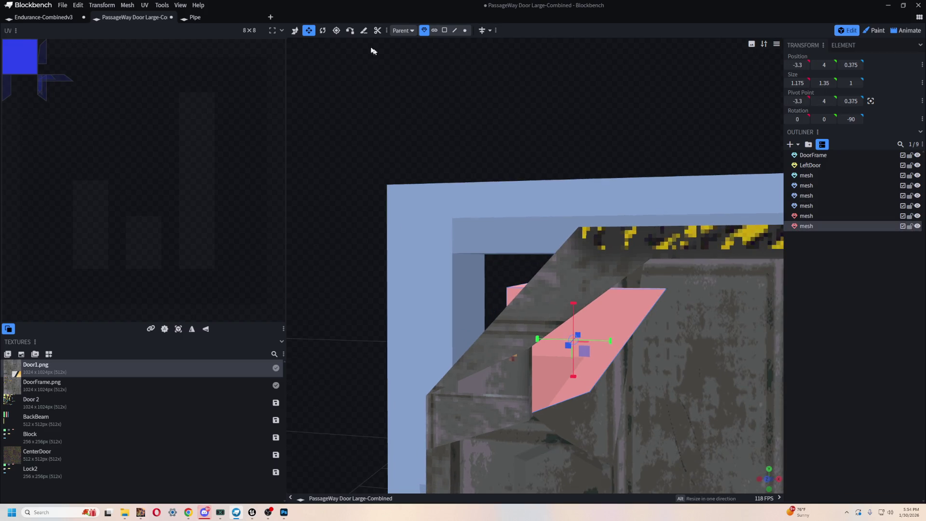
pyautogui.click(350, 30)
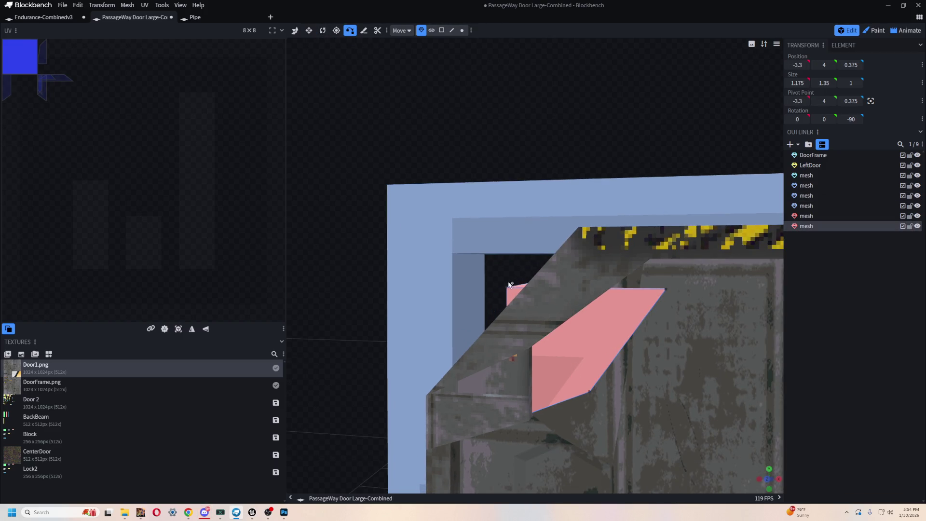
pyautogui.click(474, 256)
pyautogui.moveTo(456, 255)
pyautogui.mouseDown()
pyautogui.moveTo(318, 321)
pyautogui.moveTo(347, 311)
pyautogui.mouseUp()
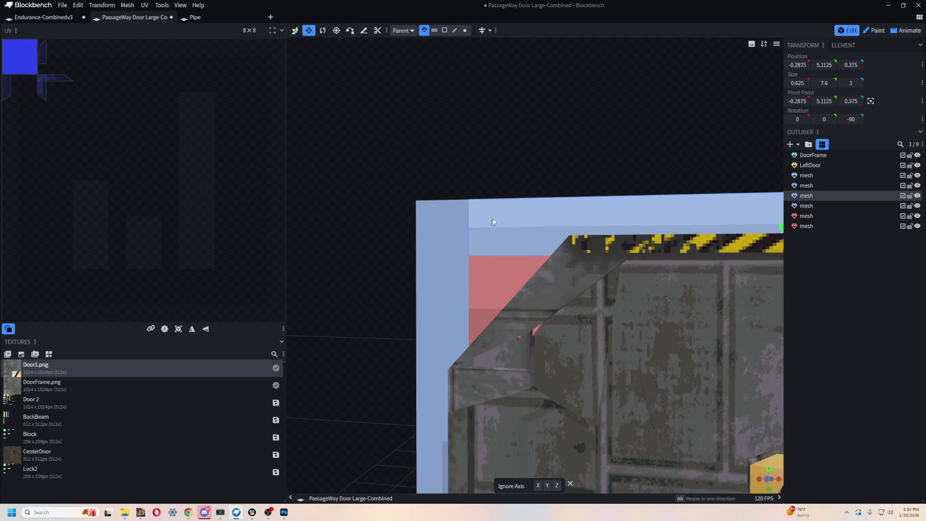
pyautogui.moveTo(540, 177)
pyautogui.mouseDown()
pyautogui.moveTo(535, 148)
pyautogui.moveTo(593, 102)
pyautogui.mouseUp()
pyautogui.press('2')
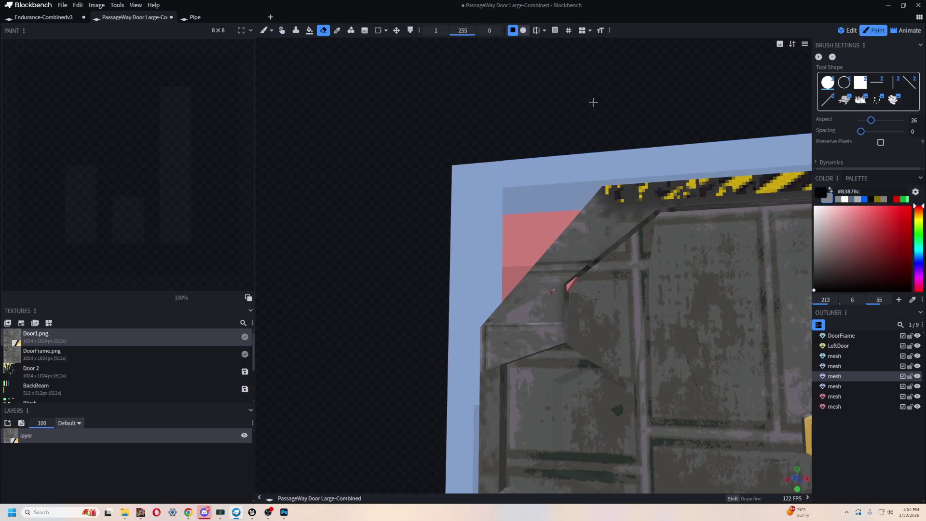
pyautogui.press('1')
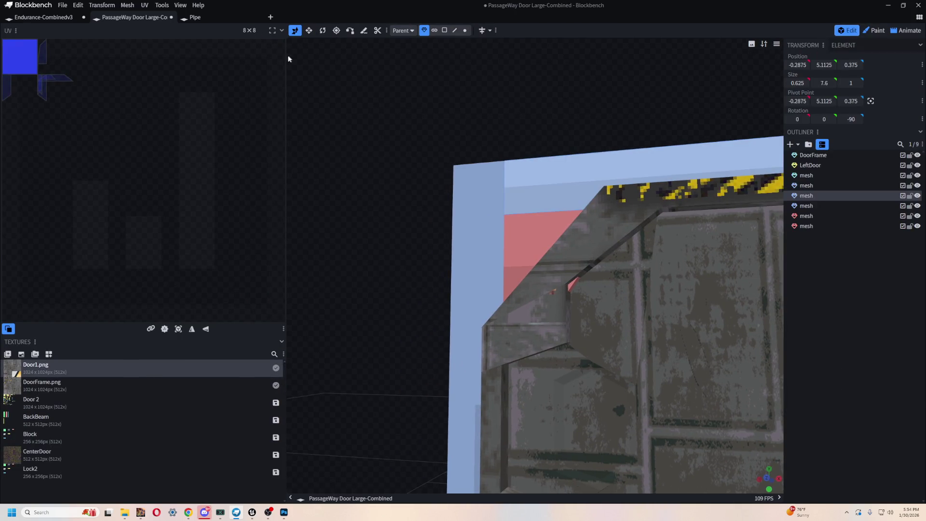
# Shorten the upper-left corner wedge to height 1.025, then select the lower-left wedge
pyautogui.click(573, 284)
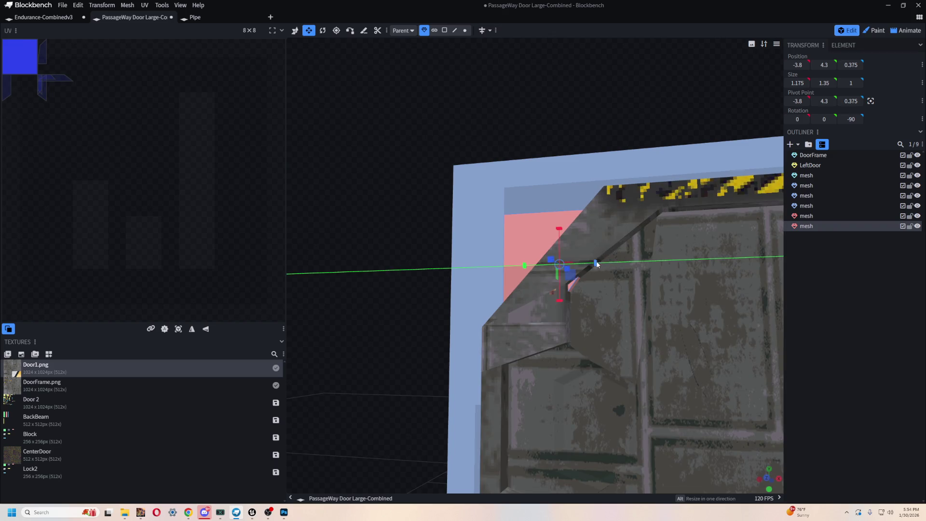
pyautogui.moveTo(573, 263); pyautogui.dragTo(542, 319)
pyautogui.moveTo(370, 331)
pyautogui.mouseDown()
pyautogui.moveTo(755, 294)
pyautogui.moveTo(650, 282)
pyautogui.moveTo(661, 221)
pyautogui.moveTo(645, 260)
pyautogui.moveTo(505, 309)
pyautogui.moveTo(437, 268)
pyautogui.moveTo(449, 266)
pyautogui.moveTo(477, 360)
pyautogui.moveTo(550, 352)
pyautogui.moveTo(500, 427)
pyautogui.moveTo(622, 461)
pyautogui.moveTo(419, 483)
pyautogui.mouseUp()
pyautogui.click(500, 427)
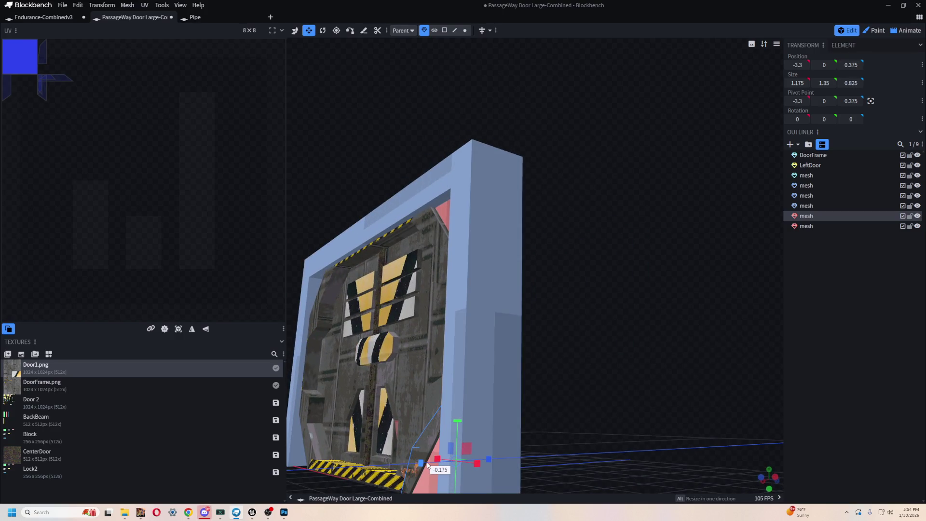
# Duplicate the lower-left corner wedge and drag the copy toward the right side
pyautogui.moveTo(624, 314)
pyautogui.mouseDown()
pyautogui.moveTo(677, 352)
pyautogui.moveTo(695, 312)
pyautogui.moveTo(666, 341)
pyautogui.moveTo(726, 321)
pyautogui.moveTo(676, 335)
pyautogui.moveTo(424, 337)
pyautogui.moveTo(415, 352)
pyautogui.moveTo(418, 277)
pyautogui.moveTo(380, 257)
pyautogui.moveTo(465, 296)
pyautogui.mouseUp()
pyautogui.scroll(5, 416, 352)
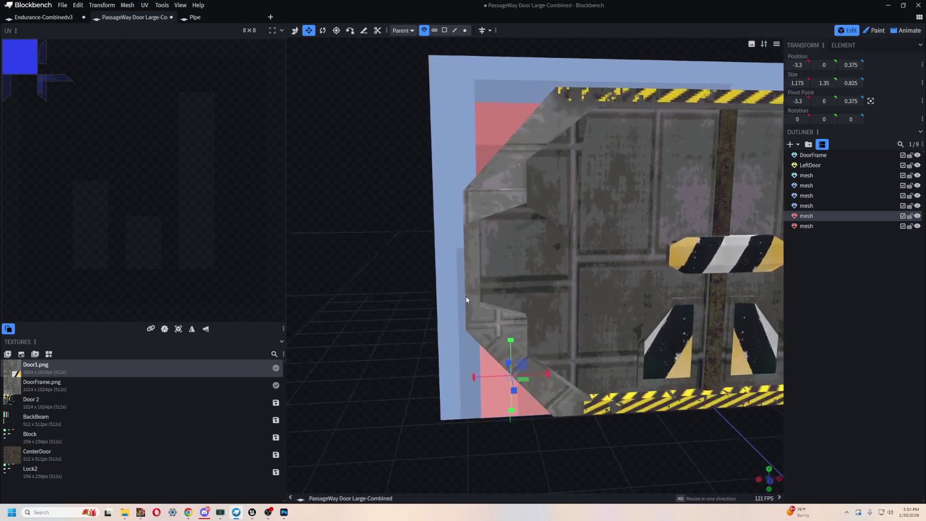
pyautogui.scroll(-3, 620, 383)
pyautogui.moveTo(620, 384); pyautogui.dragTo(489, 376)
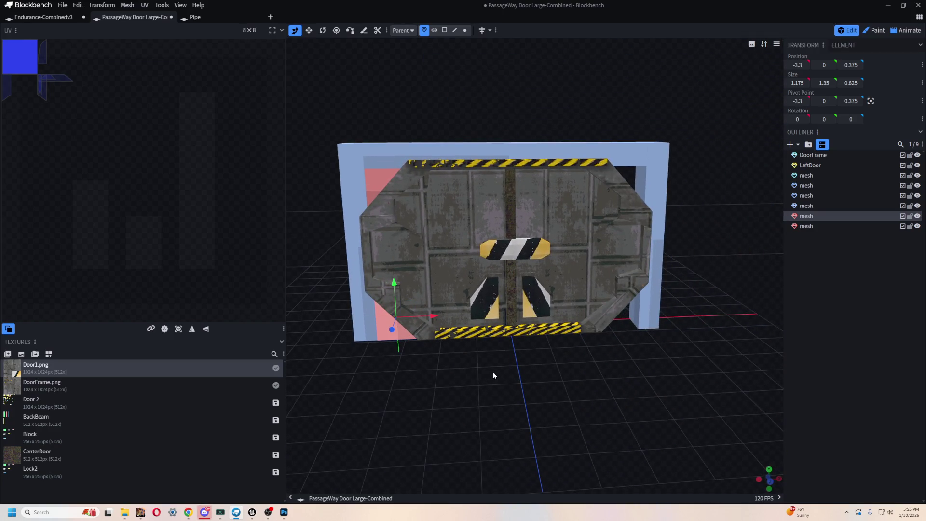
pyautogui.hotkey('ctrl', 'd')
pyautogui.moveTo(418, 311); pyautogui.dragTo(663, 316)
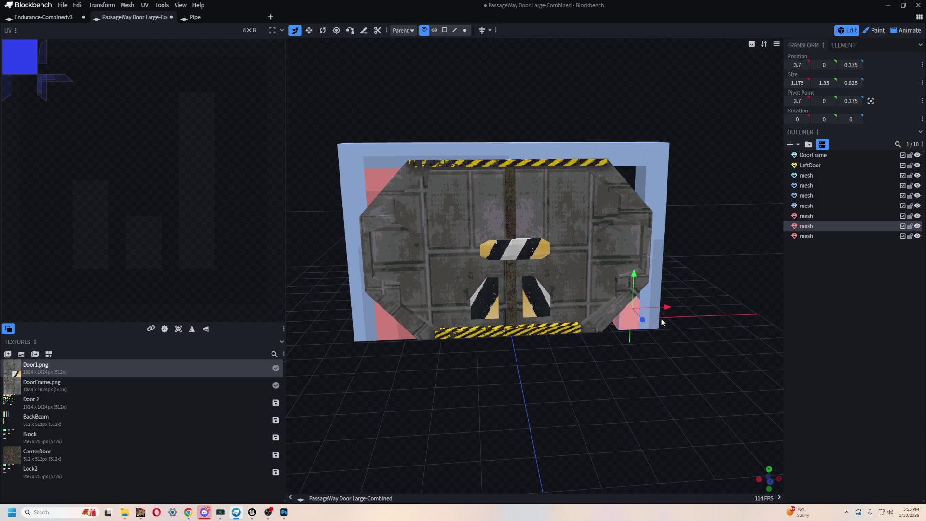
# Rotate the wedge copy 90° around Z and slide it into the lower-right corner
pyautogui.press('r')
pyautogui.moveTo(598, 375)
pyautogui.mouseDown()
pyautogui.moveTo(652, 408)
pyautogui.moveTo(531, 314)
pyautogui.mouseUp()
pyautogui.moveTo(482, 362); pyautogui.dragTo(492, 348)
pyautogui.scroll(5, 599, 299)
pyautogui.press('v')
pyautogui.moveTo(624, 324)
pyautogui.mouseDown()
pyautogui.moveTo(544, 334)
pyautogui.moveTo(658, 351)
pyautogui.moveTo(628, 356)
pyautogui.moveTo(576, 306)
pyautogui.moveTo(551, 317)
pyautogui.mouseUp()
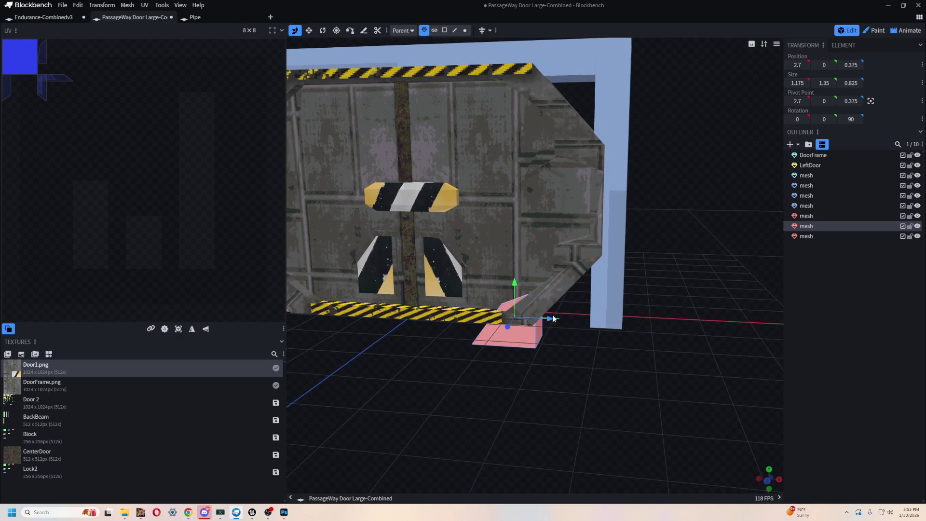
# Turn on vertex snapping and check the lower-right wedge's fit against the right frame bar
pyautogui.scroll(3, 561, 365)
pyautogui.moveTo(560, 365)
pyautogui.mouseDown()
pyautogui.moveTo(627, 366)
pyautogui.moveTo(494, 196)
pyautogui.mouseUp()
pyautogui.scroll(4, 612, 390)
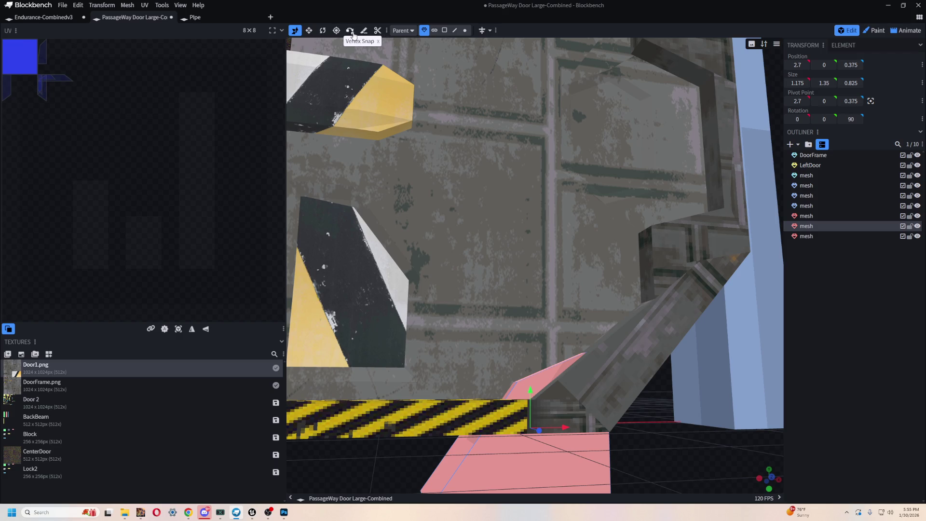
pyautogui.click(352, 32)
pyautogui.scroll(-5, 607, 351)
pyautogui.click(638, 347)
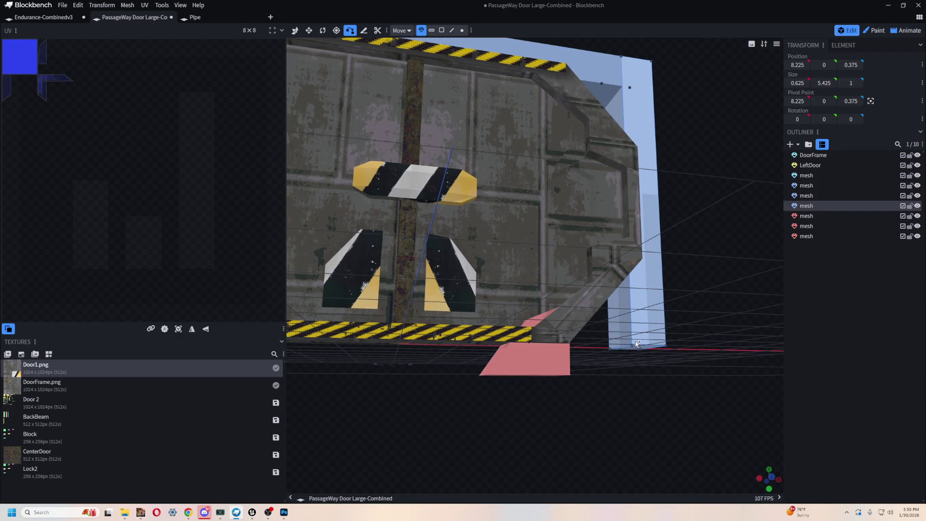
pyautogui.moveTo(638, 402)
pyautogui.mouseDown()
pyautogui.moveTo(587, 409)
pyautogui.moveTo(451, 360)
pyautogui.moveTo(383, 420)
pyautogui.moveTo(444, 326)
pyautogui.mouseUp()
pyautogui.scroll(-5, 493, 398)
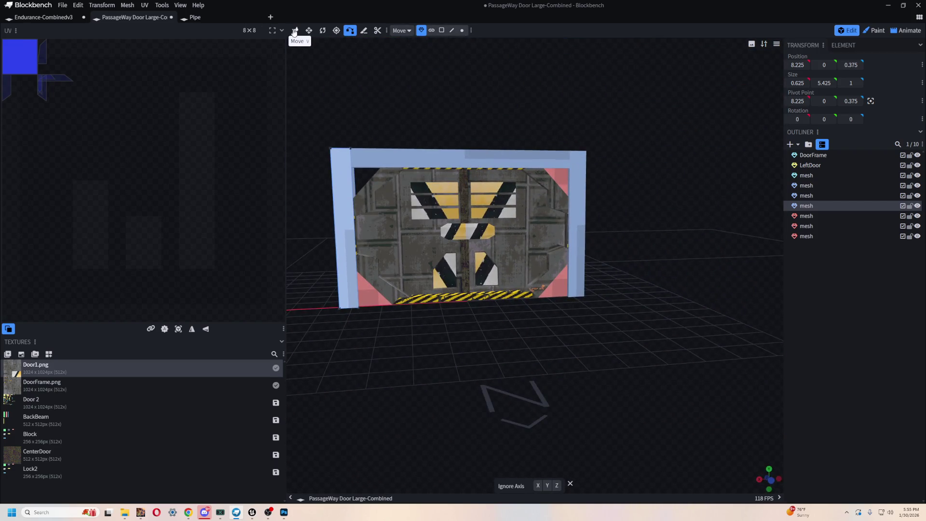
pyautogui.moveTo(567, 356); pyautogui.dragTo(422, 320)
pyautogui.click(379, 274)
pyautogui.moveTo(378, 274); pyautogui.dragTo(459, 349)
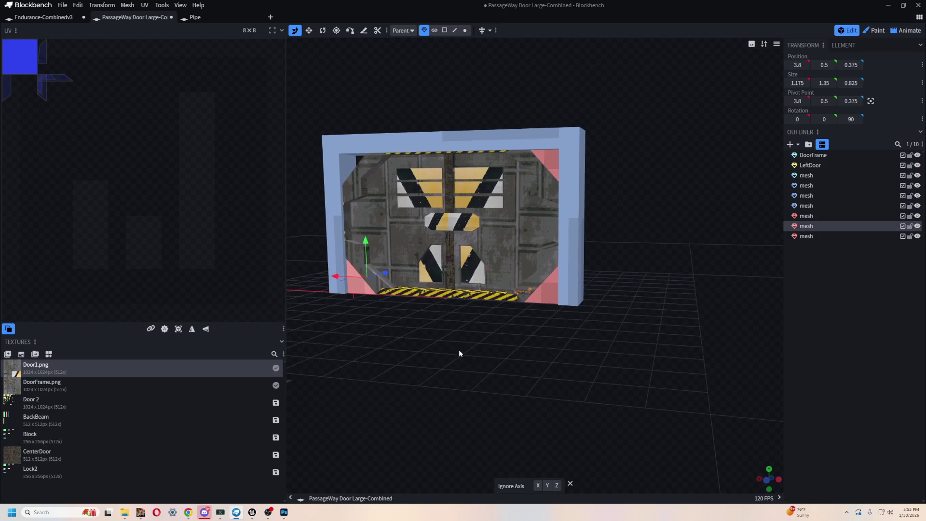
# Paste a copy of the lower-right wedge, raise it to Y 4.8 and rotate it to -180° on Z
pyautogui.hotkey('ctrl', 'c')
pyautogui.hotkey('ctrl', 'v')
pyautogui.moveTo(366, 240)
pyautogui.mouseDown()
pyautogui.moveTo(366, 112)
pyautogui.moveTo(593, 183)
pyautogui.moveTo(618, 215)
pyautogui.mouseUp()
pyautogui.press('r')
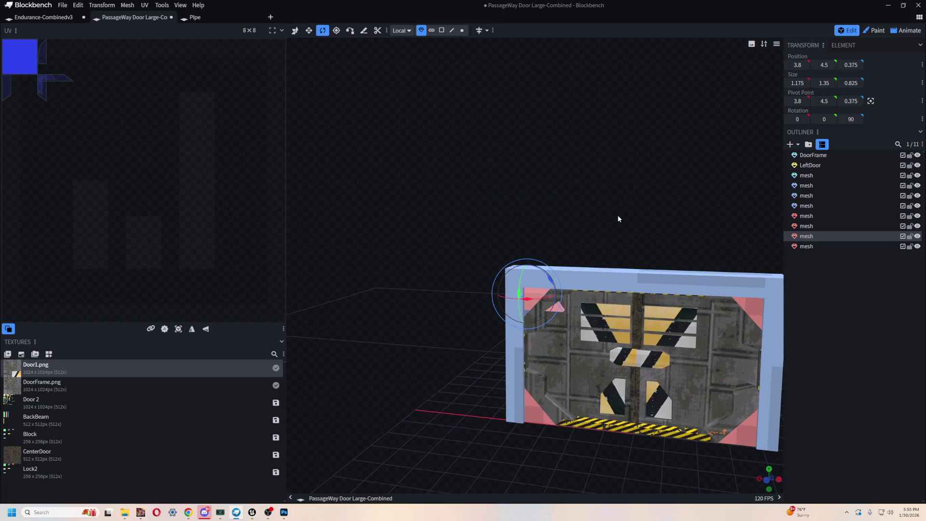
pyautogui.scroll(5, 557, 245)
pyautogui.moveTo(543, 300)
pyautogui.mouseDown()
pyautogui.moveTo(532, 382)
pyautogui.moveTo(521, 379)
pyautogui.moveTo(555, 333)
pyautogui.mouseUp()
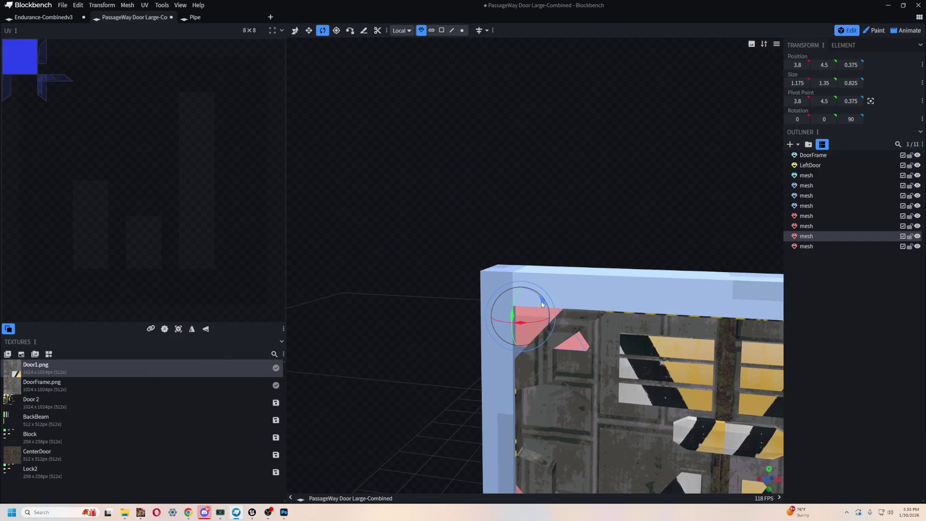
pyautogui.press('v')
pyautogui.moveTo(612, 180); pyautogui.dragTo(664, 143)
# Nudge the flipped wedge into the top corner at X 3.8, Z 0.375
pyautogui.press('v')
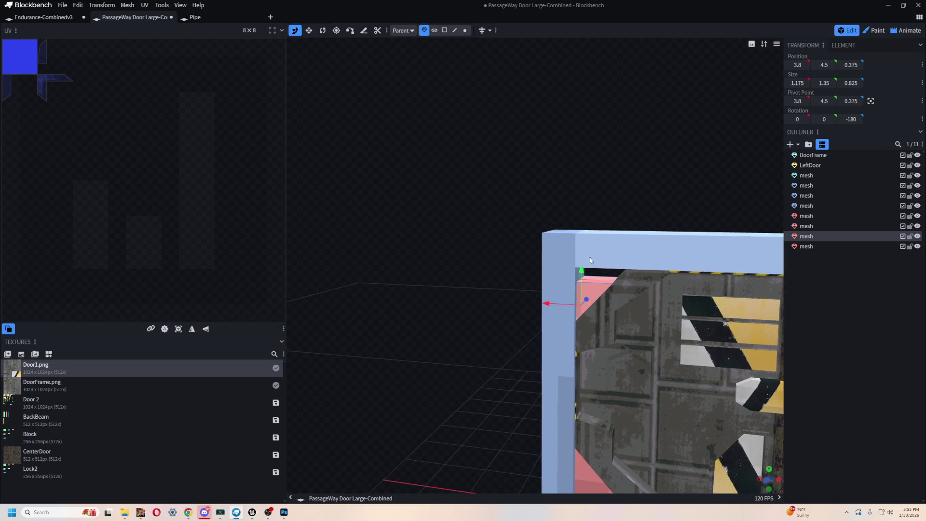
pyautogui.moveTo(581, 261)
pyautogui.mouseDown()
pyautogui.moveTo(581, 247)
pyautogui.moveTo(546, 268)
pyautogui.mouseUp()
pyautogui.scroll(3, 507, 130)
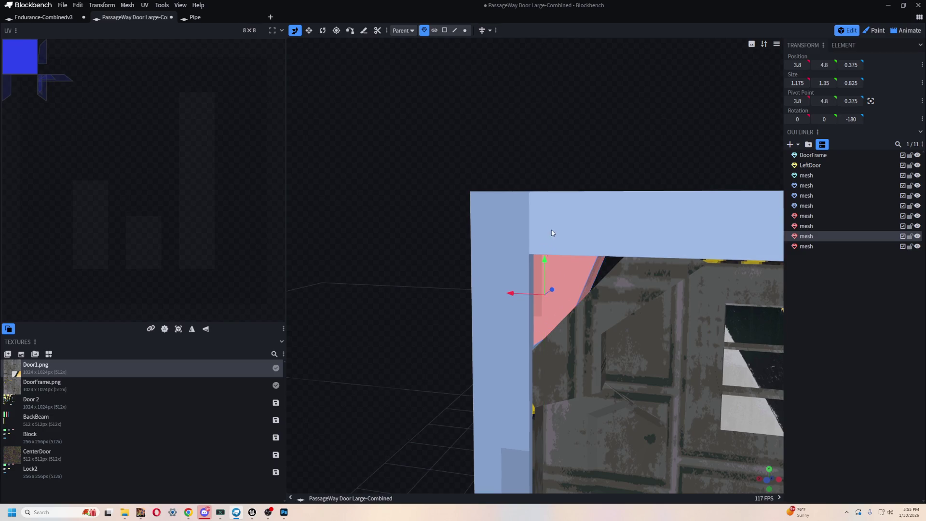
pyautogui.scroll(-5, 551, 230)
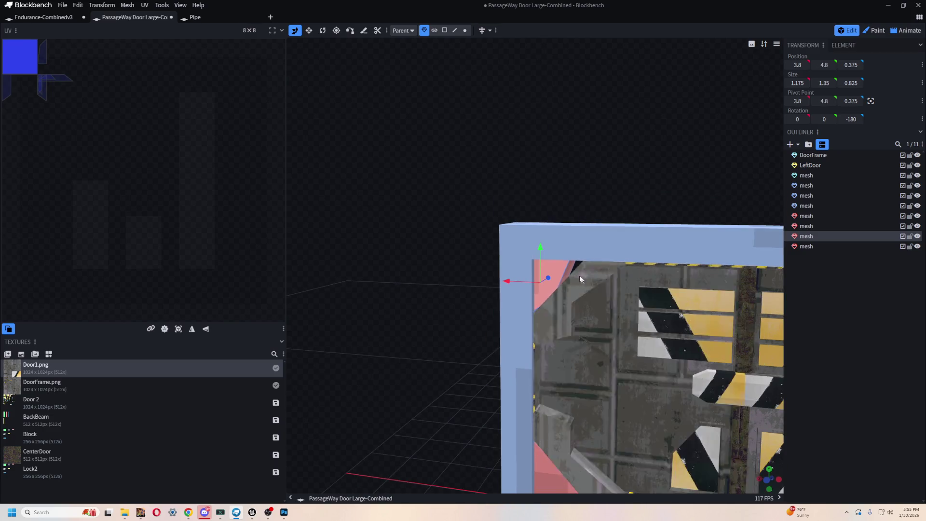
pyautogui.moveTo(598, 414)
pyautogui.mouseDown()
pyautogui.moveTo(696, 399)
pyautogui.moveTo(643, 387)
pyautogui.moveTo(670, 402)
pyautogui.moveTo(619, 407)
pyautogui.moveTo(428, 215)
pyautogui.moveTo(413, 299)
pyautogui.moveTo(413, 259)
pyautogui.moveTo(428, 262)
pyautogui.mouseUp()
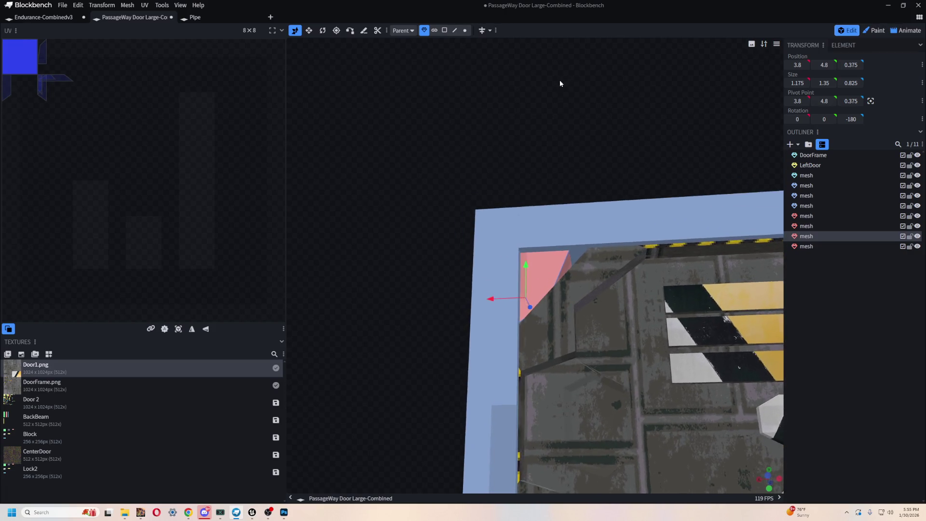
pyautogui.click(455, 30)
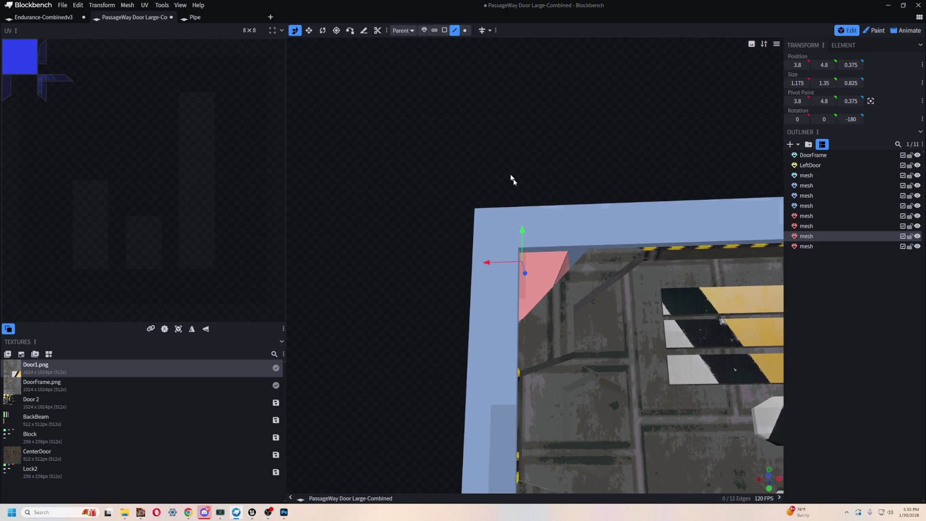
# Push the top wedge's slanted edge outward along X toward the door
pyautogui.click(570, 263)
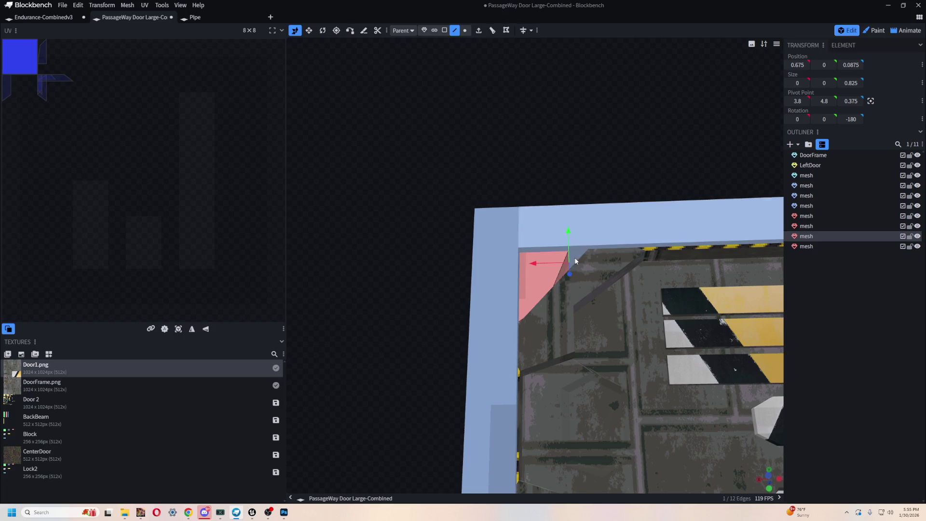
pyautogui.moveTo(540, 264)
pyautogui.mouseDown()
pyautogui.moveTo(547, 264)
pyautogui.moveTo(517, 193)
pyautogui.moveTo(676, 226)
pyautogui.moveTo(648, 186)
pyautogui.moveTo(688, 187)
pyautogui.mouseUp()
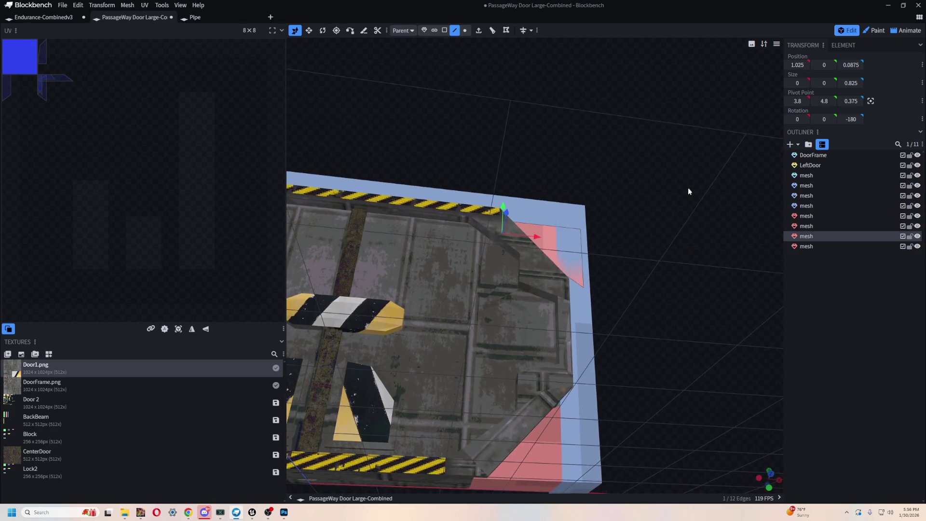
pyautogui.click(545, 449)
pyautogui.moveTo(656, 309)
pyautogui.mouseDown()
pyautogui.moveTo(652, 262)
pyautogui.moveTo(675, 292)
pyautogui.moveTo(568, 379)
pyautogui.moveTo(600, 404)
pyautogui.moveTo(604, 354)
pyautogui.moveTo(515, 348)
pyautogui.mouseUp()
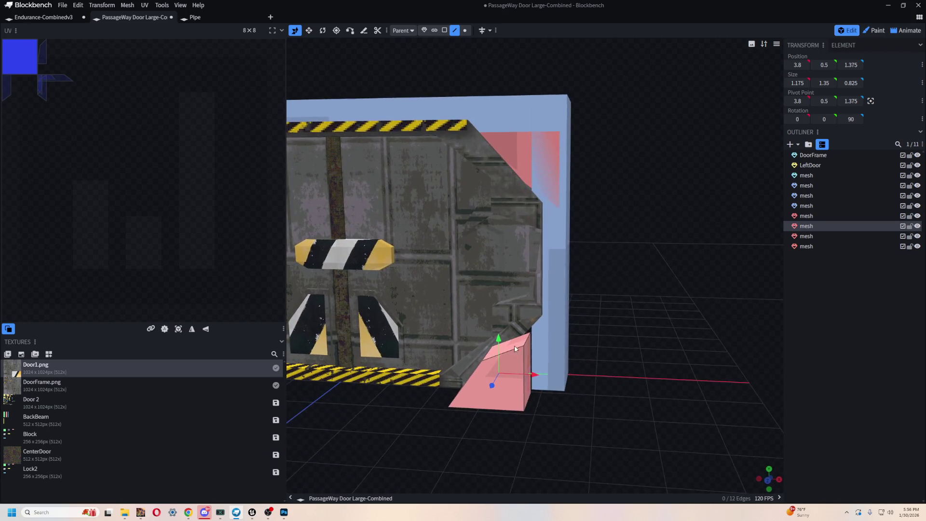
# Widen the lower-right wedge's edge to 1.3 and move the wedge back to Z 0.375
pyautogui.click(552, 360)
pyautogui.scroll(5, 633, 413)
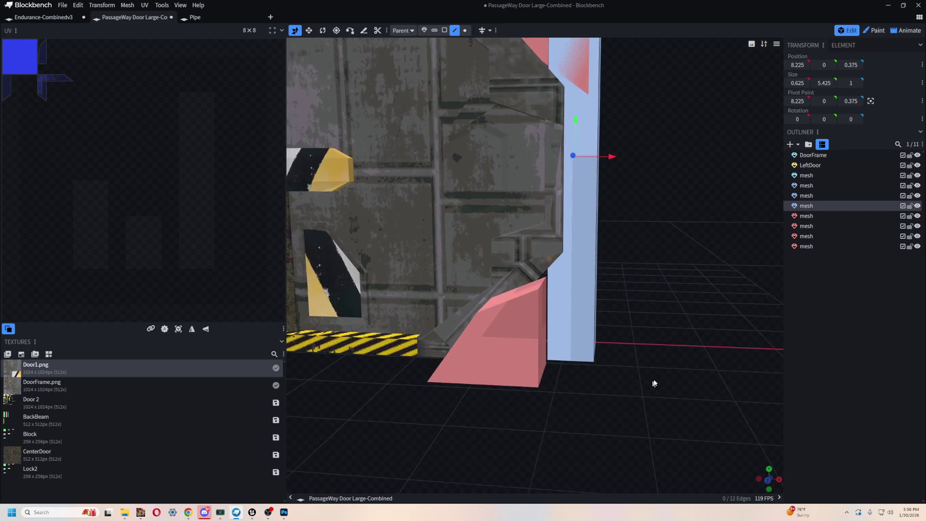
pyautogui.click(543, 309)
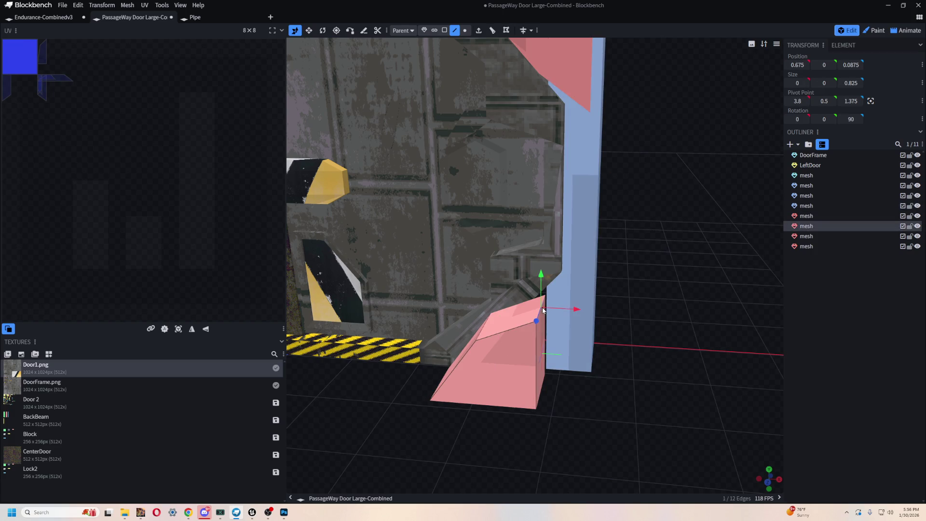
pyautogui.moveTo(541, 275); pyautogui.dragTo(541, 271)
pyautogui.moveTo(589, 372)
pyautogui.mouseDown()
pyautogui.moveTo(628, 350)
pyautogui.moveTo(586, 364)
pyautogui.moveTo(505, 367)
pyautogui.moveTo(421, 323)
pyautogui.mouseUp()
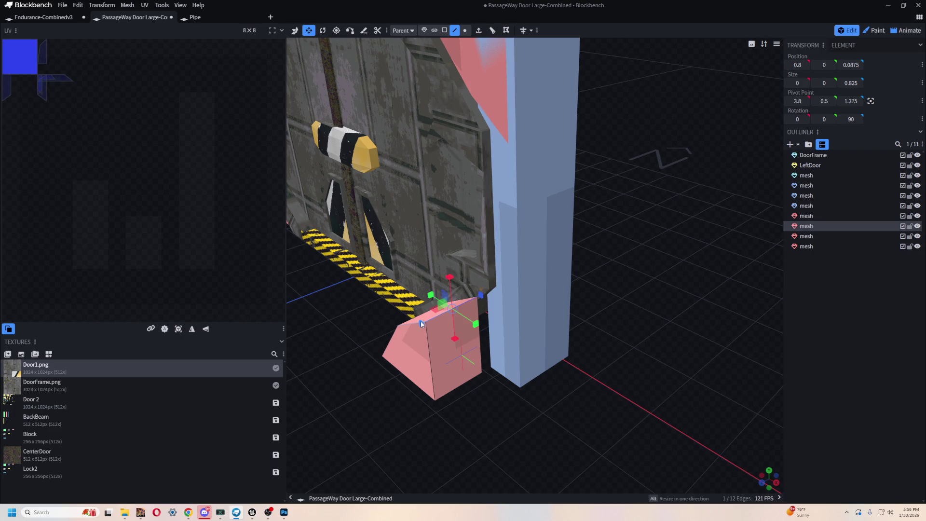
pyautogui.click(424, 31)
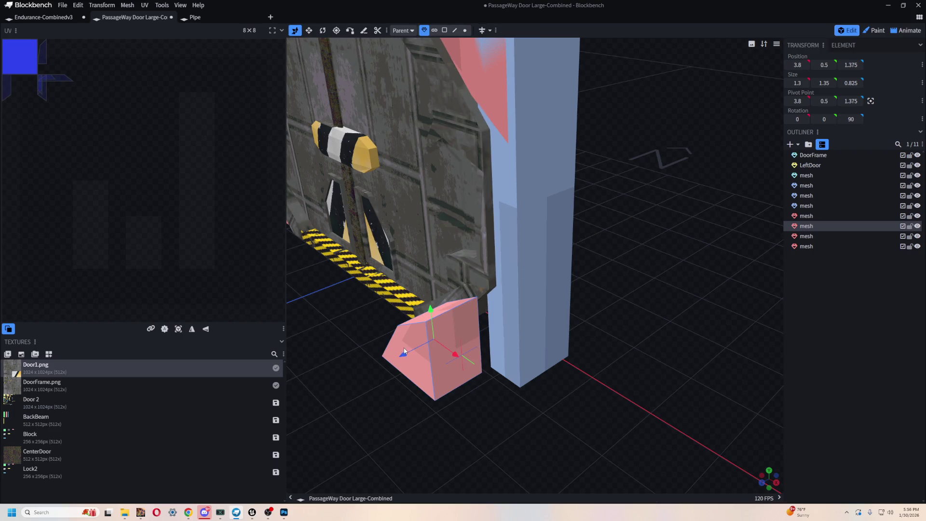
pyautogui.moveTo(404, 355); pyautogui.dragTo(434, 338)
pyautogui.moveTo(549, 108)
pyautogui.mouseDown()
pyautogui.moveTo(510, 230)
pyautogui.moveTo(573, 236)
pyautogui.moveTo(517, 238)
pyautogui.moveTo(626, 226)
pyautogui.mouseUp()
pyautogui.click(510, 230)
# Thin the selected wedge's depth to 0.675 with the resize tool
pyautogui.press('s')
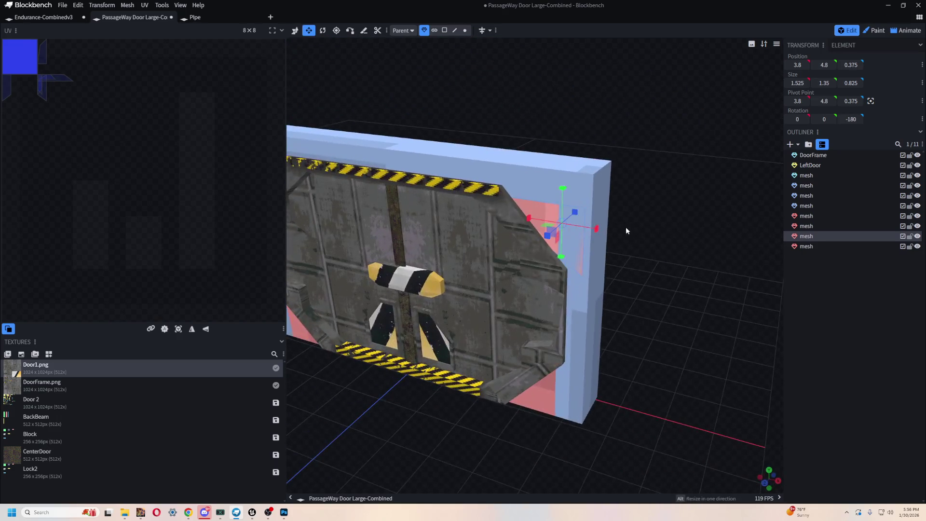
pyautogui.moveTo(553, 246); pyautogui.dragTo(545, 239)
pyautogui.moveTo(677, 309)
pyautogui.mouseDown()
pyautogui.moveTo(653, 259)
pyautogui.moveTo(570, 275)
pyautogui.moveTo(616, 291)
pyautogui.moveTo(704, 296)
pyautogui.moveTo(697, 275)
pyautogui.moveTo(682, 328)
pyautogui.moveTo(661, 336)
pyautogui.moveTo(642, 303)
pyautogui.moveTo(663, 332)
pyautogui.moveTo(633, 233)
pyautogui.mouseUp()
pyautogui.scroll(3, 633, 233)
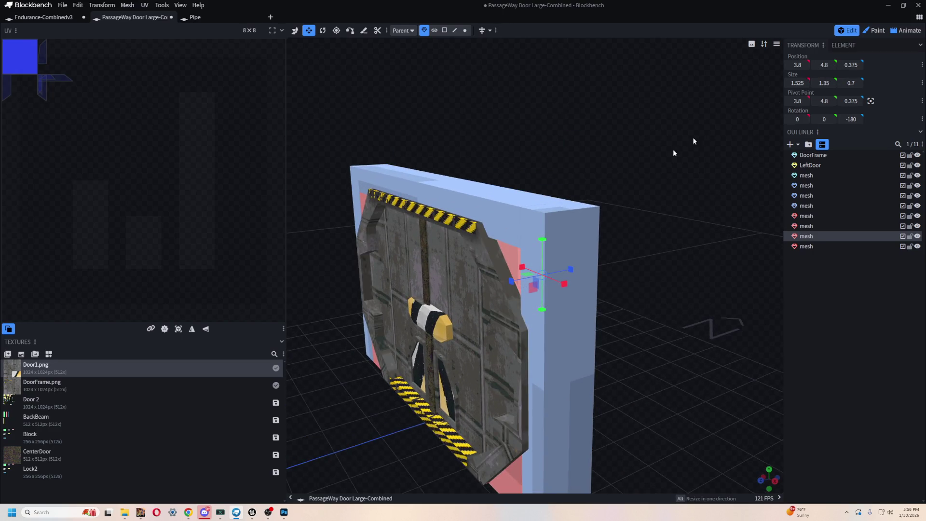
pyautogui.moveTo(510, 285)
pyautogui.mouseDown()
pyautogui.moveTo(634, 217)
pyautogui.moveTo(608, 217)
pyautogui.moveTo(766, 134)
pyautogui.mouseUp()
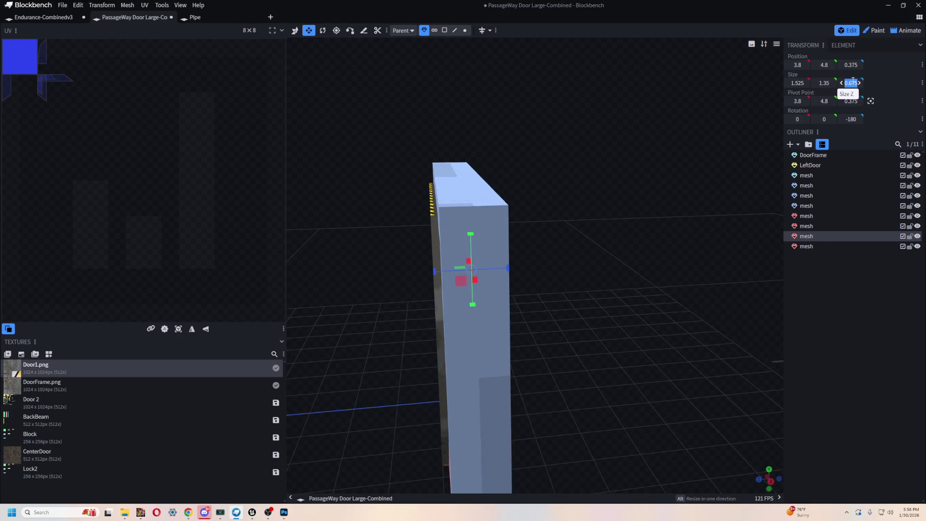
pyautogui.moveTo(720, 213)
pyautogui.mouseDown()
pyautogui.moveTo(750, 176)
pyautogui.moveTo(597, 351)
pyautogui.mouseUp()
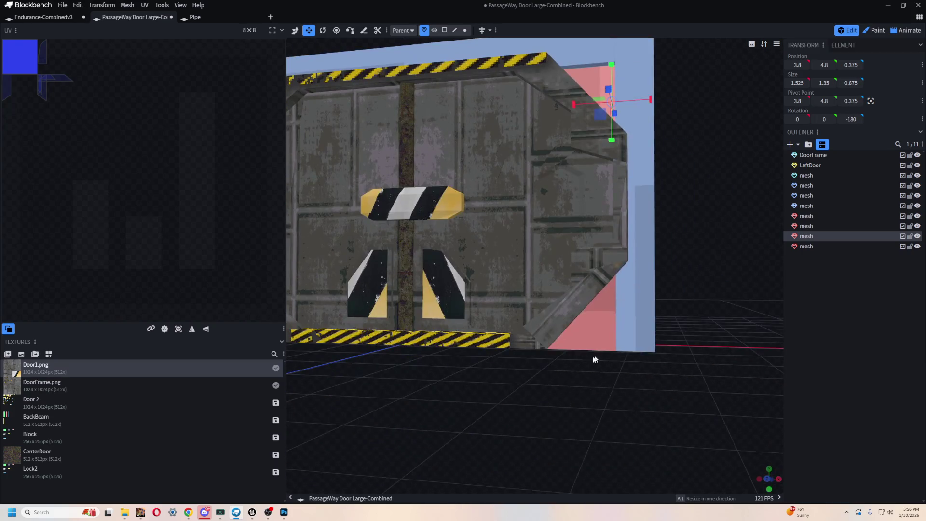
# Select and inspect each corner wedge of the frame from several angles
pyautogui.click(597, 351)
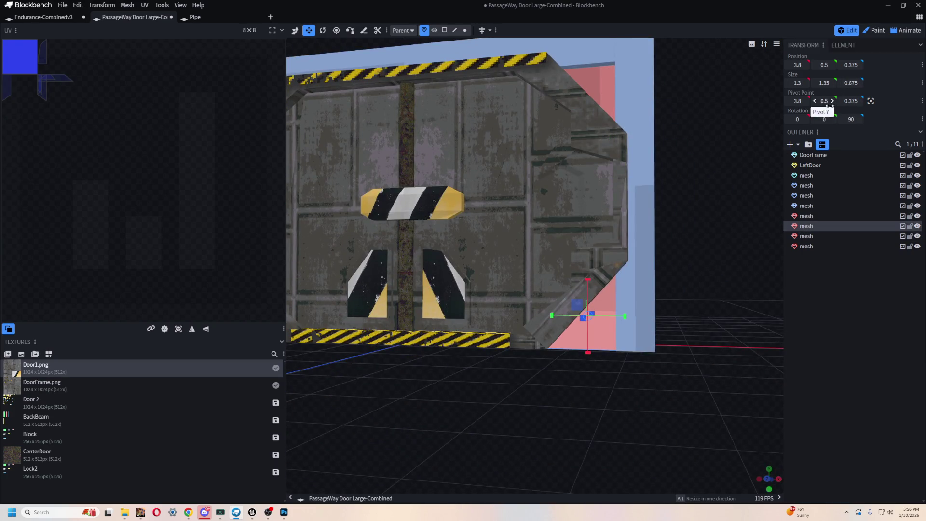
pyautogui.moveTo(645, 247)
pyautogui.mouseDown()
pyautogui.moveTo(610, 397)
pyautogui.moveTo(487, 321)
pyautogui.mouseUp()
pyautogui.click(488, 321)
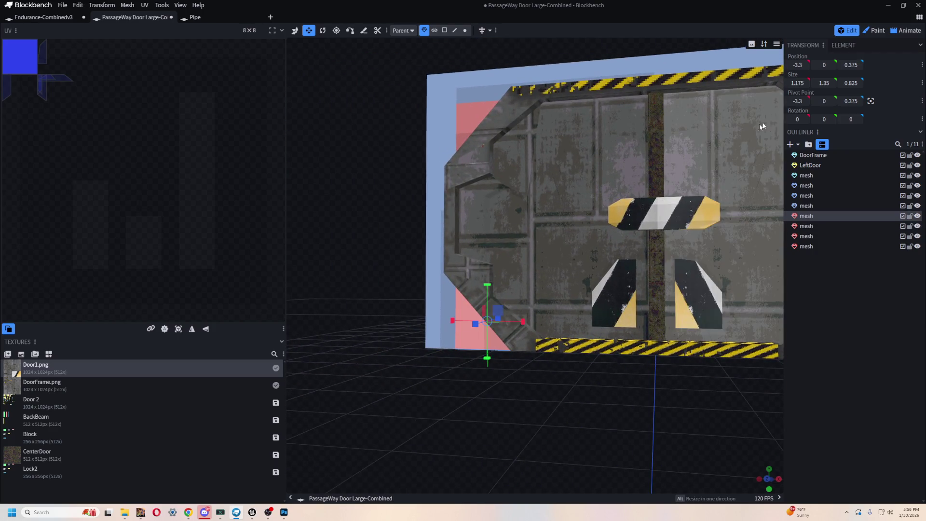
pyautogui.click(479, 107)
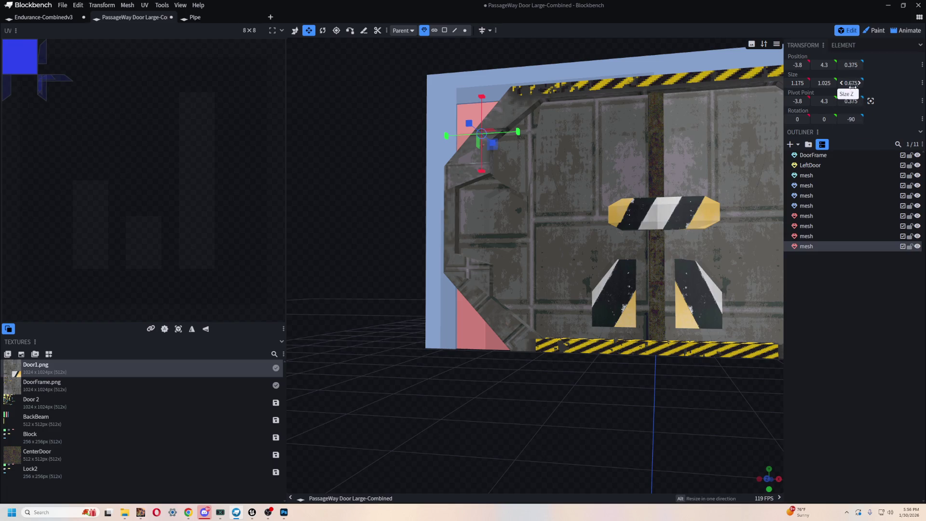
pyautogui.scroll(-3, 508, 349)
pyautogui.moveTo(508, 349); pyautogui.dragTo(424, 372)
pyautogui.scroll(5, 457, 400)
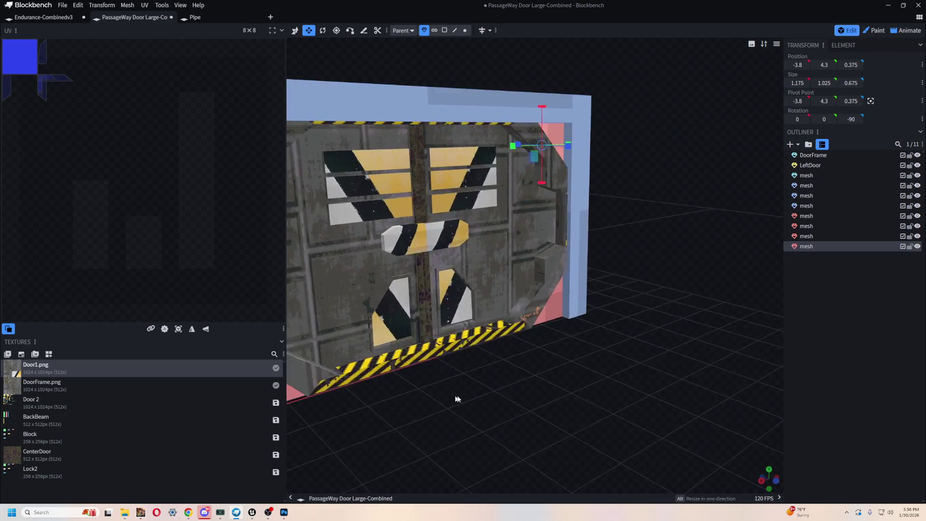
pyautogui.moveTo(458, 399)
pyautogui.mouseDown()
pyautogui.moveTo(696, 387)
pyautogui.moveTo(638, 392)
pyautogui.mouseUp()
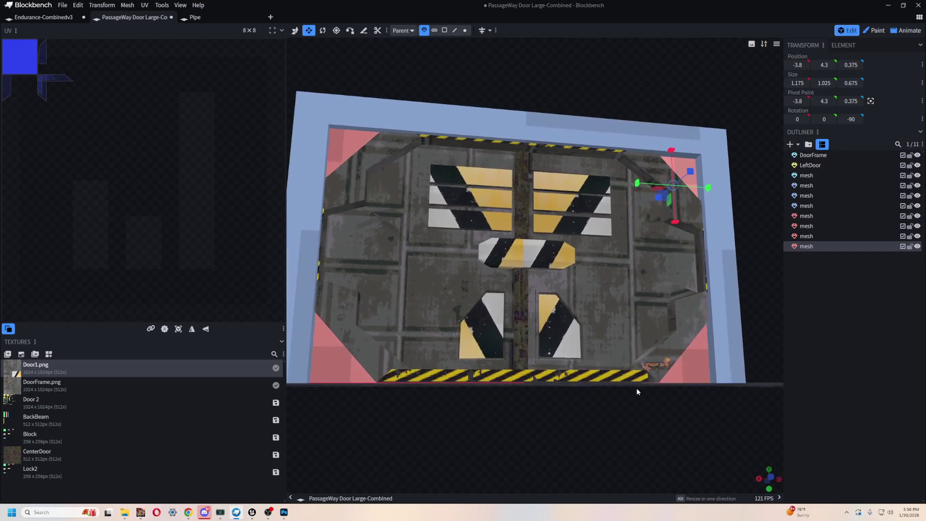
pyautogui.click(348, 145)
pyautogui.moveTo(645, 73)
pyautogui.mouseDown()
pyautogui.moveTo(535, 71)
pyautogui.moveTo(453, 87)
pyautogui.moveTo(518, 250)
pyautogui.moveTo(654, 347)
pyautogui.moveTo(491, 346)
pyautogui.moveTo(459, 331)
pyautogui.mouseUp()
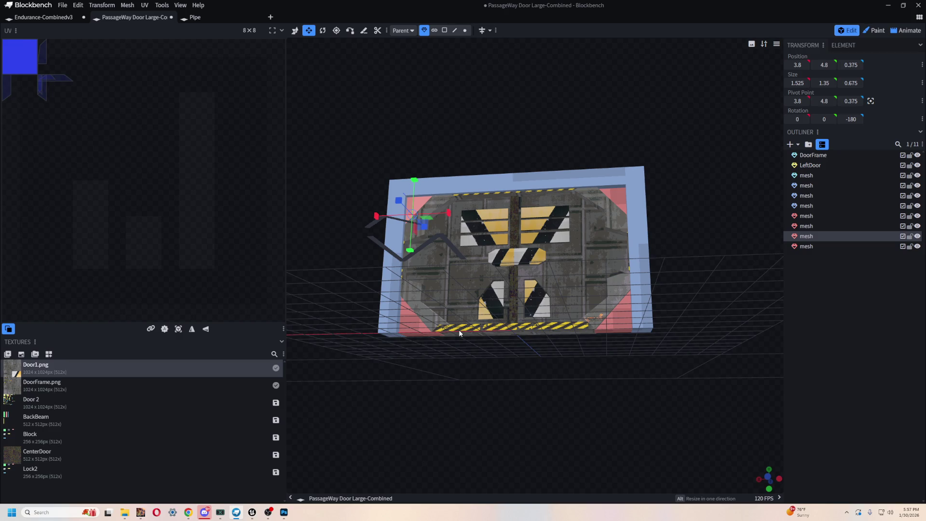
pyautogui.moveTo(459, 329)
pyautogui.mouseDown()
pyautogui.moveTo(545, 373)
pyautogui.moveTo(583, 409)
pyautogui.moveTo(507, 413)
pyautogui.mouseUp()
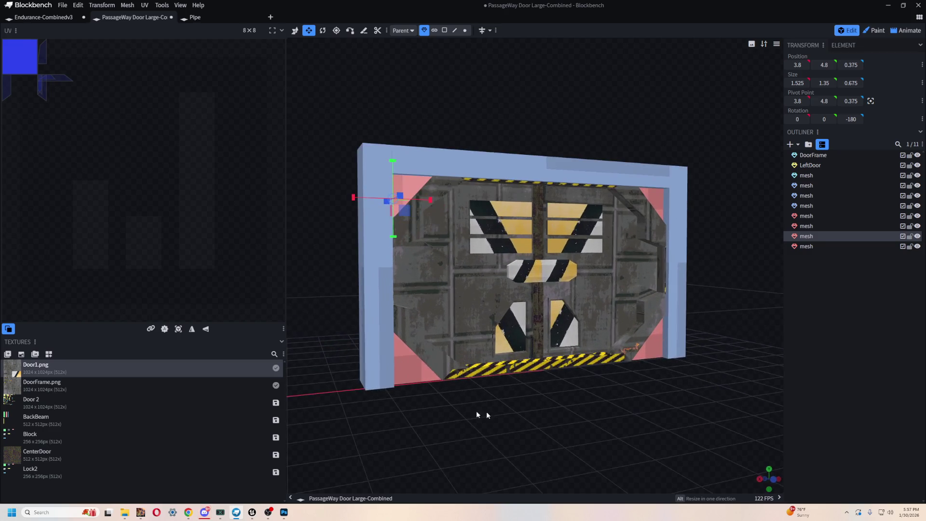
# Raise the top frame beam's Size Z from 1 to 2, then hide the side panels
pyautogui.click(369, 367)
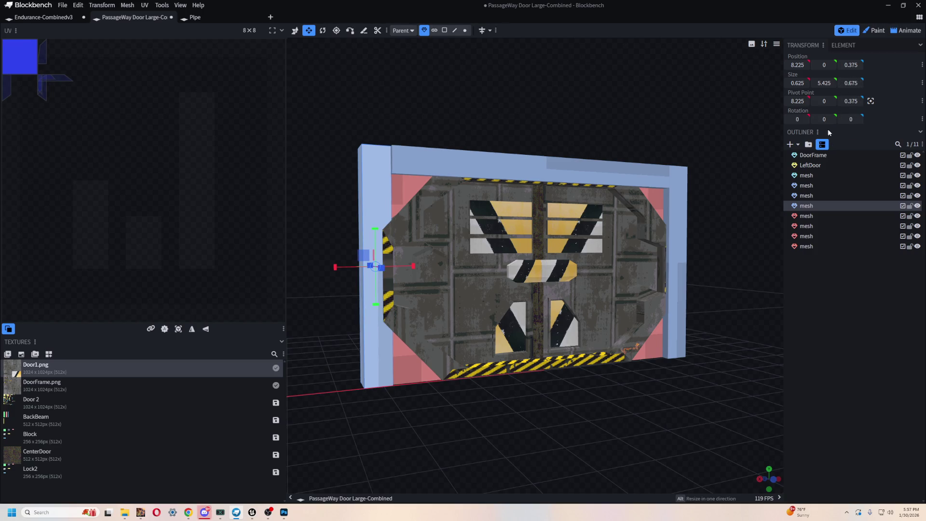
pyautogui.click(530, 167)
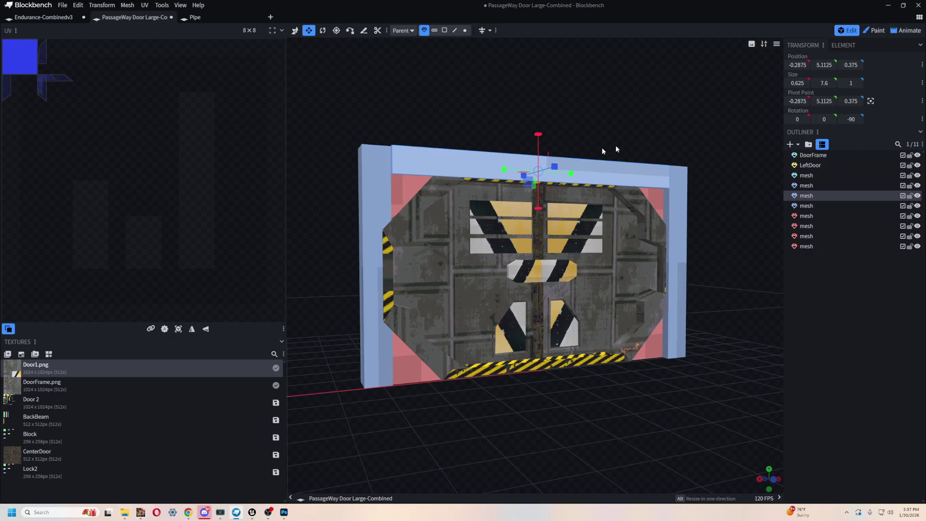
pyautogui.click(858, 83)
pyautogui.hotkey('ctrl', 'b')
# Clear the selection and flip between the Endurance spaceship and PassageWay door projects
pyautogui.moveTo(703, 186)
pyautogui.mouseDown()
pyautogui.moveTo(688, 196)
pyautogui.moveTo(704, 124)
pyautogui.moveTo(492, 137)
pyautogui.moveTo(528, 144)
pyautogui.mouseUp()
pyautogui.press('q')
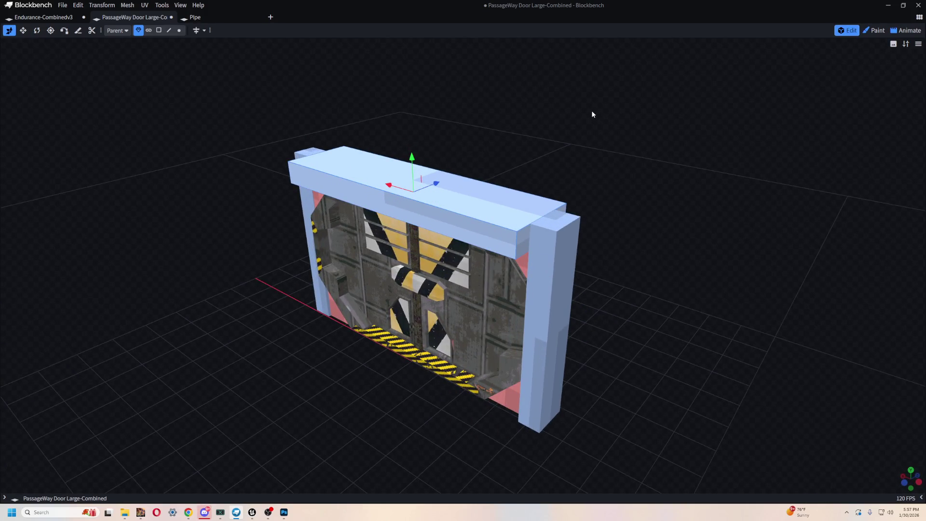
pyautogui.click(593, 114)
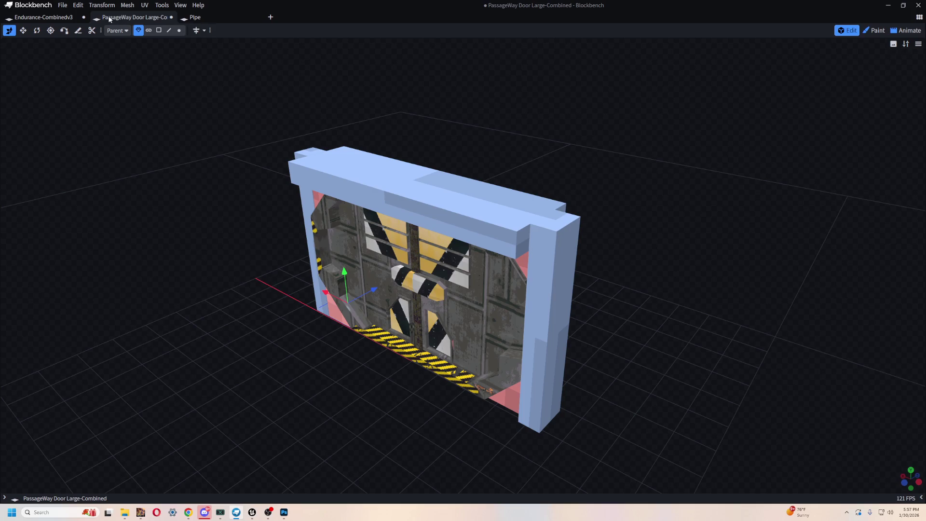
pyautogui.click(56, 17)
pyautogui.click(132, 17)
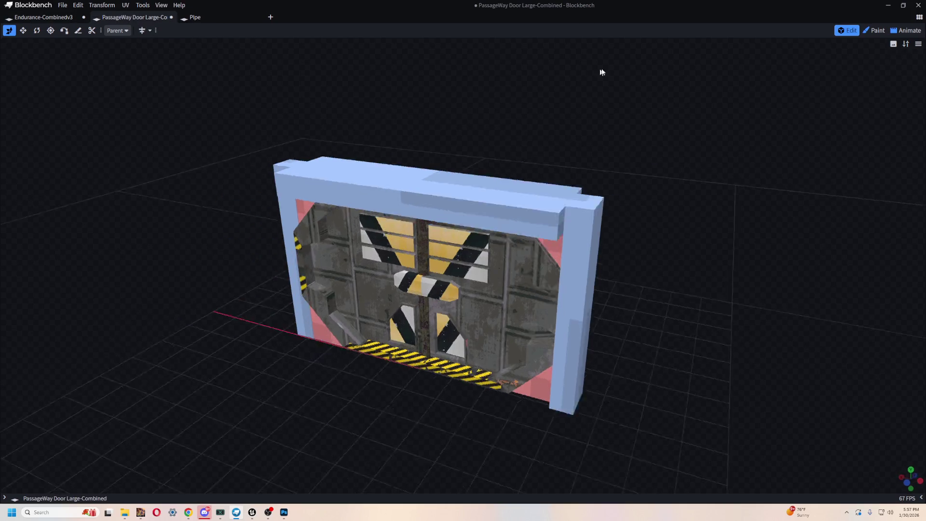
pyautogui.click(918, 18)
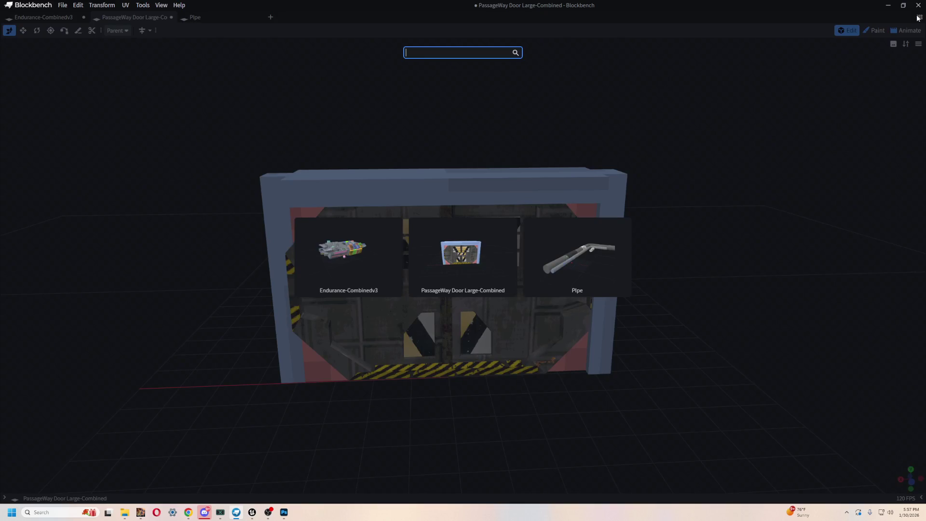
pyautogui.click(771, 105)
# Select the left frame piece and cycle through Paint and Animate modes back to Edit
pyautogui.moveTo(610, 179)
pyautogui.mouseDown()
pyautogui.moveTo(559, 149)
pyautogui.moveTo(351, 117)
pyautogui.moveTo(627, 126)
pyautogui.mouseUp()
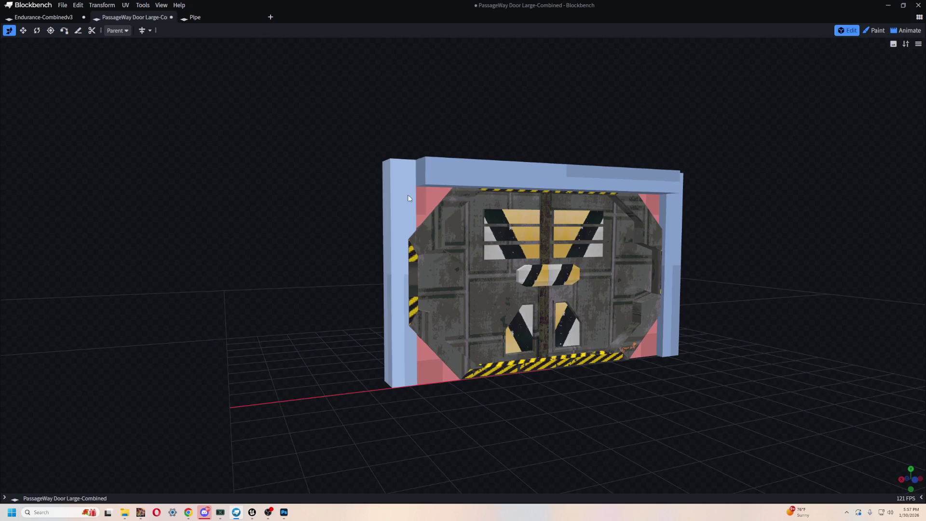
pyautogui.click(406, 195)
pyautogui.scroll(2, 176, 107)
pyautogui.click(875, 30)
pyautogui.click(907, 30)
pyautogui.click(852, 31)
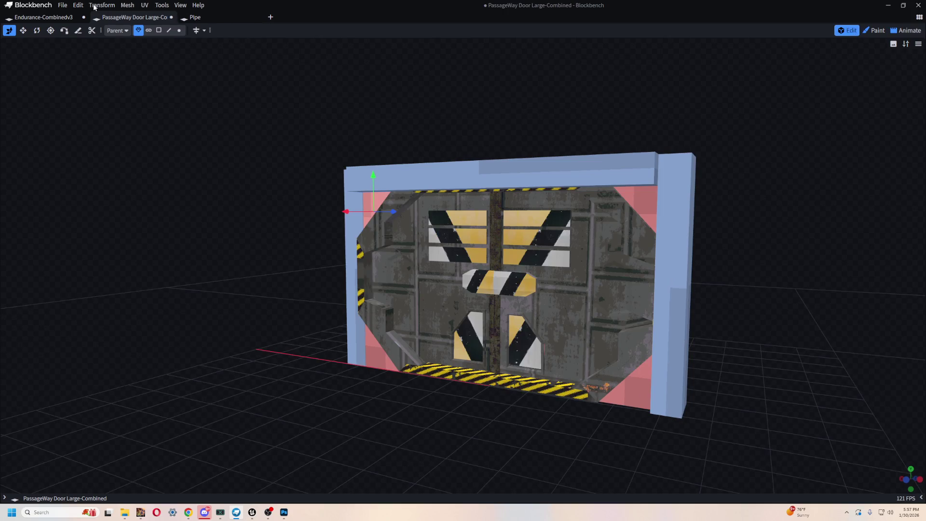
# Restore the left sidebar showing the UV editor and Textures panels
pyautogui.click(177, 5)
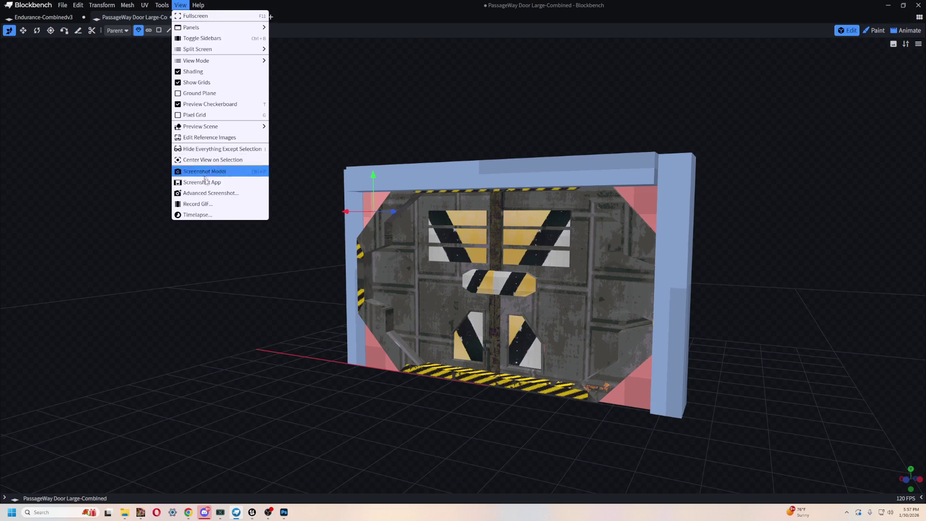
pyautogui.moveTo(217, 28)
pyautogui.moveTo(277, 28)
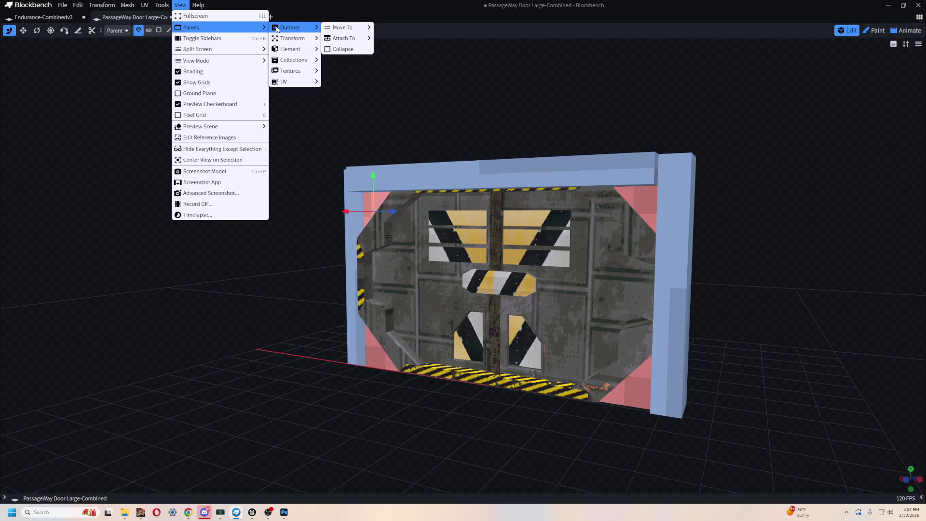
pyautogui.moveTo(299, 41)
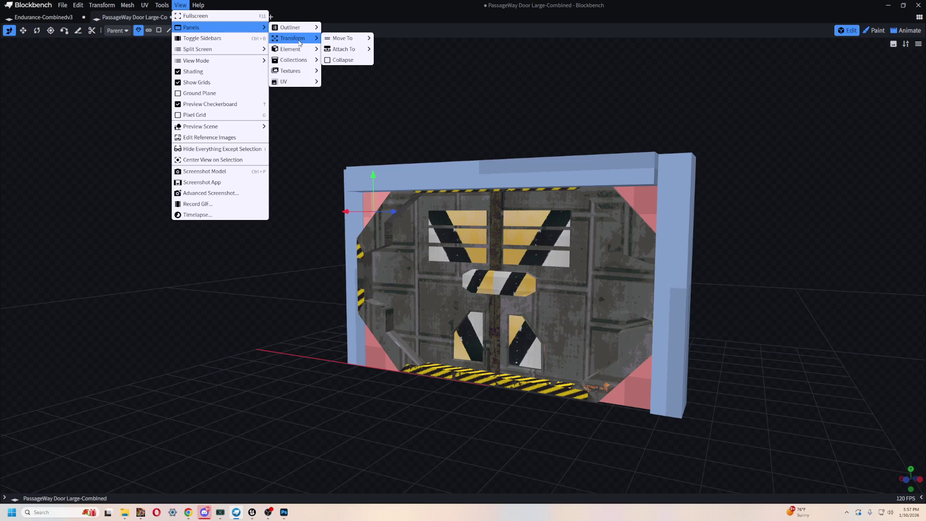
pyautogui.moveTo(290, 81)
pyautogui.moveTo(345, 86)
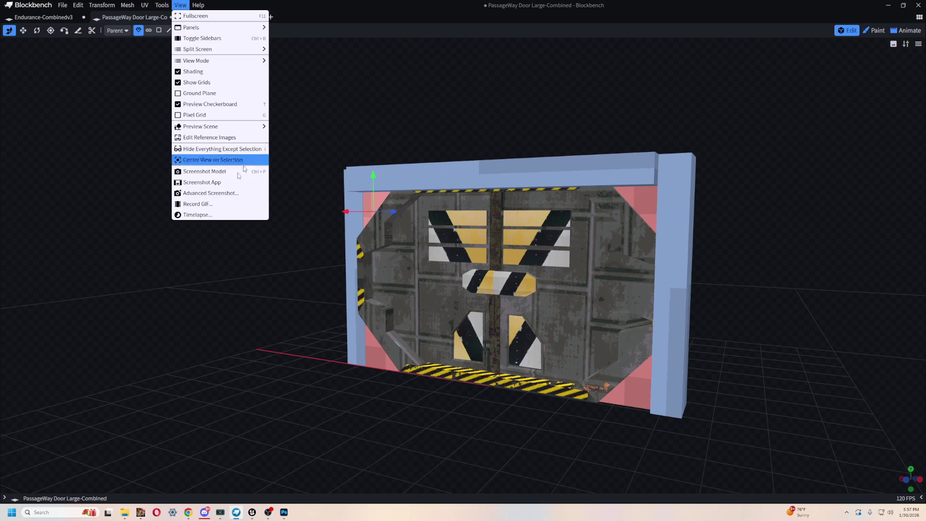
pyautogui.click(6, 497)
pyautogui.moveTo(309, 206)
pyautogui.mouseDown()
pyautogui.moveTo(378, 197)
pyautogui.moveTo(517, 145)
pyautogui.moveTo(687, 167)
pyautogui.mouseUp()
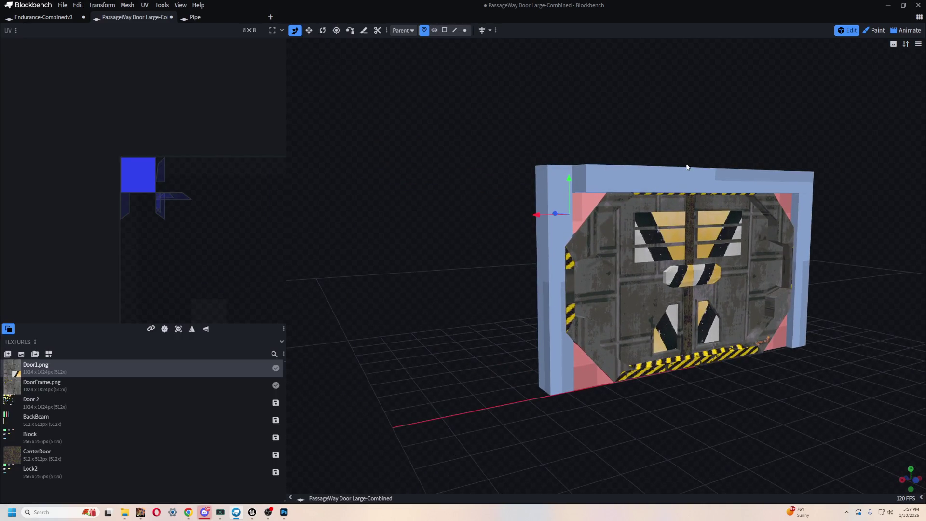
# Bring the transform and outliner panels back beside the viewport and reframe the door
pyautogui.click(687, 167)
pyautogui.moveTo(806, 106); pyautogui.dragTo(676, 108)
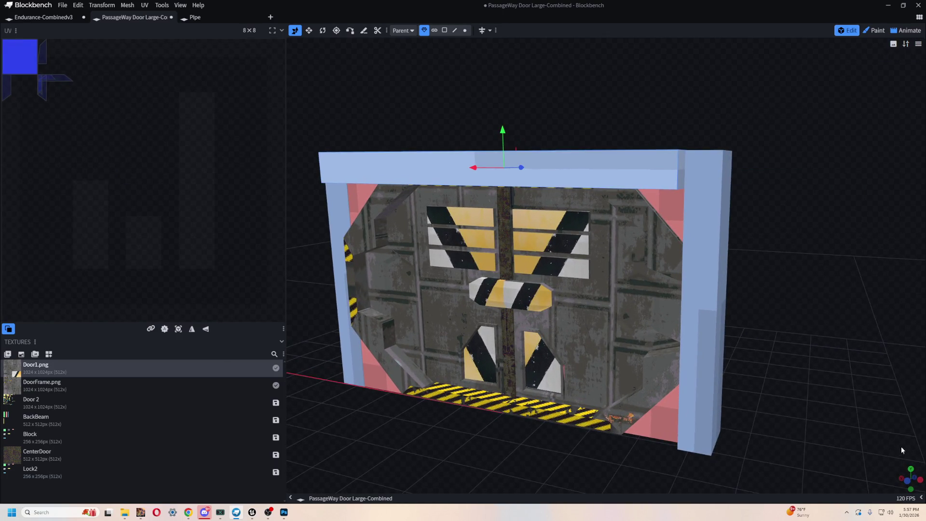
pyautogui.moveTo(867, 411); pyautogui.dragTo(888, 426)
pyautogui.click(922, 499)
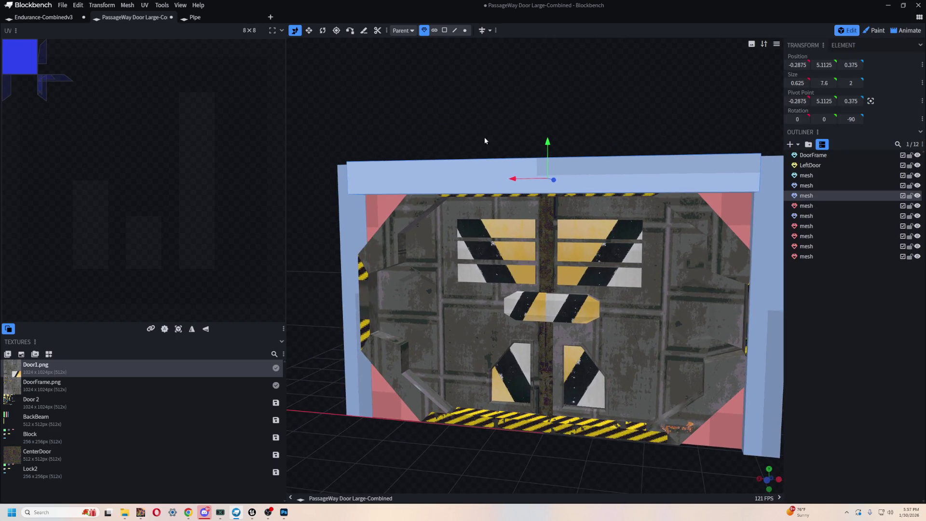
pyautogui.moveTo(430, 182); pyautogui.dragTo(663, 123)
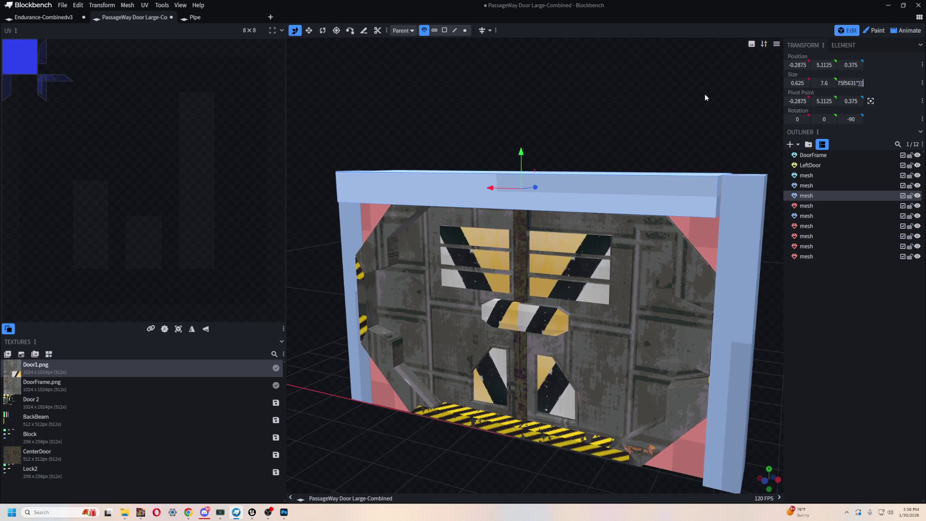
pyautogui.moveTo(579, 313); pyautogui.dragTo(672, 378)
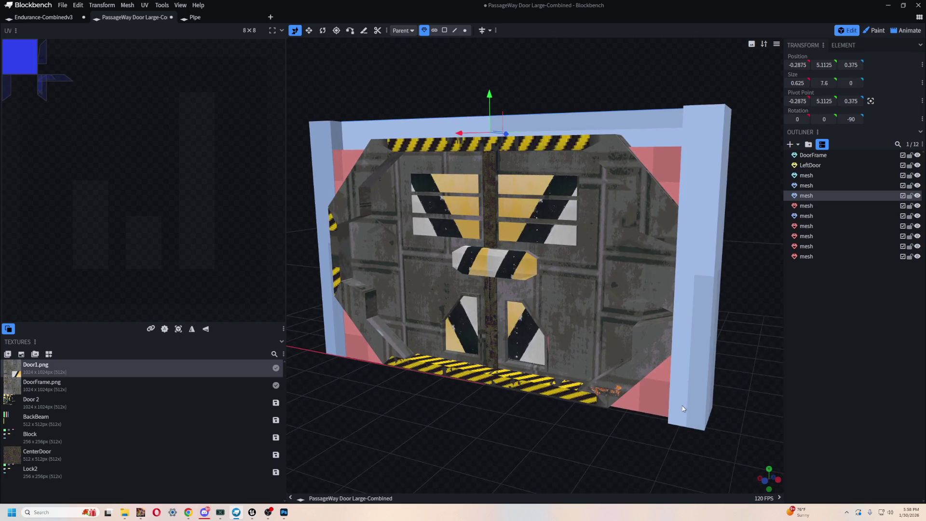
pyautogui.click(672, 377)
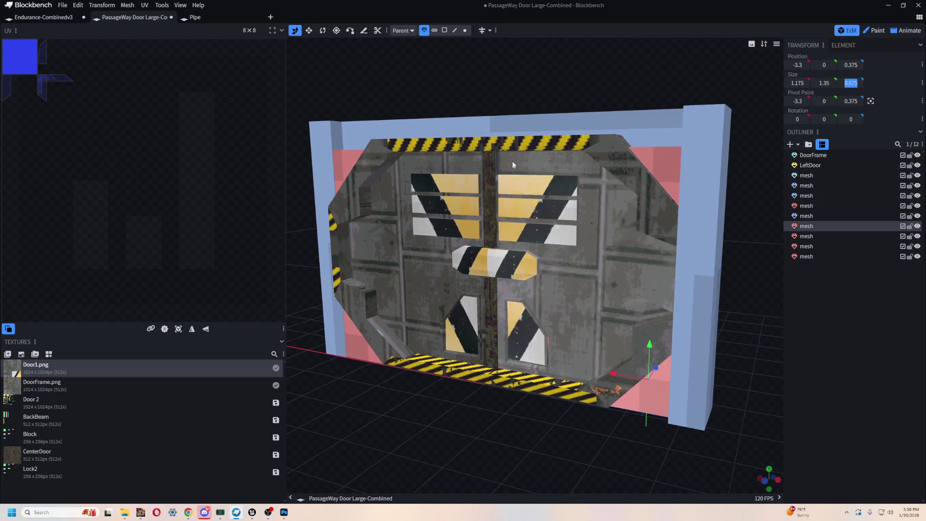
# Set the top frame beam's Size Z to 2, then select the right frame post
pyautogui.click(538, 123)
pyautogui.moveTo(637, 91)
pyautogui.mouseDown()
pyautogui.moveTo(600, 93)
pyautogui.moveTo(580, 127)
pyautogui.mouseUp()
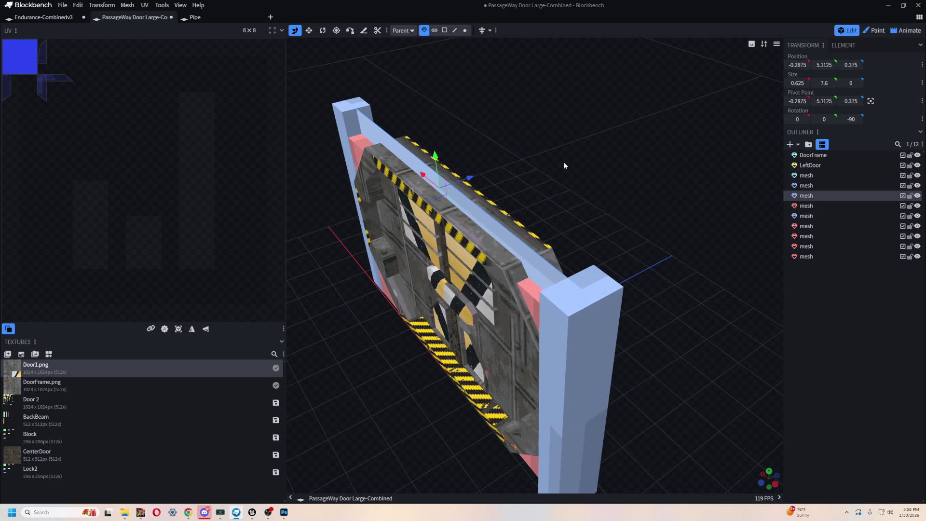
pyautogui.write('2')
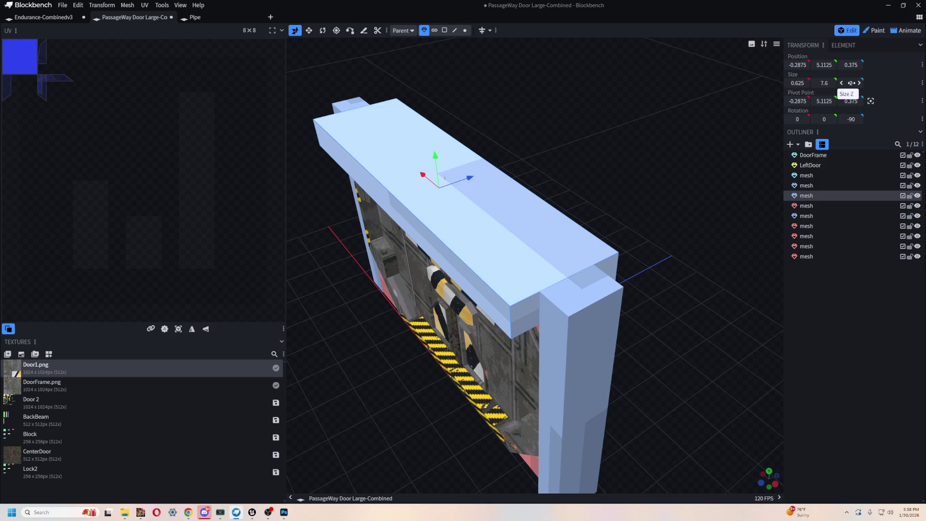
pyautogui.click(596, 352)
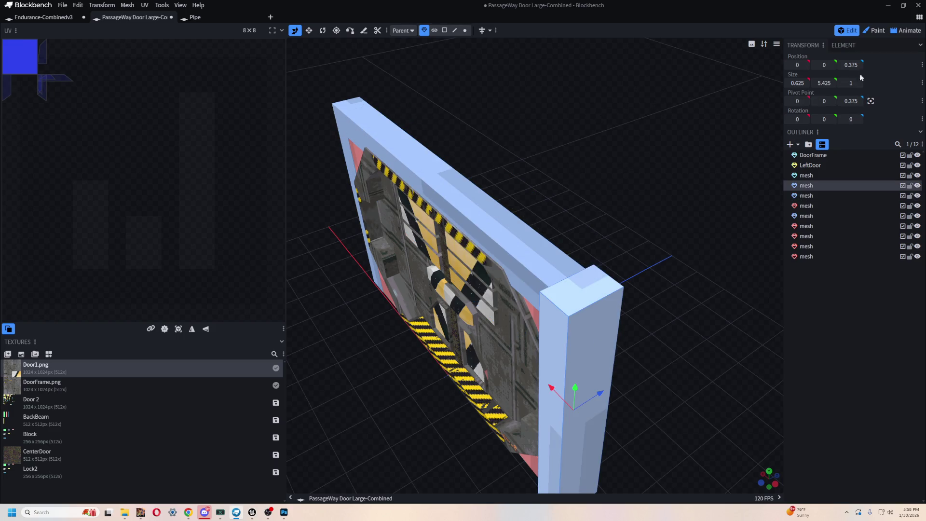
pyautogui.moveTo(567, 98)
pyautogui.mouseDown()
pyautogui.moveTo(330, 283)
pyautogui.moveTo(314, 447)
pyautogui.moveTo(439, 348)
pyautogui.moveTo(410, 346)
pyautogui.moveTo(537, 332)
pyautogui.moveTo(637, 363)
pyautogui.moveTo(437, 194)
pyautogui.moveTo(459, 234)
pyautogui.moveTo(521, 263)
pyautogui.moveTo(492, 254)
pyautogui.mouseUp()
pyautogui.scroll(3, 538, 332)
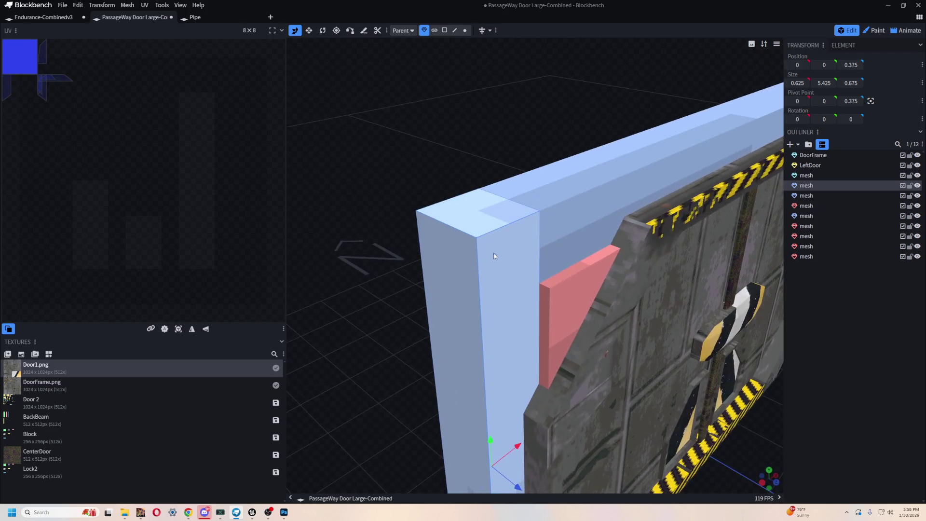
pyautogui.scroll(2, 581, 333)
pyautogui.click(566, 313)
pyautogui.scroll(-2, 566, 291)
pyautogui.moveTo(566, 291); pyautogui.dragTo(561, 228)
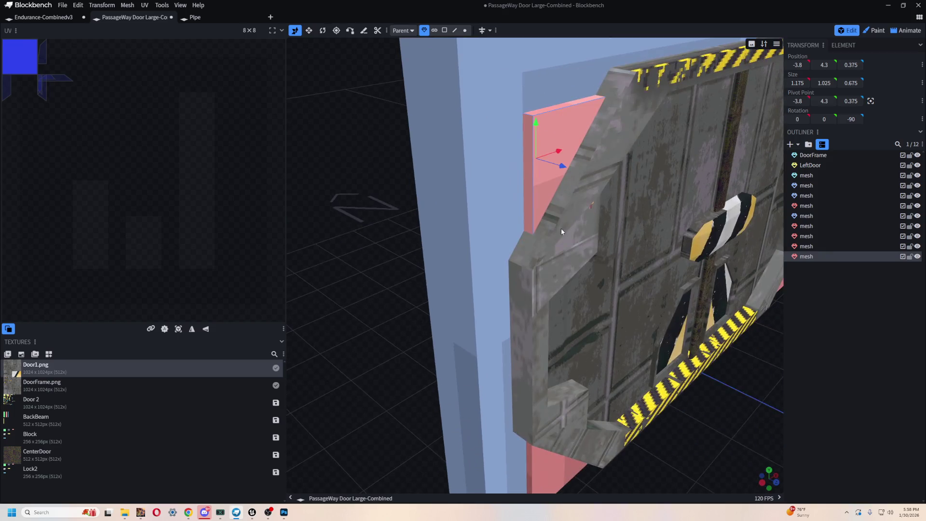
pyautogui.scroll(-2, 560, 228)
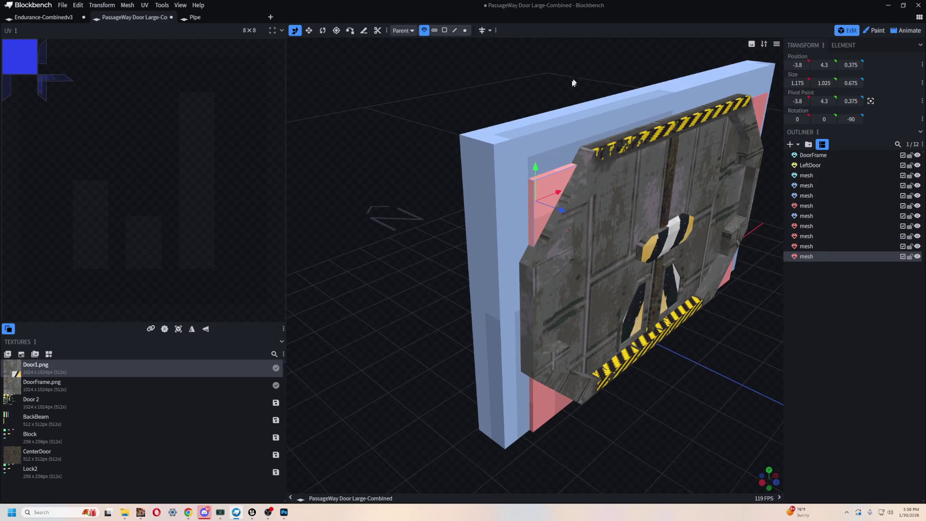
pyautogui.moveTo(573, 83); pyautogui.dragTo(600, 105)
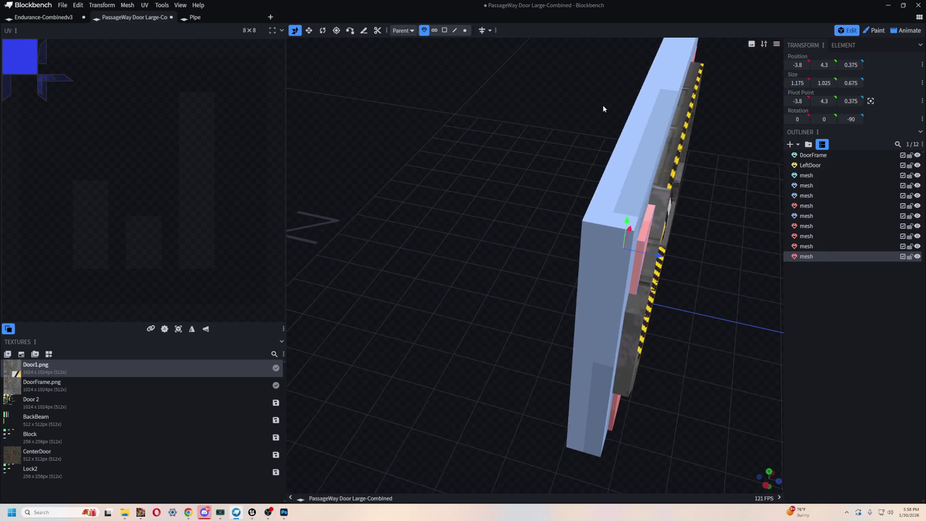
pyautogui.moveTo(708, 248); pyautogui.dragTo(647, 262)
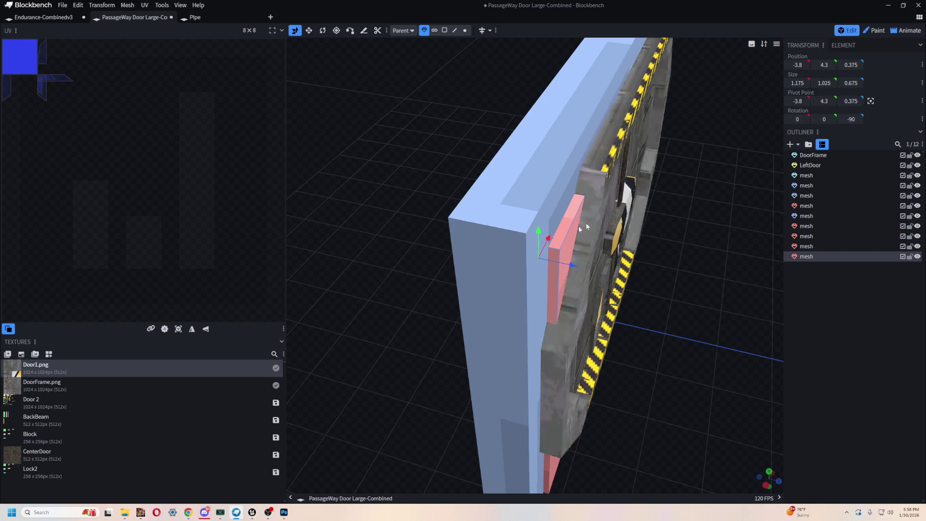
pyautogui.click(503, 262)
pyautogui.click(566, 241)
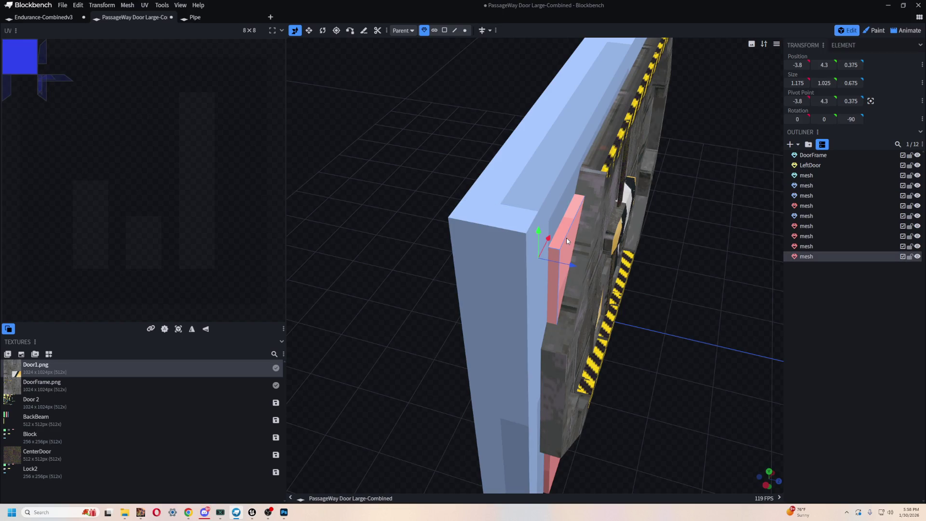
pyautogui.click(518, 267)
pyautogui.click(568, 240)
pyautogui.click(496, 306)
pyautogui.click(562, 249)
pyautogui.click(515, 295)
pyautogui.click(563, 248)
pyautogui.click(494, 295)
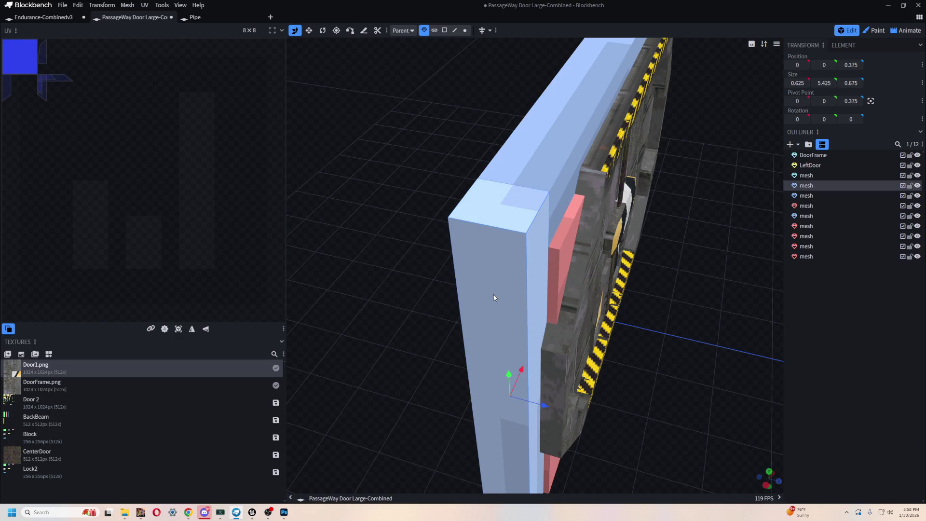
pyautogui.click(560, 252)
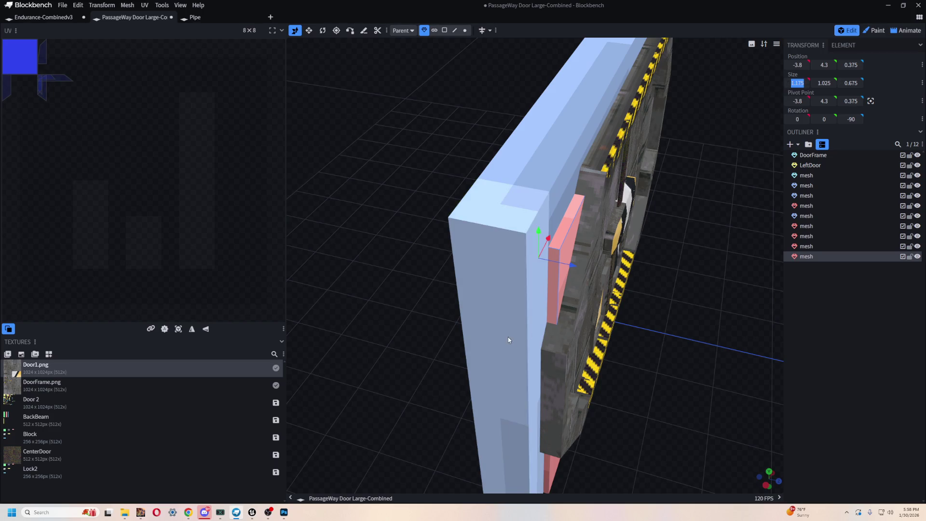
pyautogui.click(507, 337)
pyautogui.moveTo(798, 83); pyautogui.dragTo(786, 108)
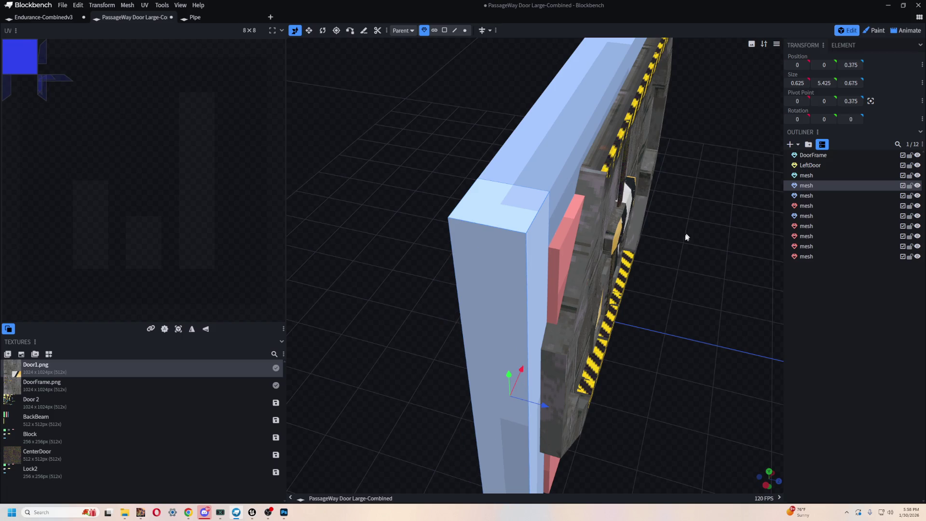
pyautogui.moveTo(676, 356)
pyautogui.mouseDown()
pyautogui.moveTo(669, 283)
pyautogui.moveTo(659, 276)
pyautogui.mouseUp()
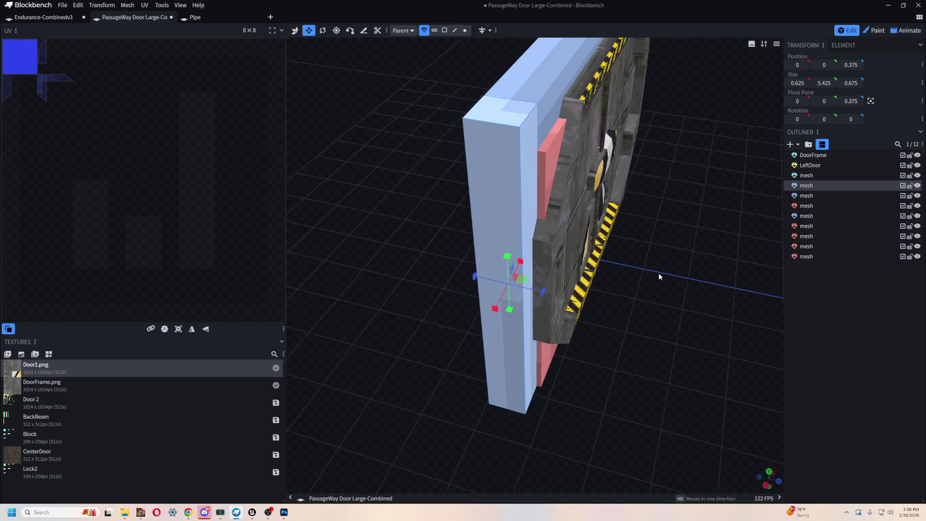
pyautogui.moveTo(693, 325)
pyautogui.mouseDown()
pyautogui.moveTo(641, 294)
pyautogui.moveTo(686, 261)
pyautogui.moveTo(746, 278)
pyautogui.moveTo(778, 273)
pyautogui.mouseUp()
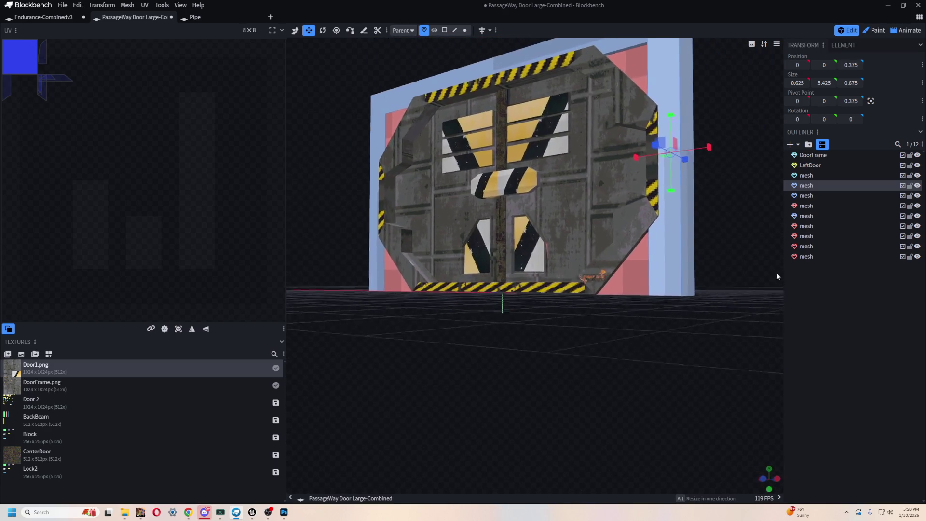
pyautogui.scroll(3, 585, 297)
pyautogui.moveTo(585, 297)
pyautogui.mouseDown()
pyautogui.moveTo(581, 374)
pyautogui.moveTo(511, 451)
pyautogui.moveTo(452, 368)
pyautogui.moveTo(421, 362)
pyautogui.moveTo(432, 372)
pyautogui.moveTo(451, 367)
pyautogui.moveTo(574, 188)
pyautogui.moveTo(657, 182)
pyautogui.moveTo(643, 231)
pyautogui.mouseUp()
pyautogui.press('v')
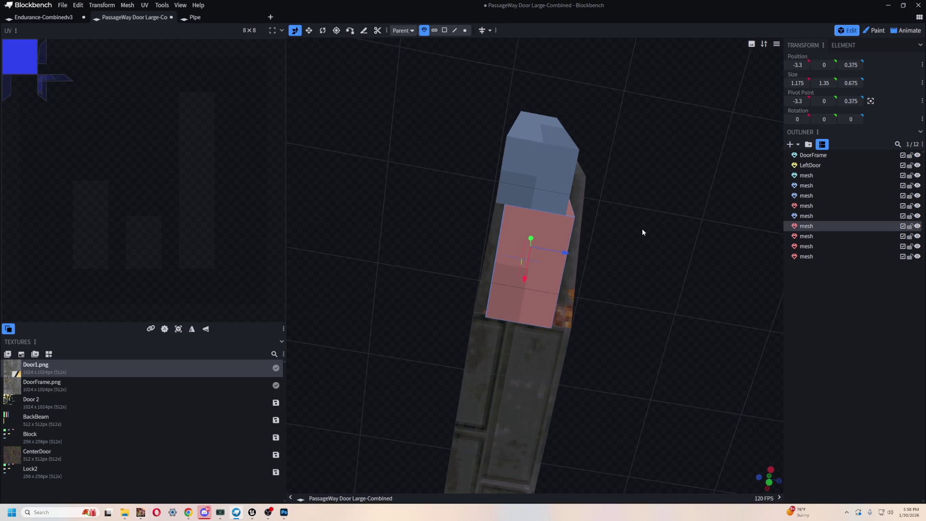
pyautogui.moveTo(700, 184)
pyautogui.mouseDown()
pyautogui.moveTo(521, 171)
pyautogui.moveTo(570, 205)
pyautogui.moveTo(581, 168)
pyautogui.mouseUp()
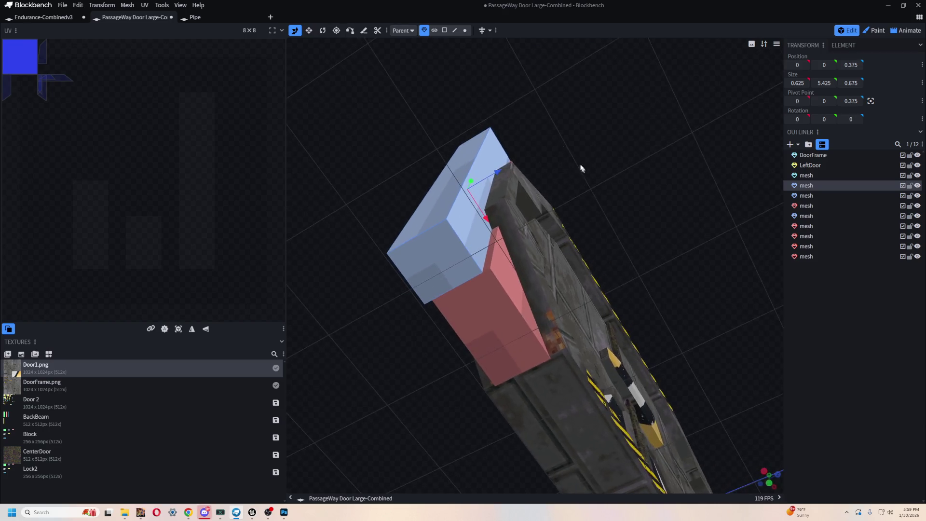
# Switch the Move tool to vertex-to-vertex snapping and select the long frame beam
pyautogui.click(352, 34)
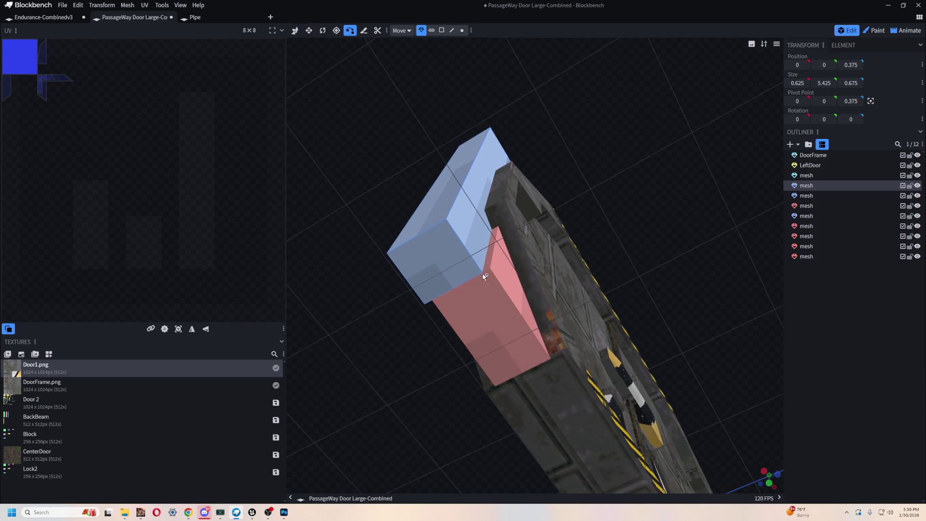
pyautogui.click(497, 273)
pyautogui.moveTo(497, 284)
pyautogui.mouseDown()
pyautogui.moveTo(560, 328)
pyautogui.moveTo(627, 228)
pyautogui.mouseUp()
pyautogui.scroll(5, 587, 320)
pyautogui.scroll(-3, 587, 321)
pyautogui.click(533, 71)
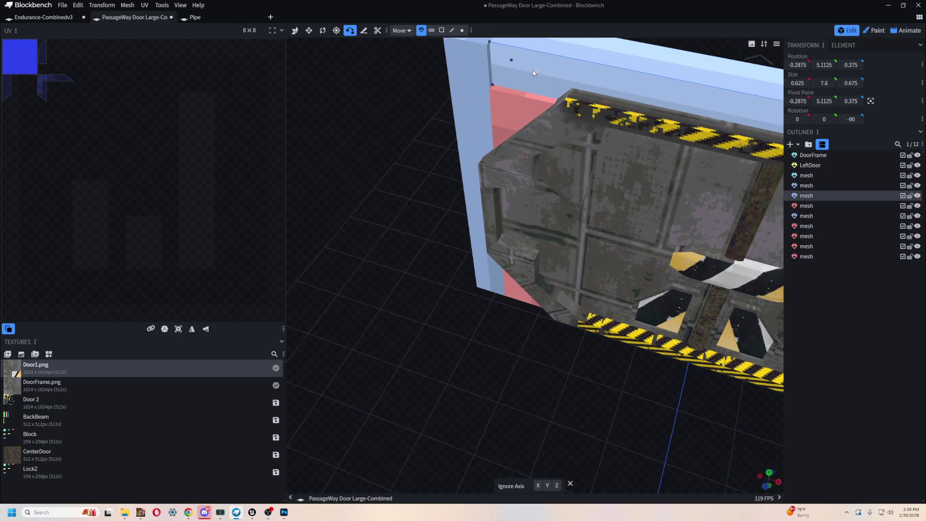
pyautogui.moveTo(382, 107); pyautogui.dragTo(406, 216)
pyautogui.scroll(3, 405, 216)
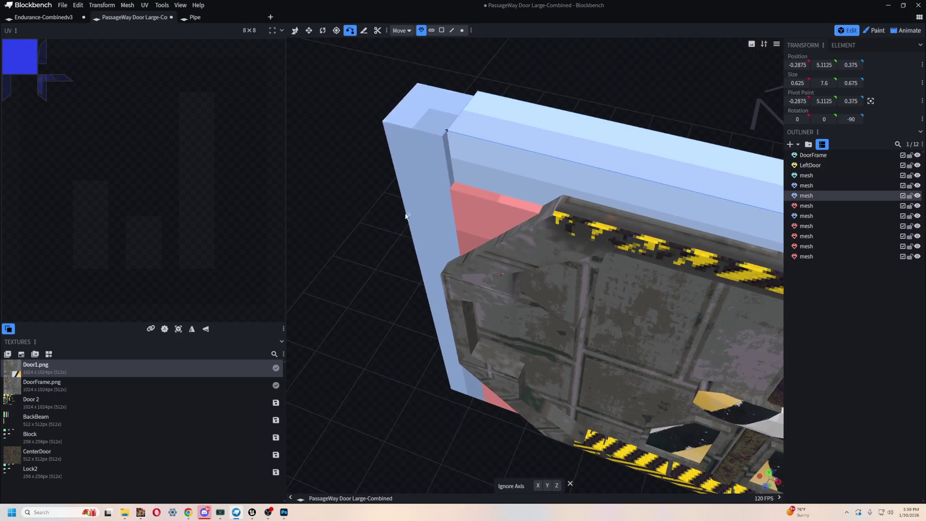
# Snap the top beam onto the corner post's vertex at the frame's top-left corner
pyautogui.click(456, 186)
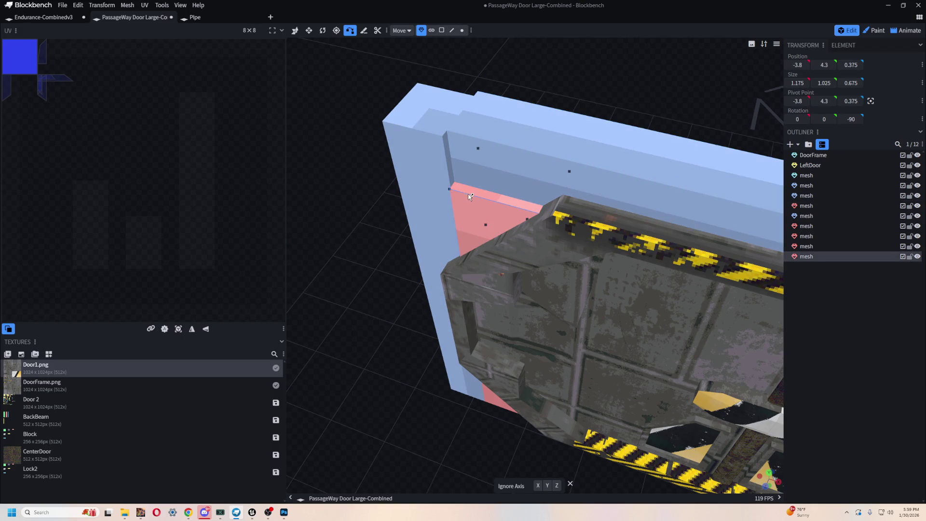
pyautogui.moveTo(450, 190)
pyautogui.mouseDown()
pyautogui.moveTo(391, 227)
pyautogui.moveTo(476, 213)
pyautogui.moveTo(422, 230)
pyautogui.moveTo(484, 151)
pyautogui.moveTo(385, 193)
pyautogui.mouseUp()
pyautogui.scroll(3, 407, 237)
pyautogui.moveTo(498, 418); pyautogui.dragTo(366, 145)
pyautogui.scroll(3, 381, 217)
pyautogui.moveTo(399, 284); pyautogui.dragTo(382, 234)
pyautogui.click(492, 183)
pyautogui.moveTo(617, 106); pyautogui.dragTo(472, 233)
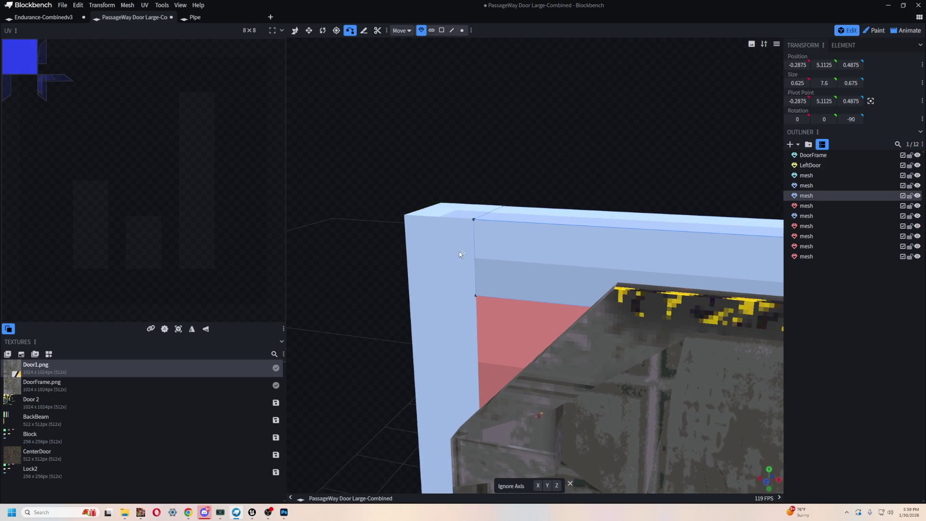
pyautogui.click(467, 221)
# Check the top beam, vertical post and pink wedge sit flush at depth Z 0.4625
pyautogui.click(497, 239)
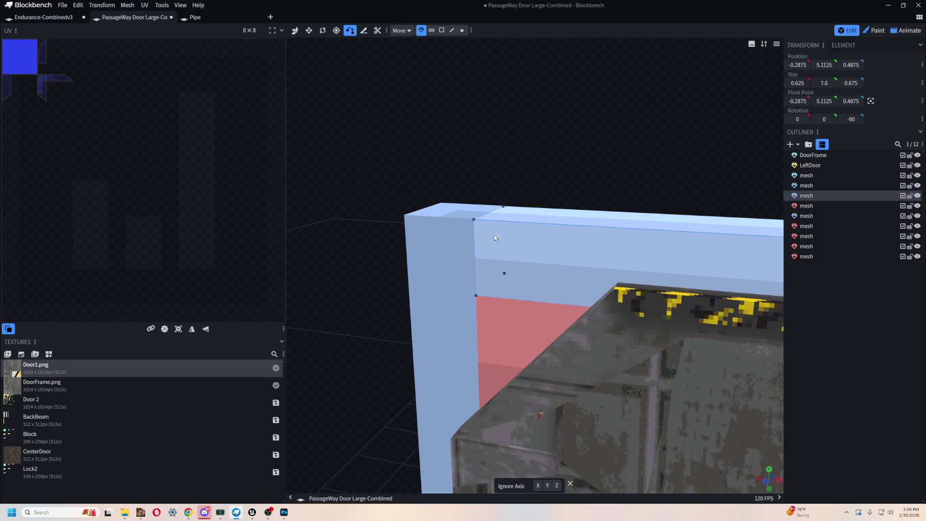
pyautogui.click(474, 228)
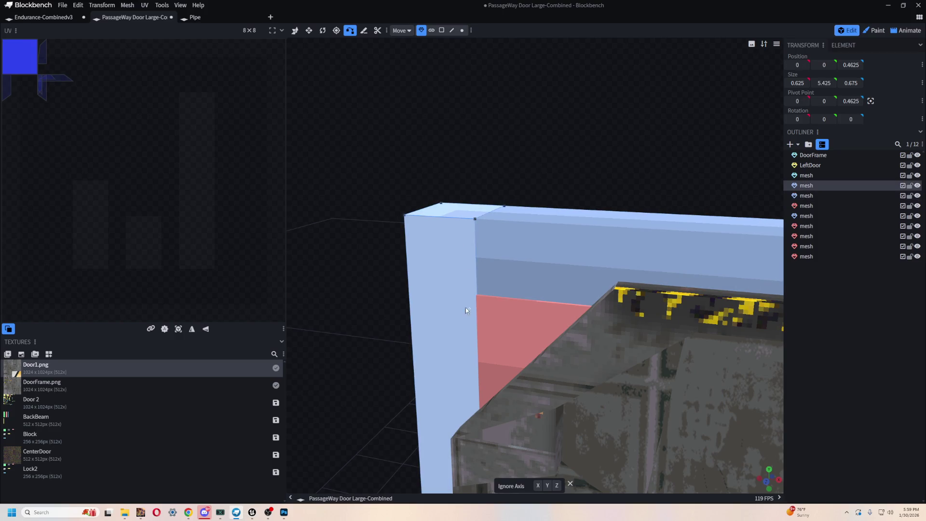
pyautogui.click(487, 322)
pyautogui.click(477, 292)
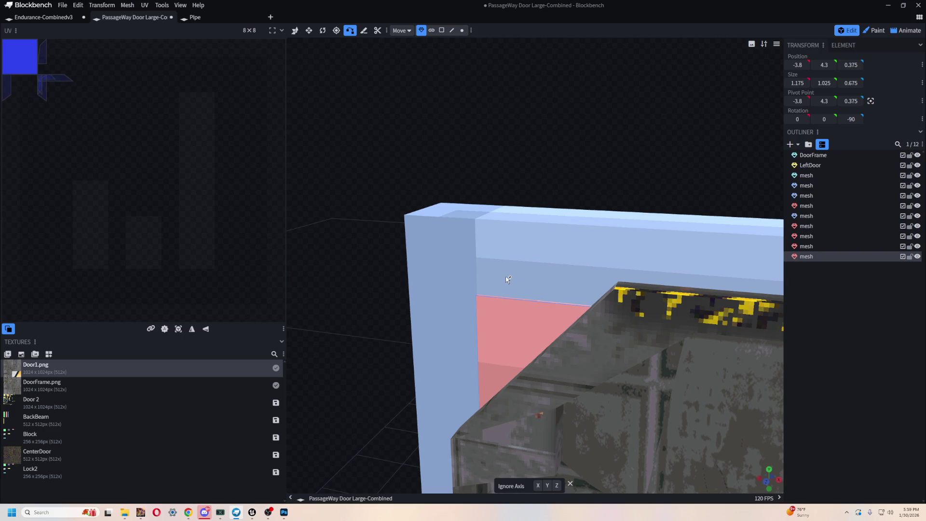
pyautogui.scroll(-5, 479, 294)
pyautogui.moveTo(538, 166)
pyautogui.mouseDown()
pyautogui.moveTo(587, 107)
pyautogui.moveTo(533, 393)
pyautogui.moveTo(449, 432)
pyautogui.moveTo(612, 295)
pyautogui.moveTo(608, 326)
pyautogui.moveTo(638, 341)
pyautogui.moveTo(648, 224)
pyautogui.moveTo(587, 248)
pyautogui.mouseUp()
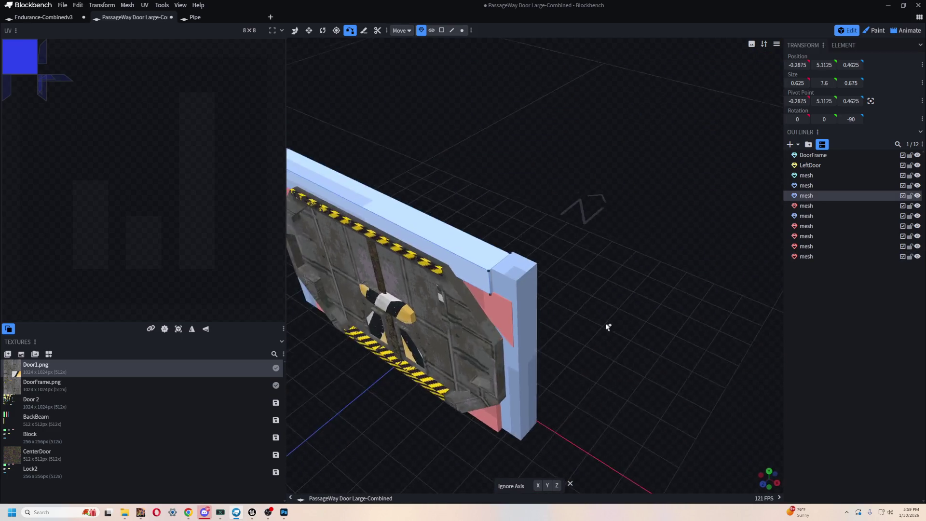
pyautogui.scroll(5, 606, 324)
pyautogui.scroll(-5, 647, 224)
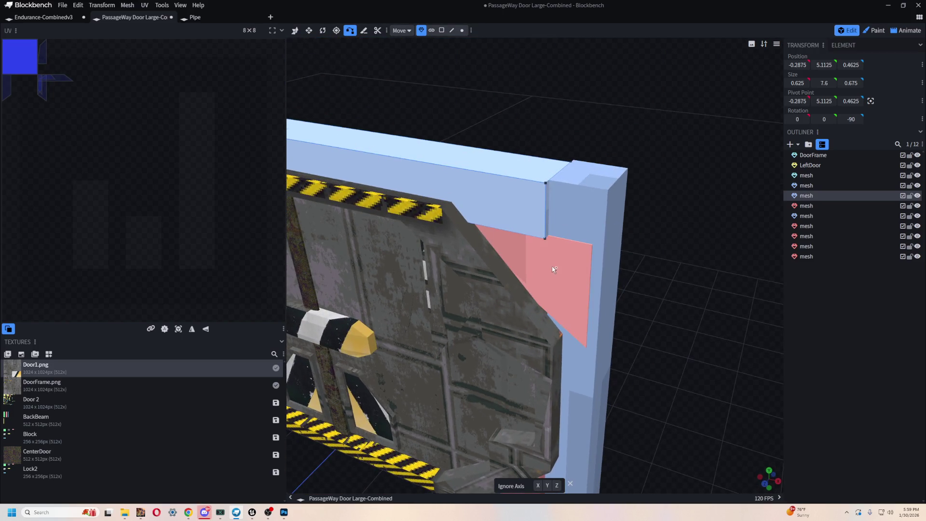
# Move the top-right pink wedge along X to 3.175 against the frame corner
pyautogui.press('v')
pyautogui.click(555, 278)
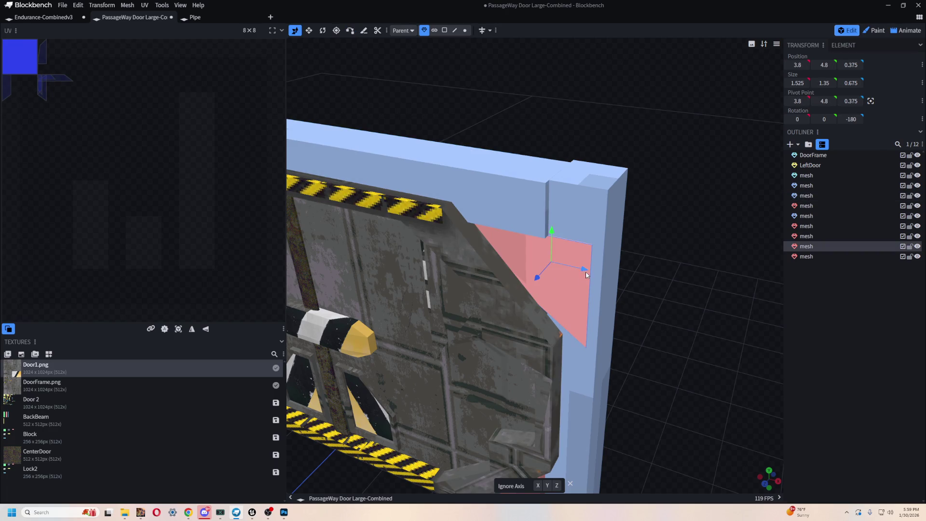
pyautogui.moveTo(582, 268)
pyautogui.mouseDown()
pyautogui.moveTo(653, 308)
pyautogui.moveTo(690, 252)
pyautogui.moveTo(686, 197)
pyautogui.moveTo(684, 254)
pyautogui.mouseUp()
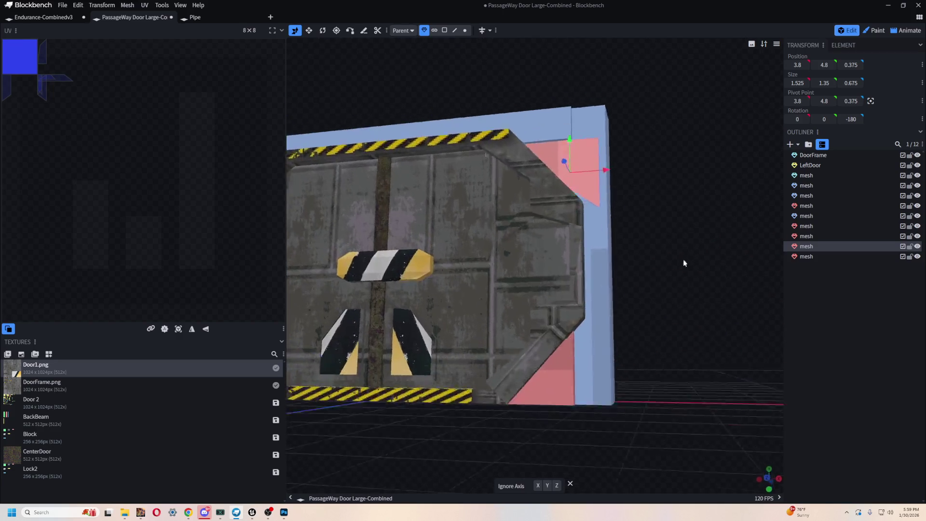
pyautogui.moveTo(616, 238)
pyautogui.mouseDown()
pyautogui.moveTo(729, 251)
pyautogui.moveTo(604, 235)
pyautogui.mouseUp()
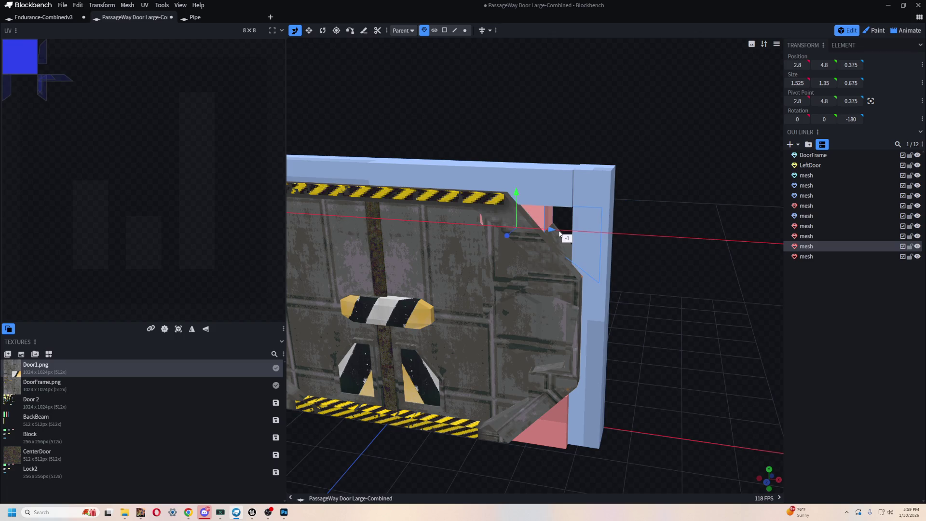
pyautogui.scroll(5, 605, 268)
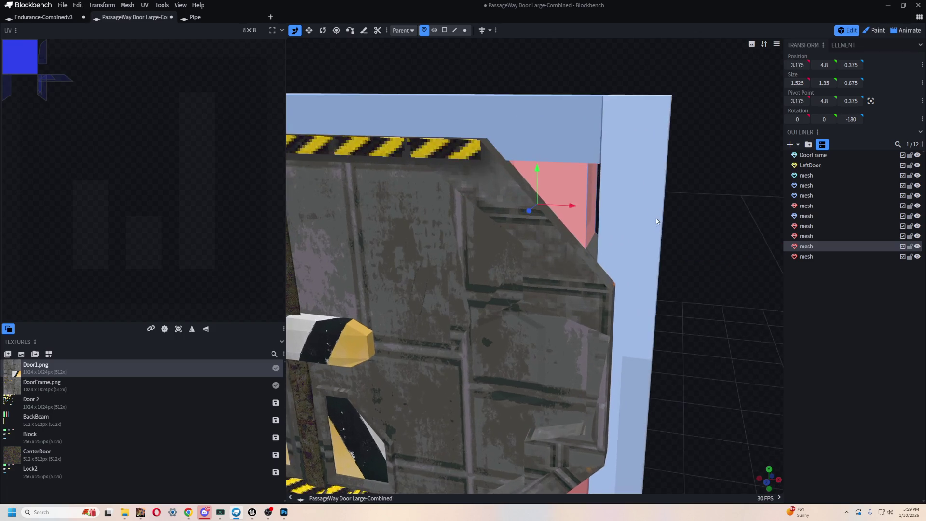
# Compare the right pillar, top beam and pink wedge vertices at the top-right corner
pyautogui.click(579, 292)
pyautogui.moveTo(626, 174); pyautogui.dragTo(343, 68)
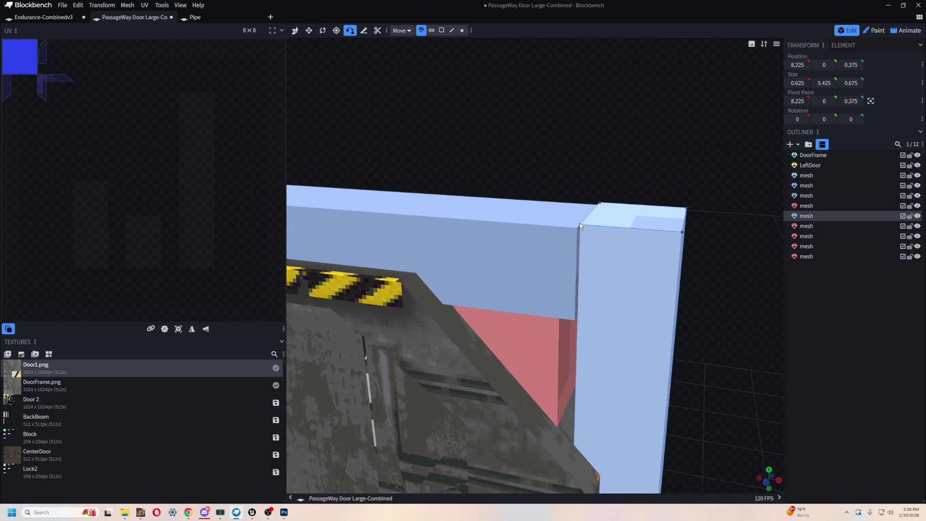
pyautogui.click(546, 269)
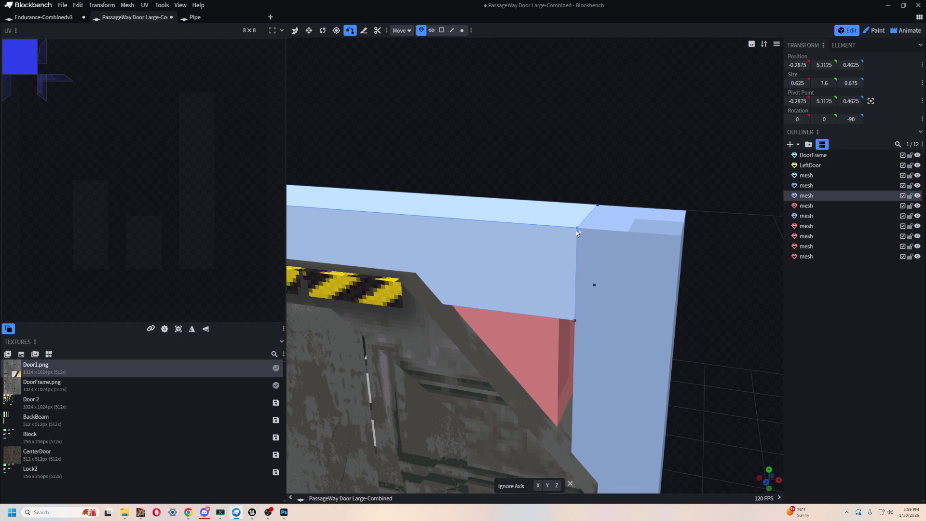
pyautogui.moveTo(688, 341)
pyautogui.mouseDown()
pyautogui.moveTo(699, 227)
pyautogui.moveTo(698, 324)
pyautogui.mouseUp()
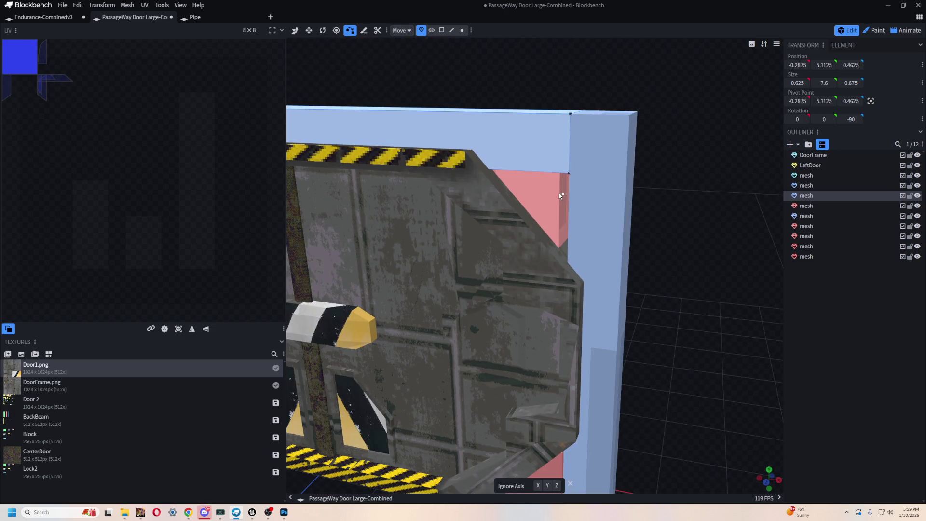
pyautogui.click(535, 207)
pyautogui.scroll(5, 558, 296)
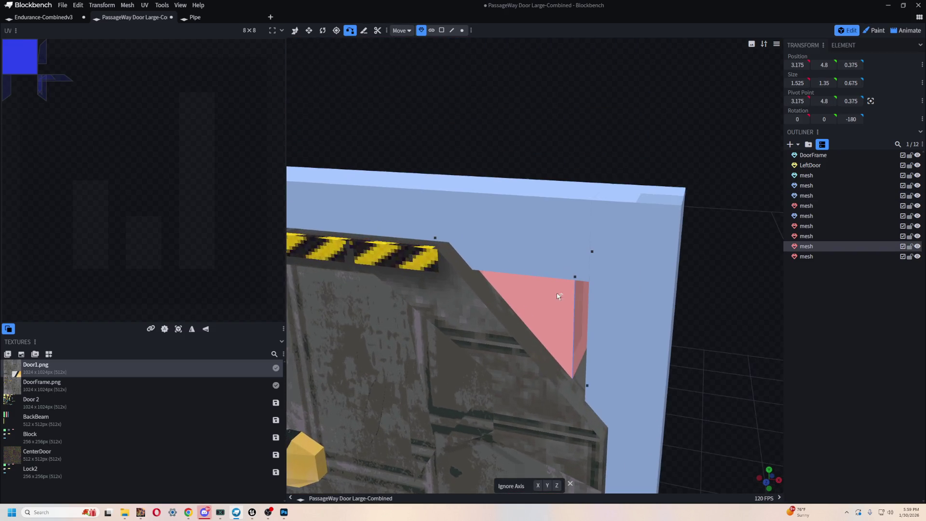
pyautogui.click(595, 278)
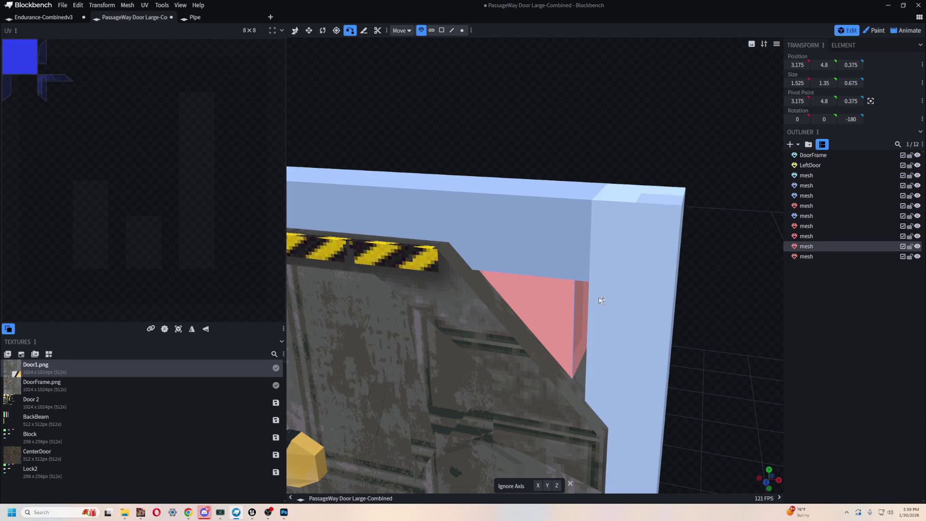
pyautogui.click(569, 292)
pyautogui.click(575, 274)
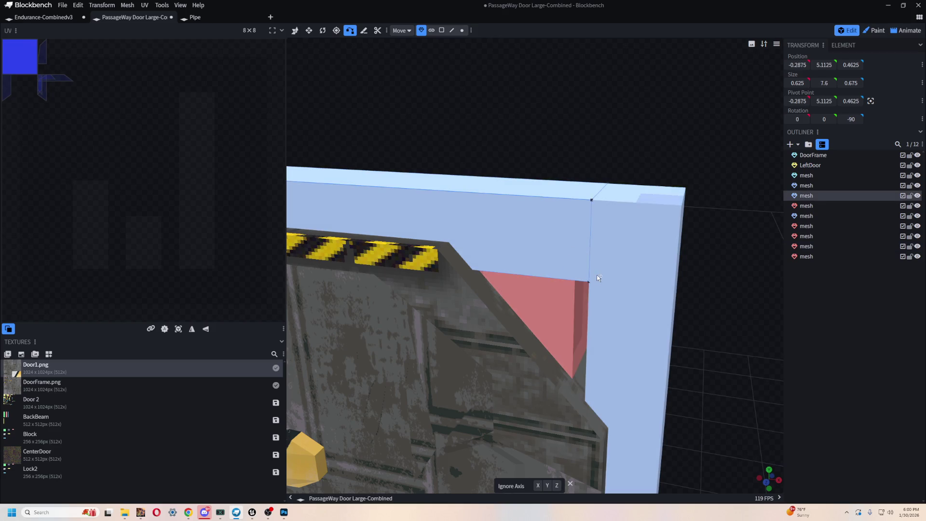
pyautogui.click(559, 309)
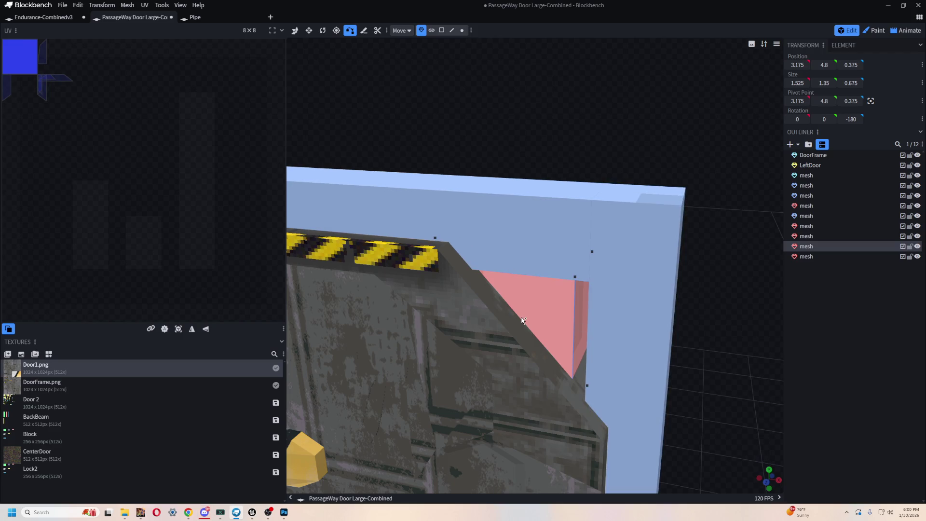
pyautogui.click(576, 256)
# Inspect the lower-right pink wedge and measure its 0.075 gap to the blue frame
pyautogui.moveTo(589, 283)
pyautogui.mouseDown()
pyautogui.moveTo(651, 338)
pyautogui.moveTo(558, 263)
pyautogui.mouseUp()
pyautogui.scroll(-3, 650, 242)
pyautogui.moveTo(651, 241)
pyautogui.mouseDown()
pyautogui.moveTo(632, 259)
pyautogui.moveTo(631, 300)
pyautogui.mouseUp()
pyautogui.scroll(-1, 514, 305)
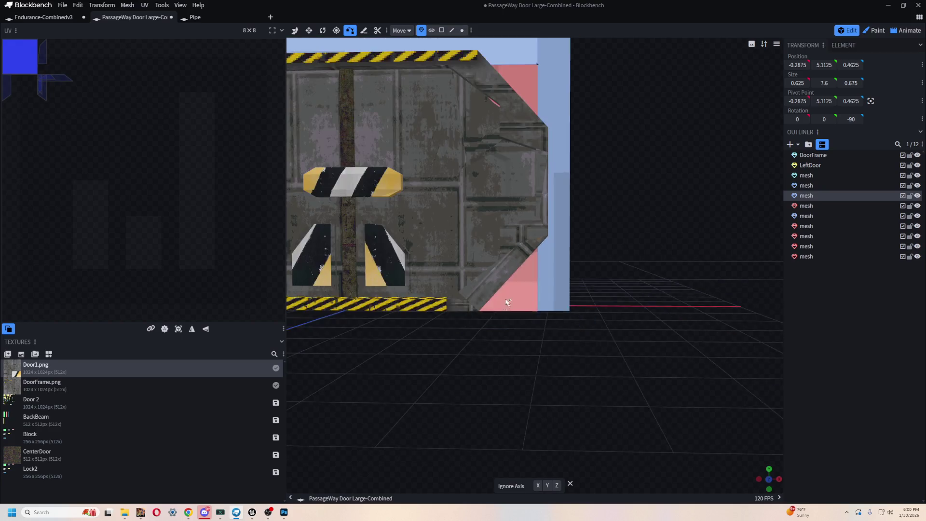
pyautogui.scroll(-2, 515, 305)
pyautogui.moveTo(573, 378)
pyautogui.mouseDown()
pyautogui.moveTo(623, 386)
pyautogui.moveTo(571, 393)
pyautogui.mouseUp()
pyautogui.scroll(3, 587, 337)
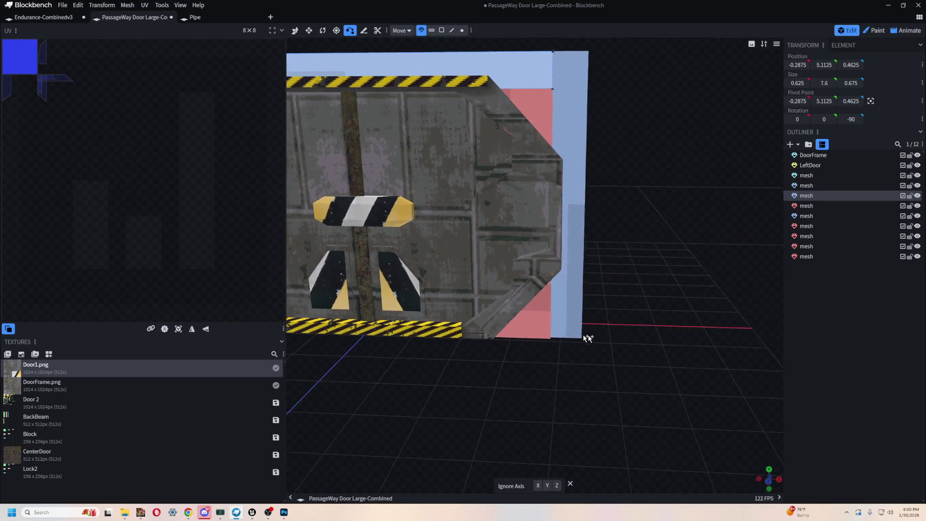
pyautogui.moveTo(588, 337)
pyautogui.mouseDown()
pyautogui.moveTo(674, 392)
pyautogui.moveTo(670, 428)
pyautogui.moveTo(675, 376)
pyautogui.moveTo(592, 218)
pyautogui.mouseUp()
pyautogui.scroll(3, 620, 256)
pyautogui.click(543, 383)
pyautogui.scroll(1, 612, 355)
pyautogui.click(565, 358)
pyautogui.moveTo(675, 384)
pyautogui.mouseDown()
pyautogui.moveTo(690, 401)
pyautogui.moveTo(647, 304)
pyautogui.moveTo(644, 312)
pyautogui.mouseUp()
pyautogui.scroll(3, 430, 84)
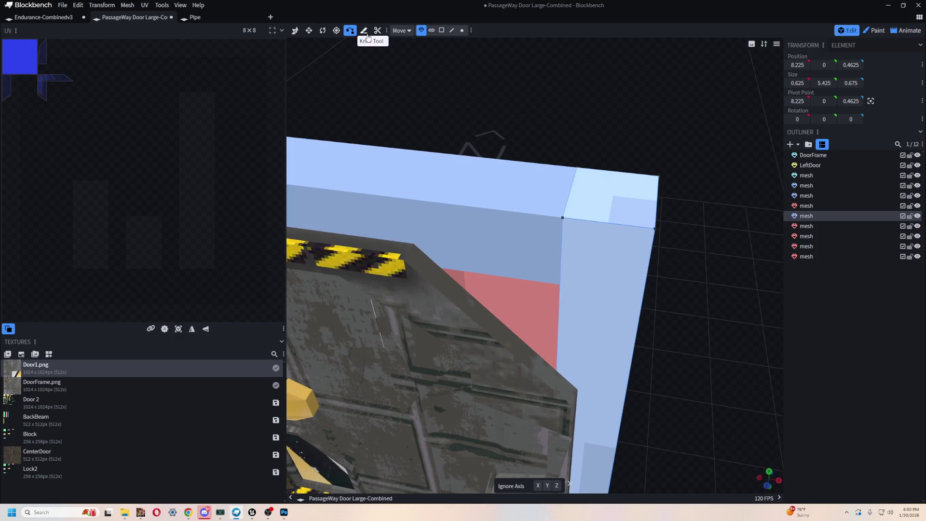
# Shorten the top-right pink wedge to height 1.175
pyautogui.click(295, 30)
pyautogui.click(533, 340)
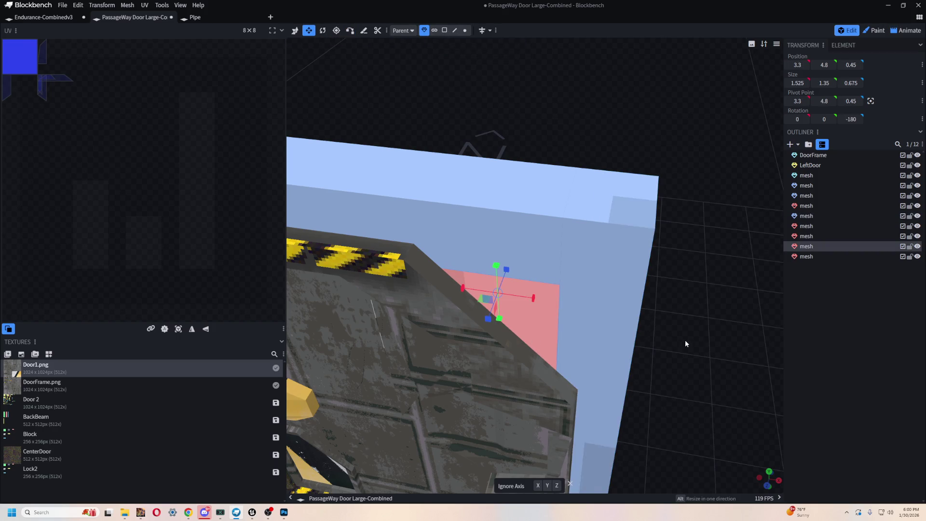
pyautogui.moveTo(686, 344); pyautogui.dragTo(592, 208)
pyautogui.moveTo(532, 185); pyautogui.dragTo(531, 174)
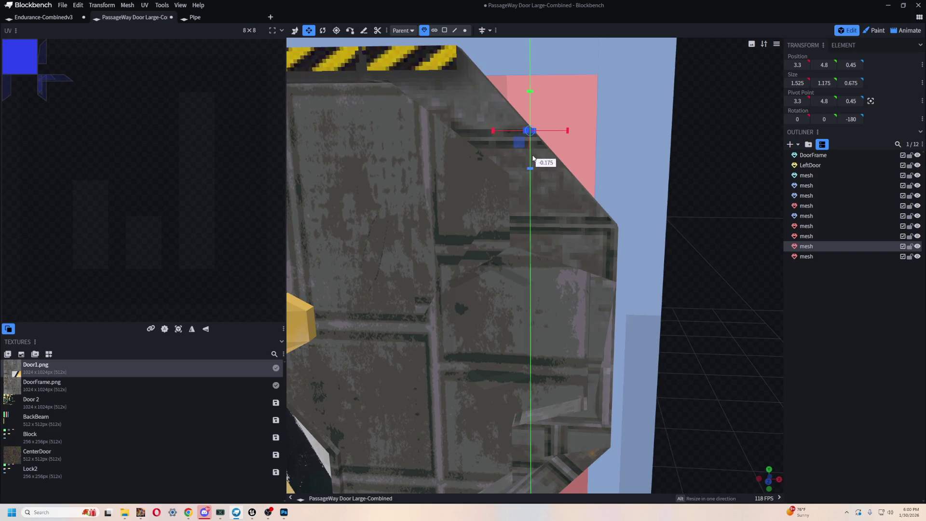
pyautogui.moveTo(532, 145); pyautogui.dragTo(533, 154)
pyautogui.scroll(-5, 693, 288)
pyautogui.scroll(1, 512, 271)
# Slide LeftDoor 3 units along X, try moving the center door mesh, then undo that move
pyautogui.click(527, 287)
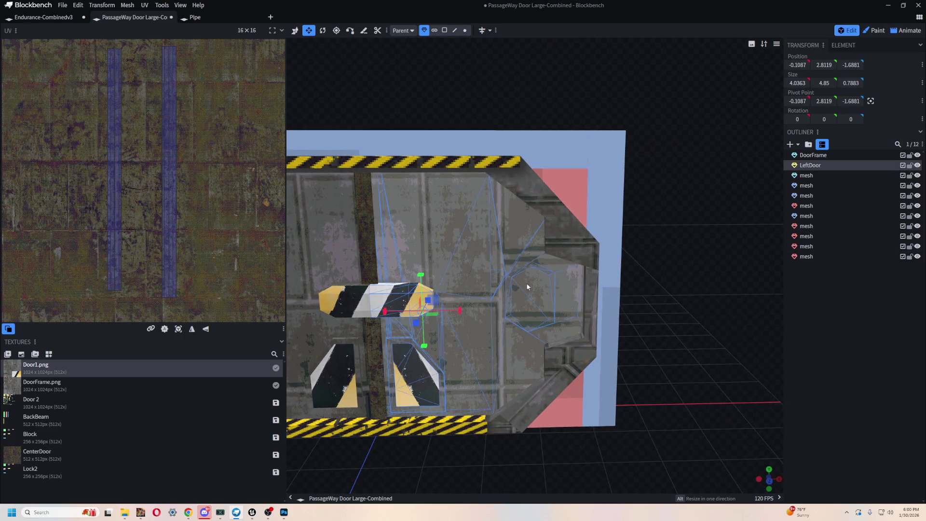
pyautogui.press('v')
pyautogui.moveTo(452, 303)
pyautogui.mouseDown()
pyautogui.moveTo(597, 296)
pyautogui.moveTo(592, 456)
pyautogui.moveTo(535, 453)
pyautogui.moveTo(585, 453)
pyautogui.moveTo(679, 423)
pyautogui.moveTo(570, 338)
pyautogui.mouseUp()
pyautogui.click(547, 249)
pyautogui.moveTo(634, 246)
pyautogui.mouseDown()
pyautogui.moveTo(541, 245)
pyautogui.moveTo(594, 223)
pyautogui.moveTo(549, 196)
pyautogui.moveTo(434, 208)
pyautogui.moveTo(645, 207)
pyautogui.moveTo(502, 354)
pyautogui.mouseUp()
pyautogui.hotkey('ctrl', 'z')
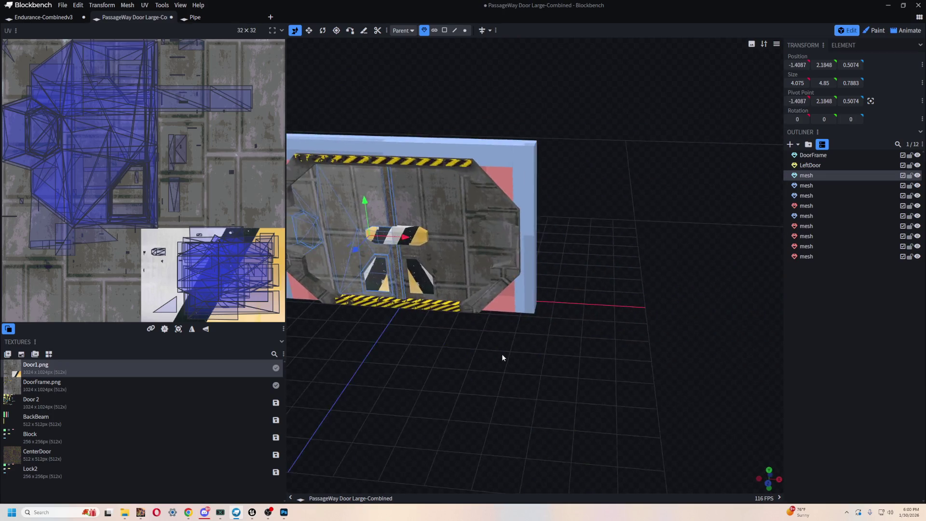
# Orbit around the door frame to inspect it head-on and from above
pyautogui.scroll(3, 531, 343)
pyautogui.moveTo(555, 331); pyautogui.dragTo(537, 334)
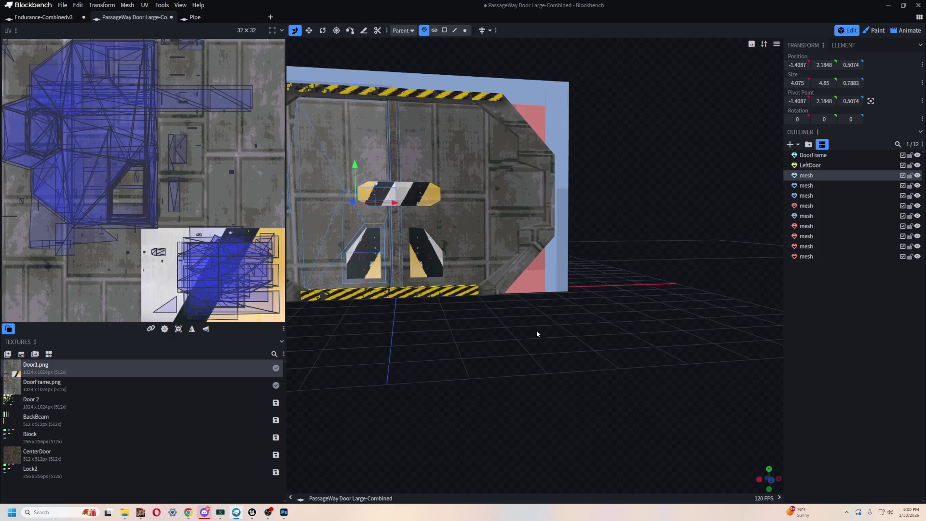
pyautogui.moveTo(537, 333); pyautogui.dragTo(418, 162)
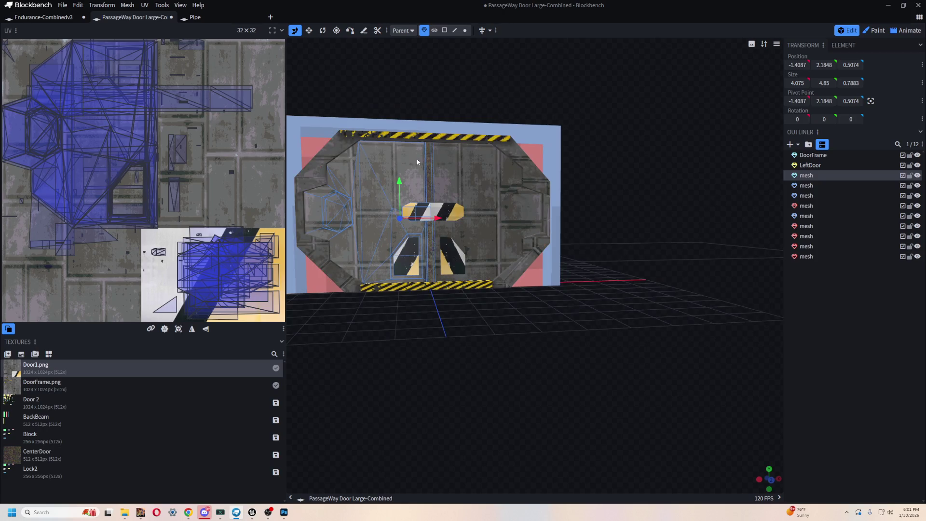
pyautogui.moveTo(614, 159)
pyautogui.mouseDown()
pyautogui.moveTo(641, 145)
pyautogui.moveTo(629, 172)
pyautogui.moveTo(656, 215)
pyautogui.mouseUp()
# Walk the Unreal play camera around the door, then return to Blockbench
pyautogui.hotkey('alt', 'Tab')
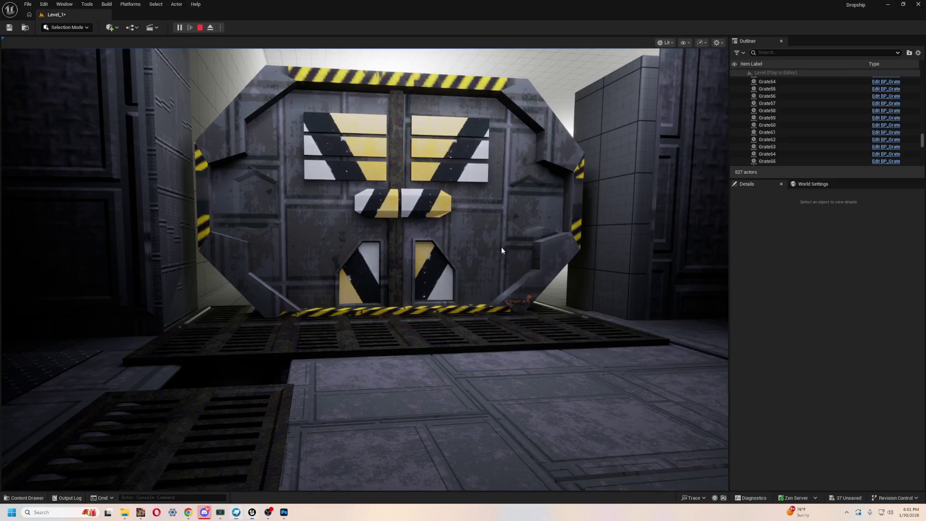
pyautogui.press('w')
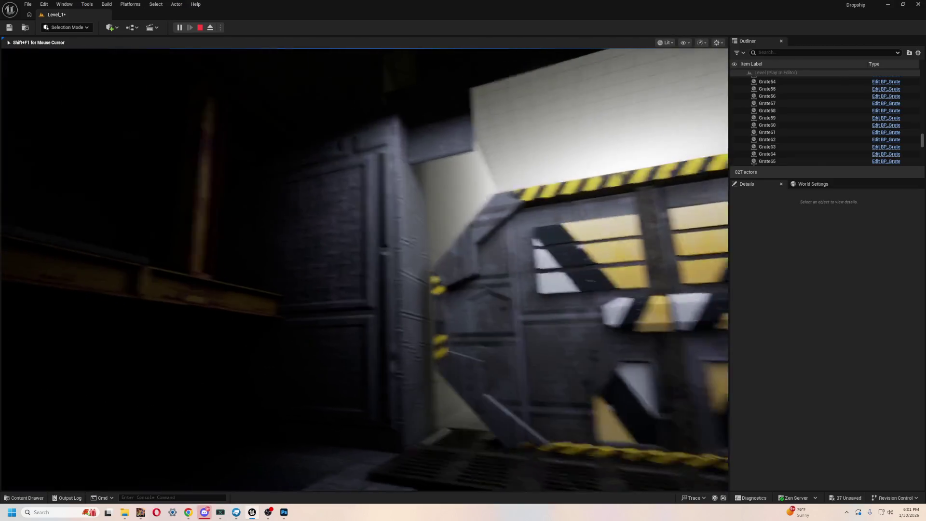
pyautogui.press('a')
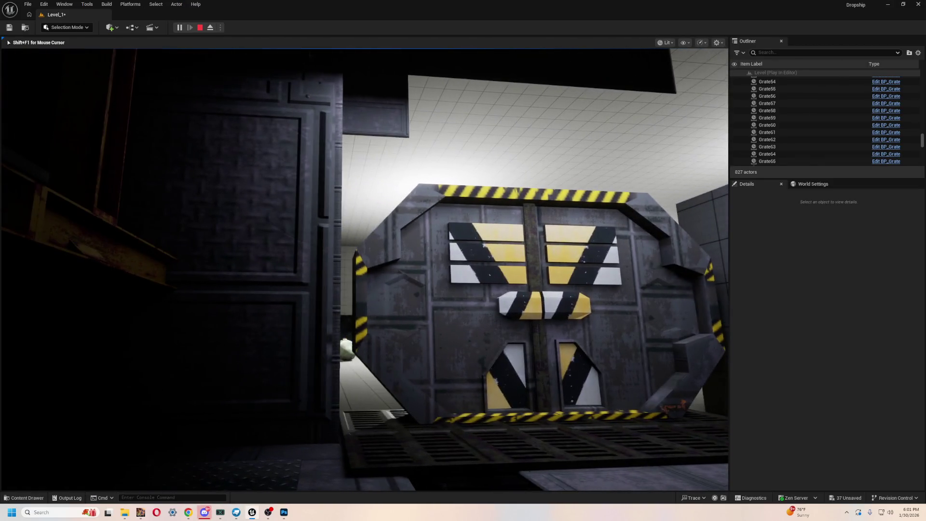
pyautogui.press('d')
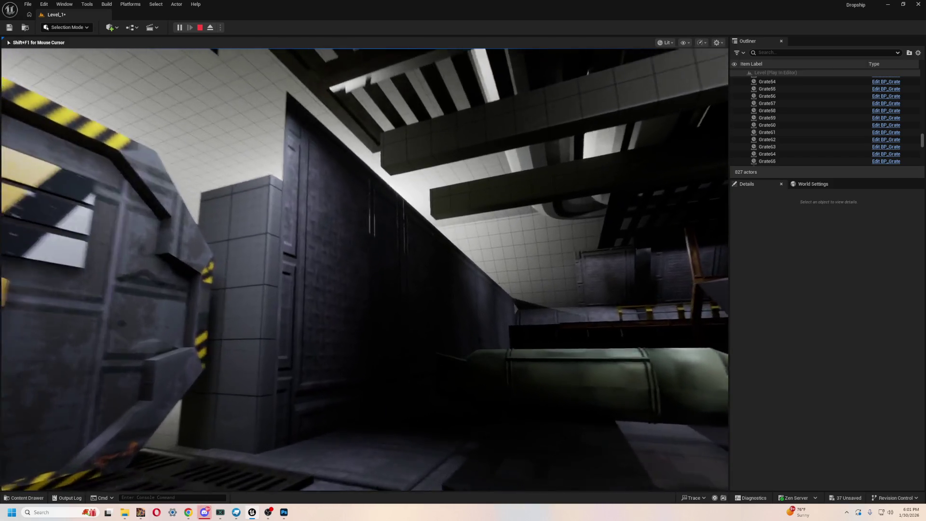
pyautogui.hotkey('alt', 'Tab')
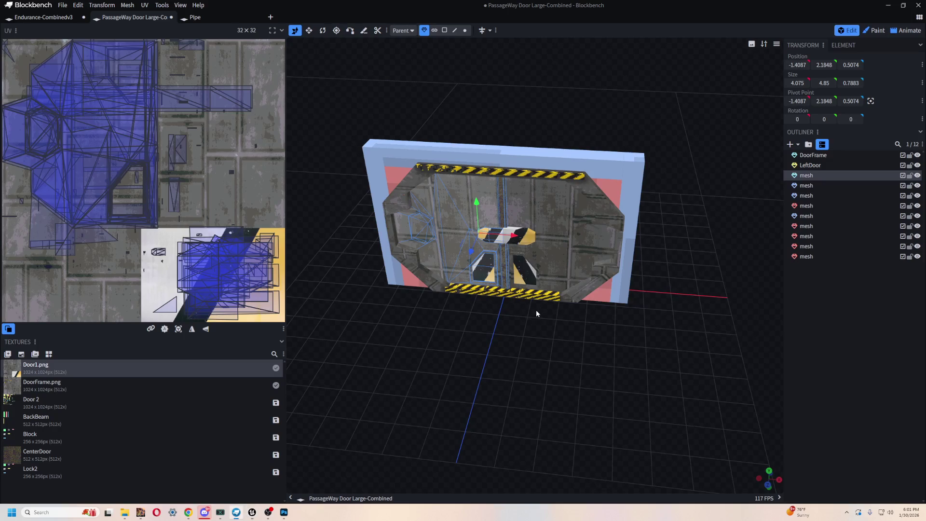
# In face select mode, select all the frame beam and corner wedge faces
pyautogui.moveTo(531, 334)
pyautogui.mouseDown()
pyautogui.moveTo(570, 326)
pyautogui.moveTo(570, 374)
pyautogui.mouseUp()
pyautogui.click(570, 374)
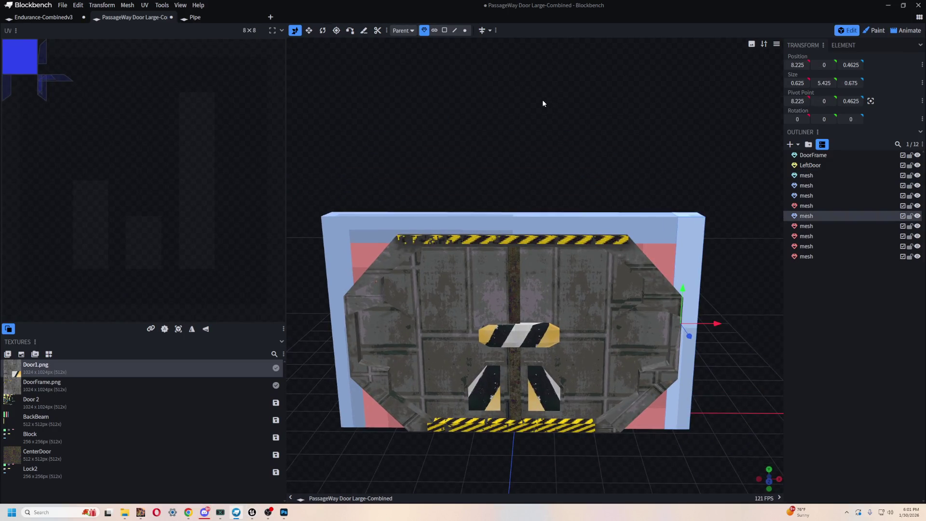
pyautogui.click(447, 31)
pyautogui.click(673, 401)
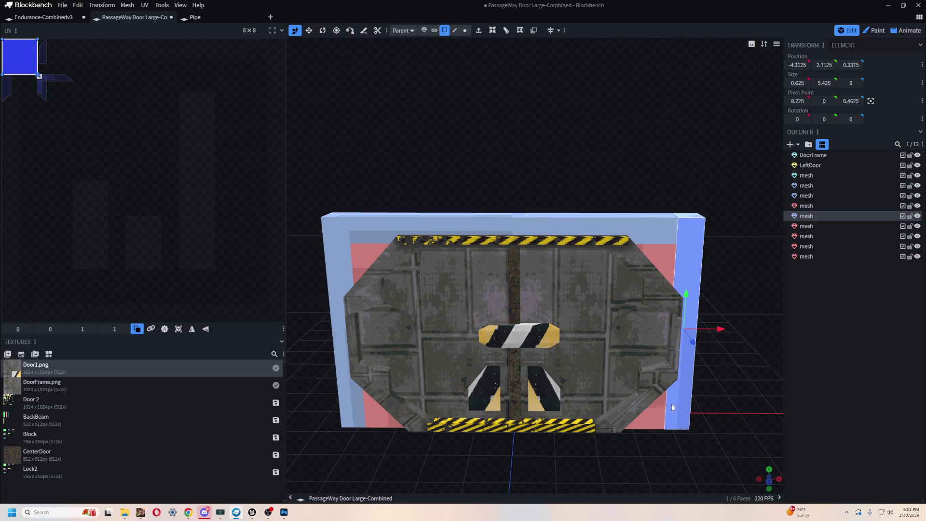
pyautogui.keyDown('shift'); pyautogui.click(662, 404); pyautogui.keyUp('shift')
pyautogui.keyDown('shift'); pyautogui.click(671, 261); pyautogui.keyUp('shift')
pyautogui.keyDown('shift'); pyautogui.click(524, 228); pyautogui.keyUp('shift')
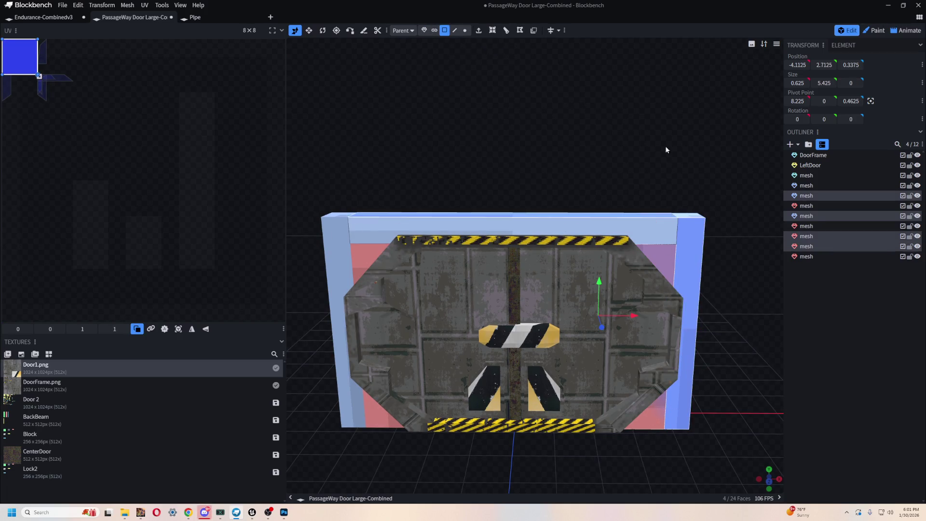
pyautogui.keyDown('shift'); pyautogui.click(691, 240); pyautogui.keyUp('shift')
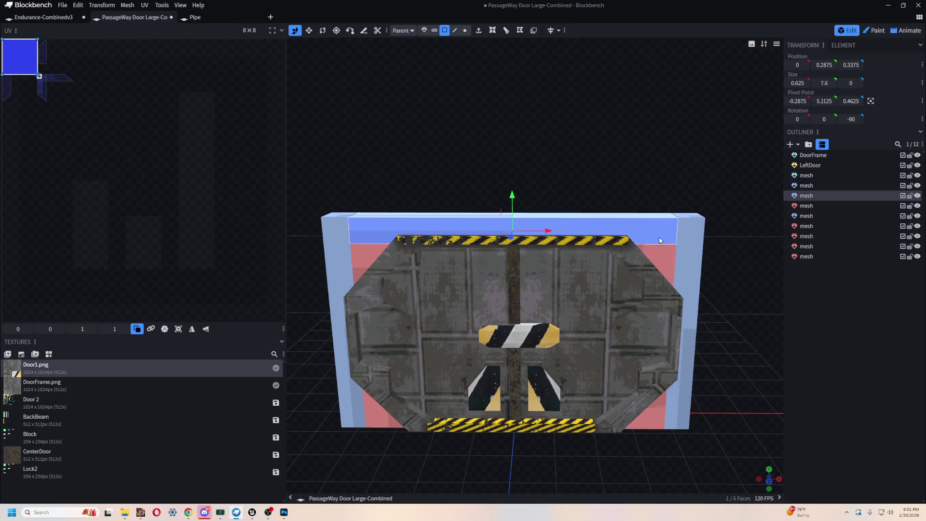
pyautogui.keyDown('shift'); pyautogui.click(339, 429); pyautogui.keyUp('shift')
pyautogui.keyDown('shift'); pyautogui.click(378, 414); pyautogui.keyUp('shift')
# Enlarge the shared UV square to about 3.59 units and shift it down and right
pyautogui.moveTo(382, 331); pyautogui.dragTo(404, 154)
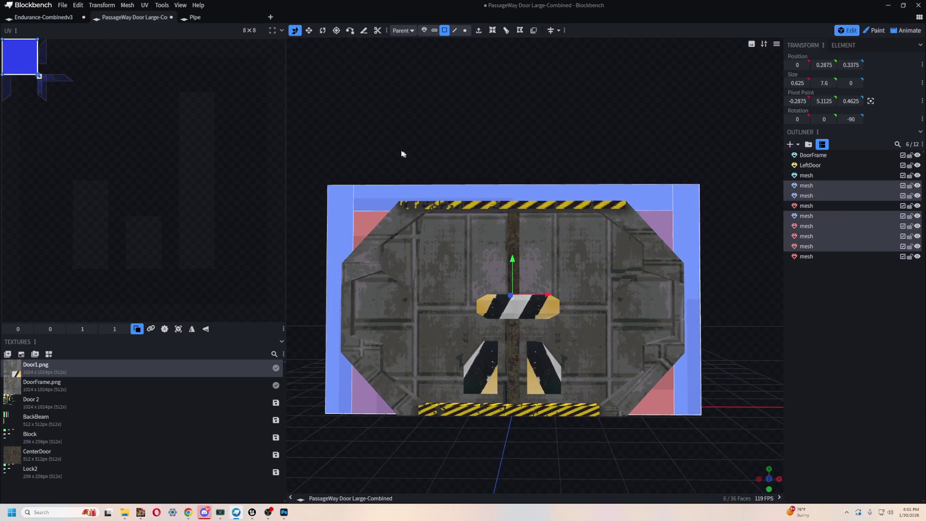
pyautogui.moveTo(38, 76)
pyautogui.mouseDown()
pyautogui.moveTo(86, 121)
pyautogui.moveTo(132, 197)
pyautogui.mouseUp()
pyautogui.moveTo(86, 135)
pyautogui.mouseDown()
pyautogui.moveTo(172, 205)
pyautogui.moveTo(111, 166)
pyautogui.moveTo(133, 149)
pyautogui.moveTo(117, 176)
pyautogui.mouseUp()
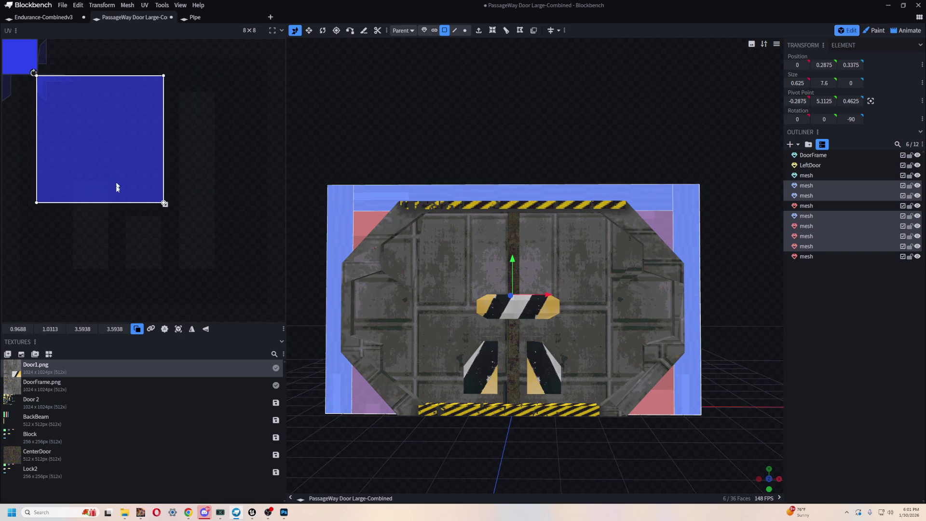
# Apply Door1.png to the selected faces and stretch the UV into a tall strip over the plating
pyautogui.click(6, 59)
pyautogui.moveTo(20, 68)
pyautogui.mouseDown()
pyautogui.moveTo(234, 162)
pyautogui.moveTo(55, 112)
pyautogui.moveTo(32, 69)
pyautogui.mouseUp()
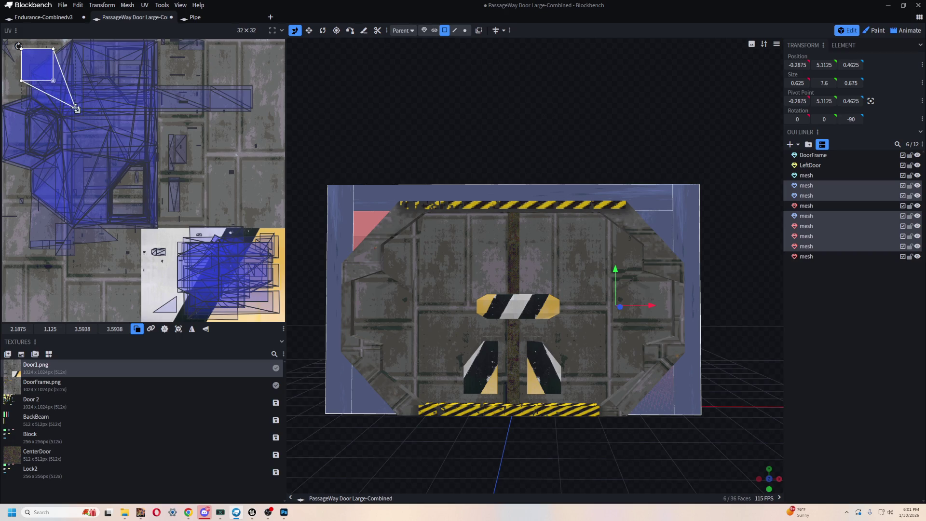
pyautogui.moveTo(55, 82); pyautogui.dragTo(180, 207)
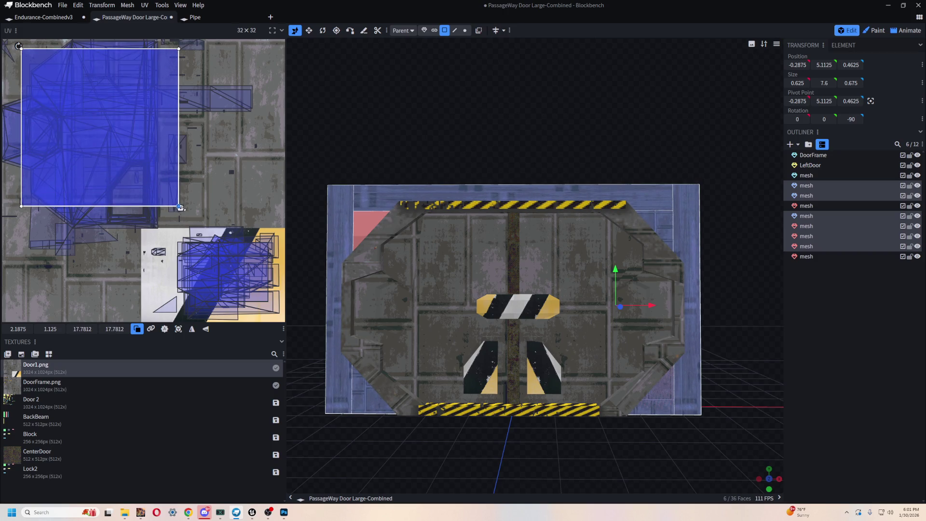
pyautogui.moveTo(134, 146)
pyautogui.mouseDown()
pyautogui.moveTo(141, 205)
pyautogui.moveTo(150, 152)
pyautogui.moveTo(109, 141)
pyautogui.moveTo(127, 158)
pyautogui.mouseUp()
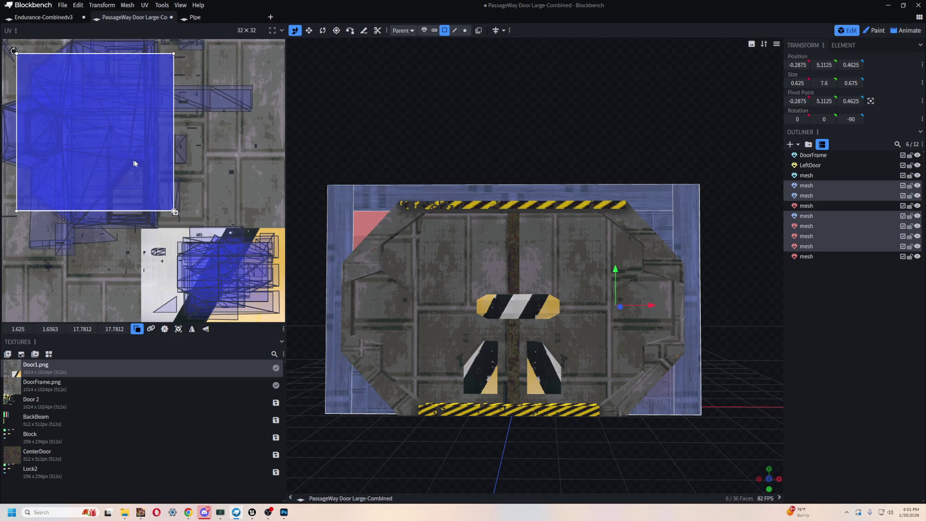
pyautogui.moveTo(174, 213)
pyautogui.mouseDown()
pyautogui.moveTo(103, 179)
pyautogui.moveTo(52, 195)
pyautogui.moveTo(56, 309)
pyautogui.moveTo(58, 201)
pyautogui.moveTo(35, 274)
pyautogui.moveTo(47, 276)
pyautogui.mouseUp()
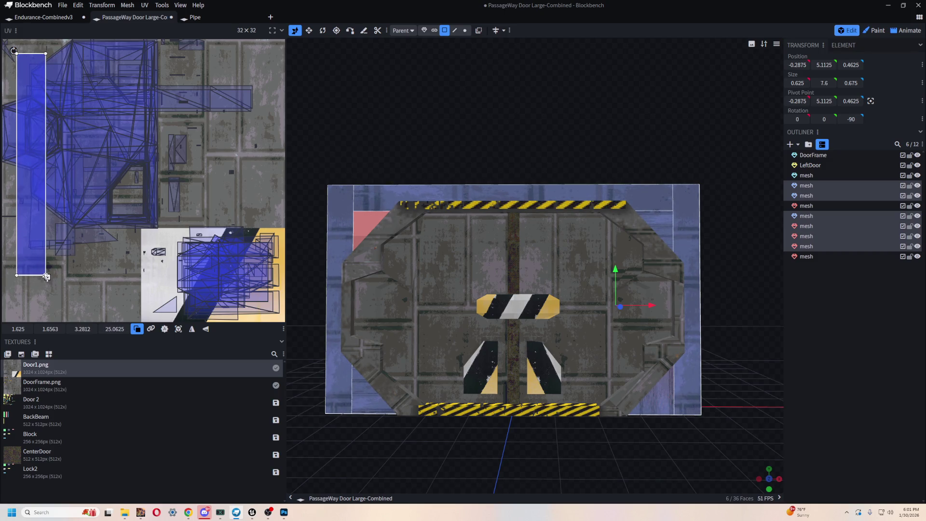
# Add the pink top-left wedge face to the selection and snap to a flat front view
pyautogui.moveTo(494, 140)
pyautogui.mouseDown()
pyautogui.moveTo(566, 120)
pyautogui.moveTo(424, 184)
pyautogui.mouseUp()
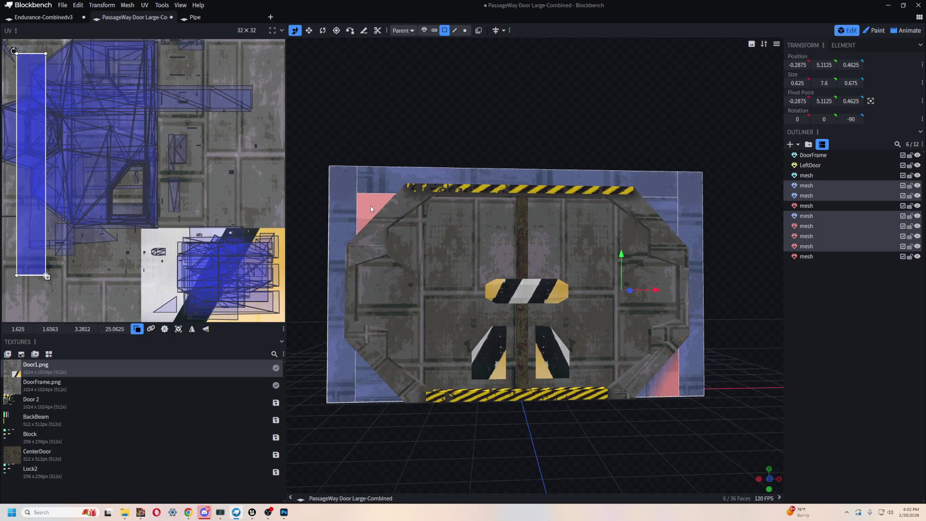
pyautogui.moveTo(541, 128)
pyautogui.mouseDown()
pyautogui.moveTo(523, 116)
pyautogui.moveTo(568, 133)
pyautogui.moveTo(541, 141)
pyautogui.mouseUp()
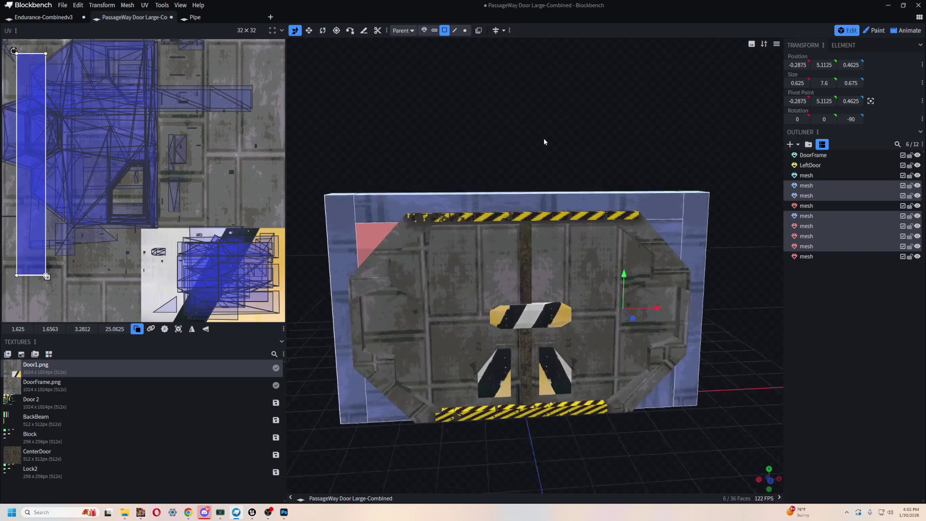
pyautogui.keyDown('shift'); pyautogui.click(369, 236); pyautogui.keyUp('shift')
pyautogui.moveTo(483, 140)
pyautogui.mouseDown()
pyautogui.moveTo(529, 130)
pyautogui.moveTo(431, 139)
pyautogui.mouseUp()
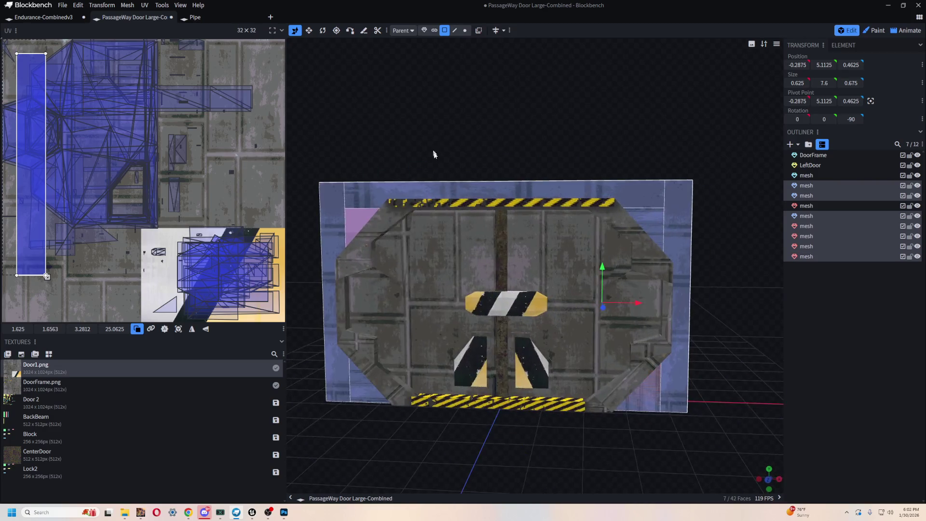
pyautogui.moveTo(520, 110); pyautogui.dragTo(594, 99)
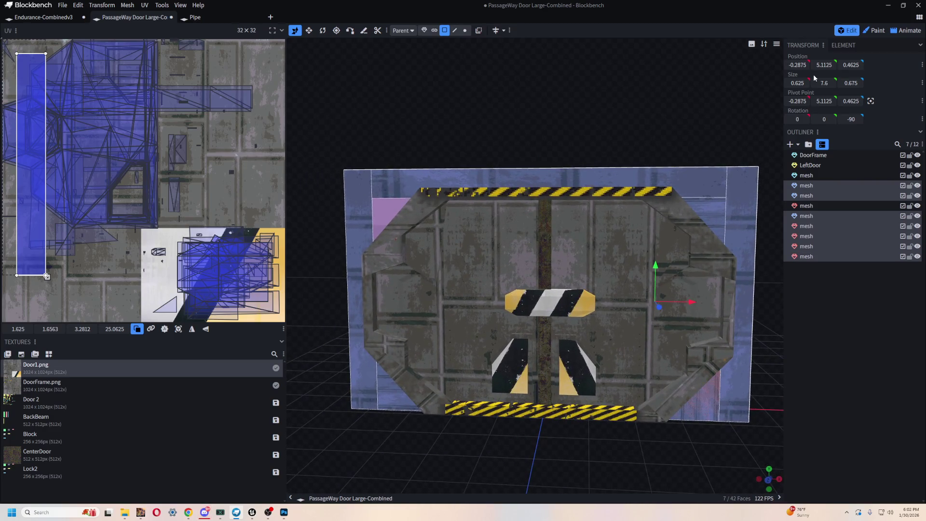
pyautogui.press('KP_1')
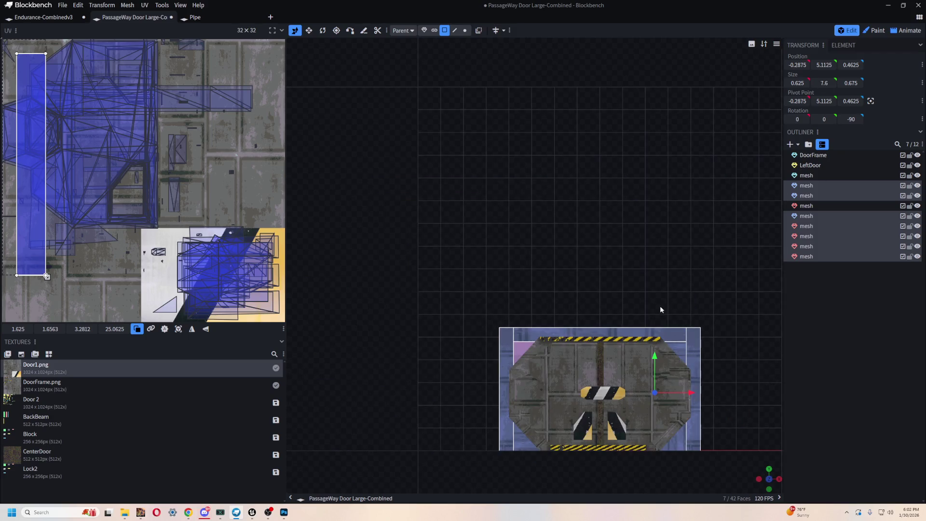
# Auto UV the selected faces, enlarge the islands about 2.5 times, and slide them onto the plating
pyautogui.click(177, 330)
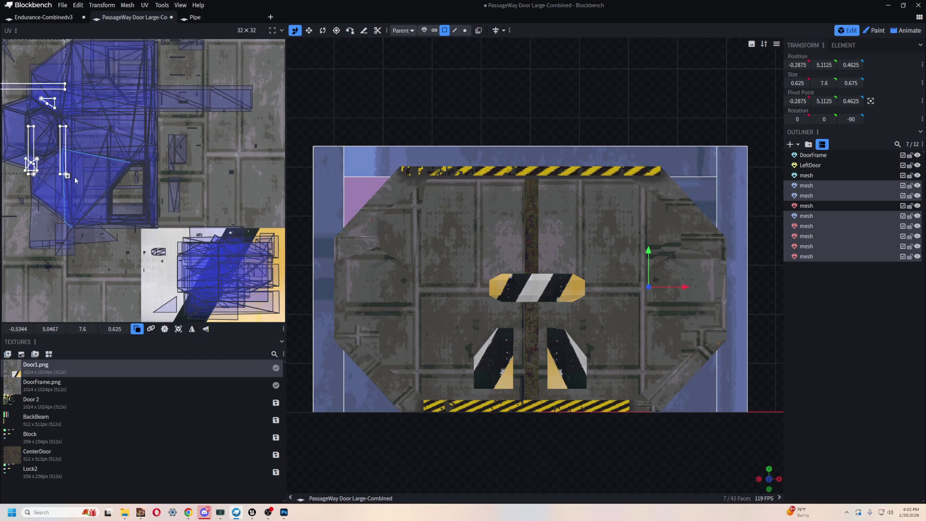
pyautogui.moveTo(68, 176)
pyautogui.mouseDown()
pyautogui.moveTo(134, 207)
pyautogui.moveTo(121, 166)
pyautogui.mouseUp()
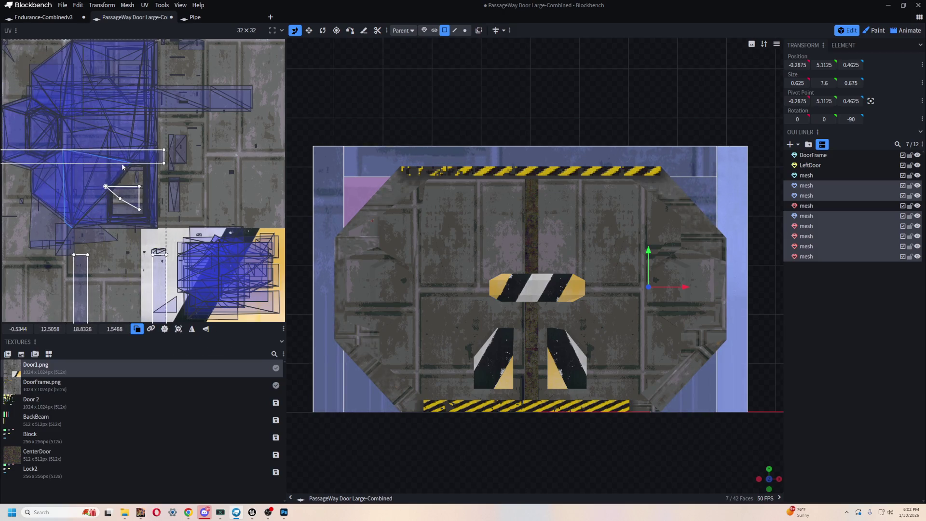
pyautogui.moveTo(181, 118)
pyautogui.mouseDown()
pyautogui.moveTo(203, 77)
pyautogui.moveTo(170, 141)
pyautogui.mouseUp()
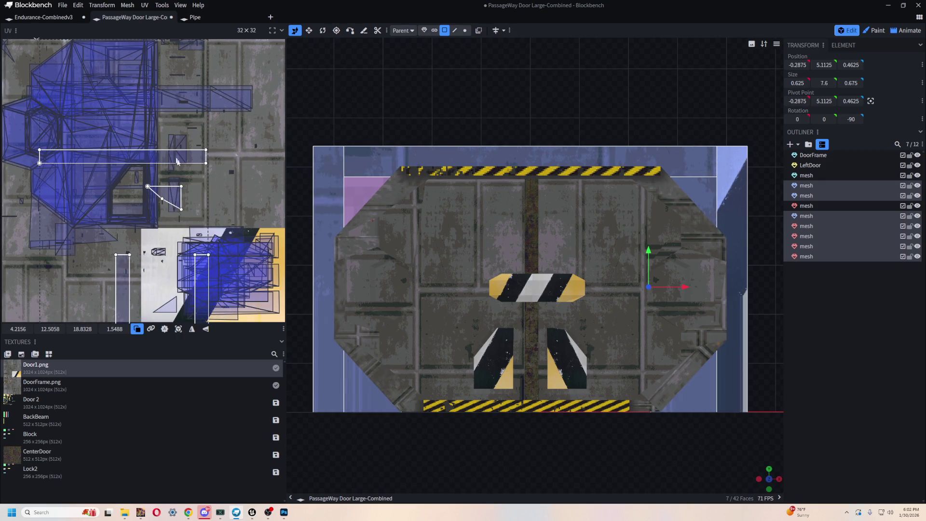
pyautogui.moveTo(201, 279)
pyautogui.mouseDown()
pyautogui.moveTo(206, 136)
pyautogui.moveTo(165, 164)
pyautogui.mouseUp()
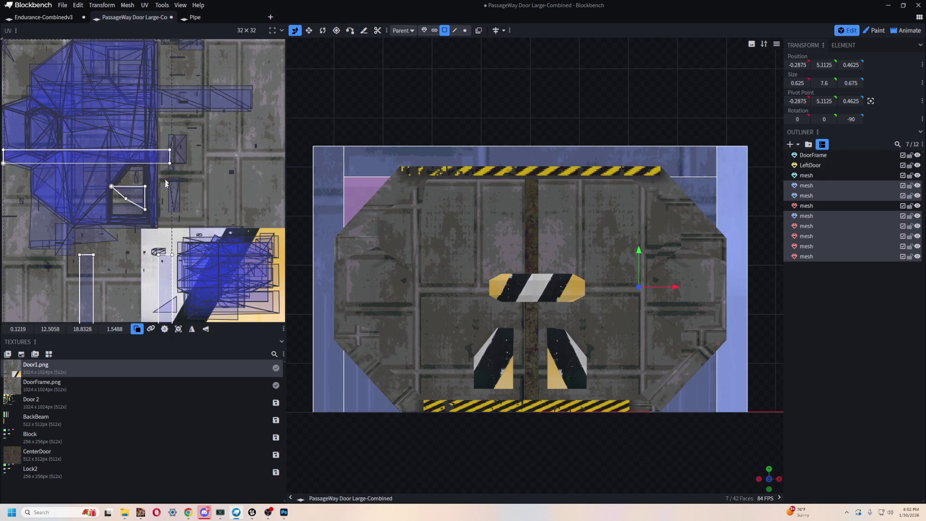
pyautogui.click(328, 270)
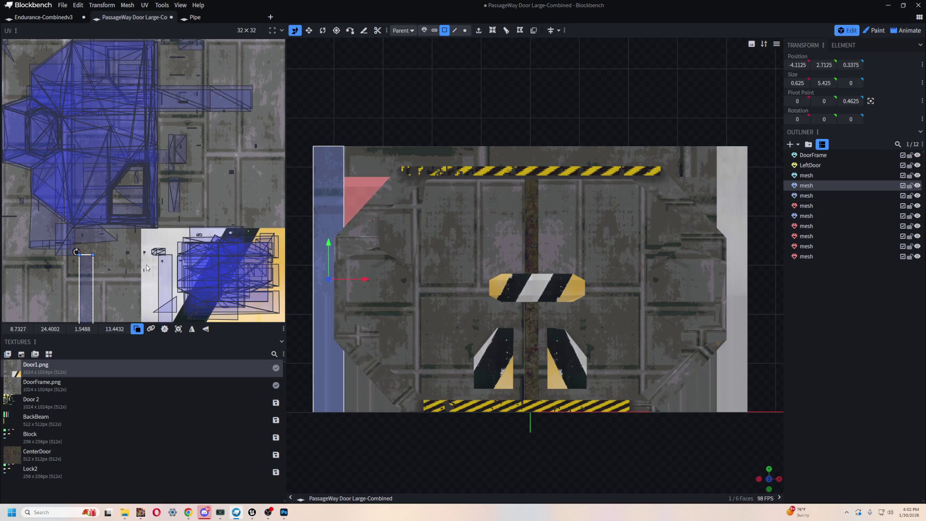
# Place the left pillar, top beam and right pillar UV faces over the metal plating
pyautogui.moveTo(90, 282)
pyautogui.mouseDown()
pyautogui.moveTo(47, 102)
pyautogui.moveTo(39, 101)
pyautogui.moveTo(70, 110)
pyautogui.mouseUp()
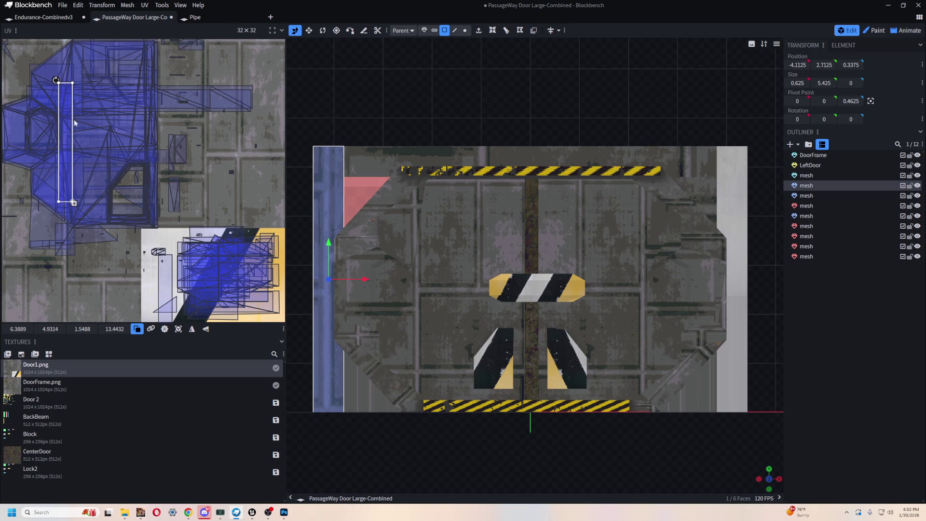
pyautogui.hotkey('ctrl', 'z')
pyautogui.hotkey('ctrl', 'z')
pyautogui.moveTo(26, 120)
pyautogui.mouseDown()
pyautogui.moveTo(75, 144)
pyautogui.moveTo(59, 170)
pyautogui.mouseUp()
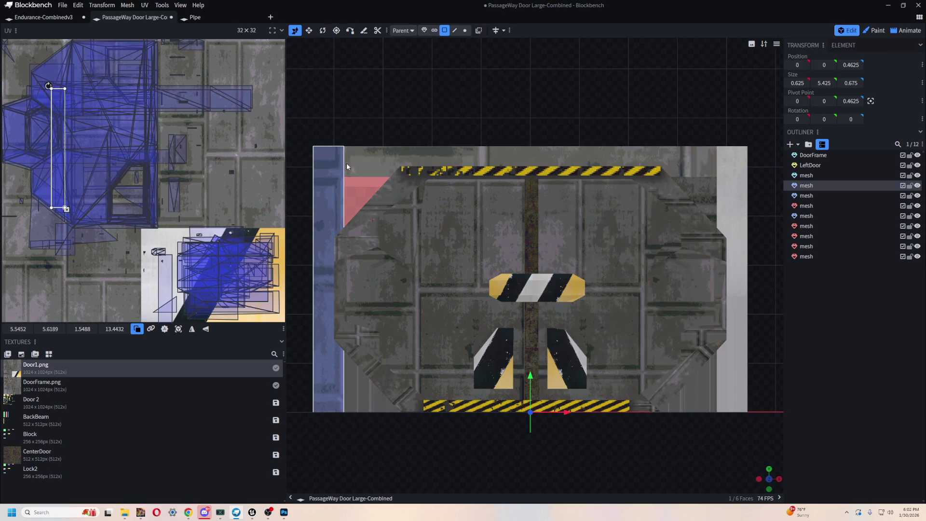
pyautogui.click(371, 160)
pyautogui.moveTo(150, 154)
pyautogui.mouseDown()
pyautogui.moveTo(141, 112)
pyautogui.moveTo(112, 115)
pyautogui.moveTo(160, 103)
pyautogui.moveTo(174, 128)
pyautogui.moveTo(188, 131)
pyautogui.mouseUp()
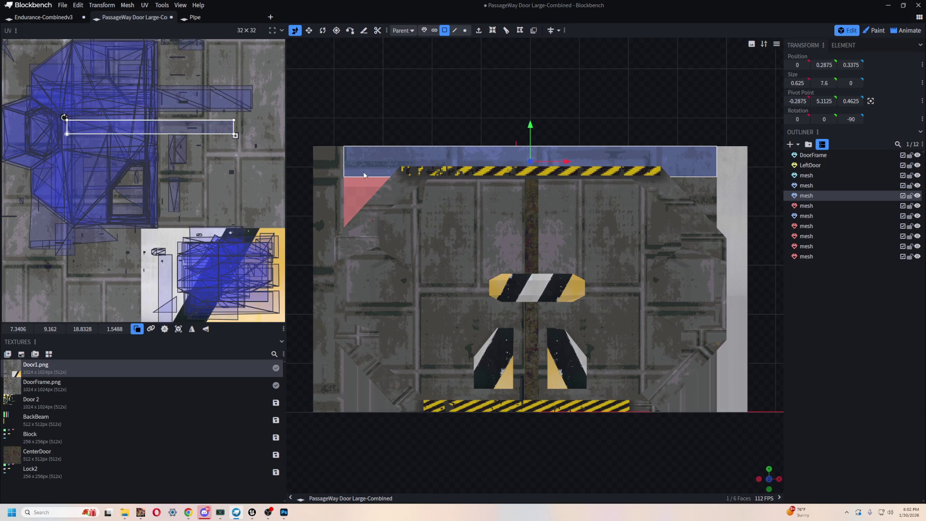
pyautogui.click(743, 181)
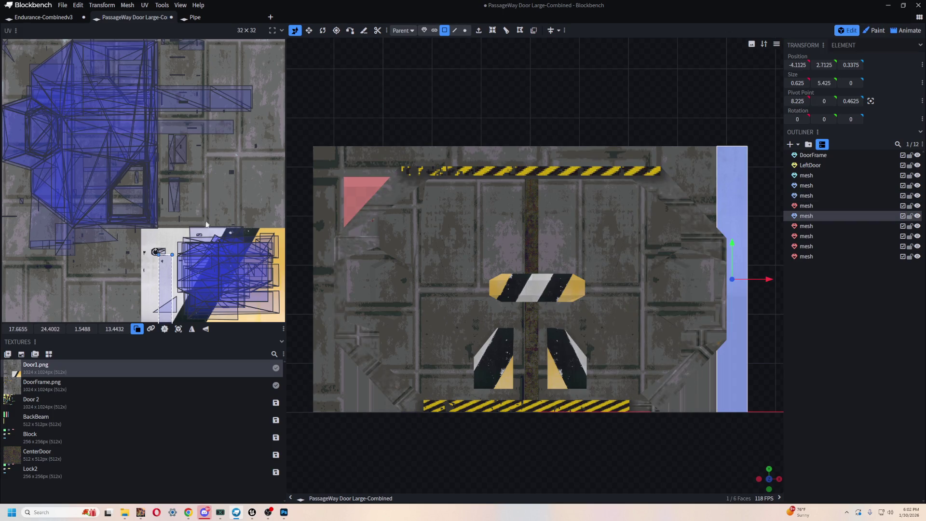
pyautogui.moveTo(165, 282)
pyautogui.mouseDown()
pyautogui.moveTo(86, 86)
pyautogui.moveTo(59, 88)
pyautogui.moveTo(74, 88)
pyautogui.moveTo(62, 112)
pyautogui.mouseUp()
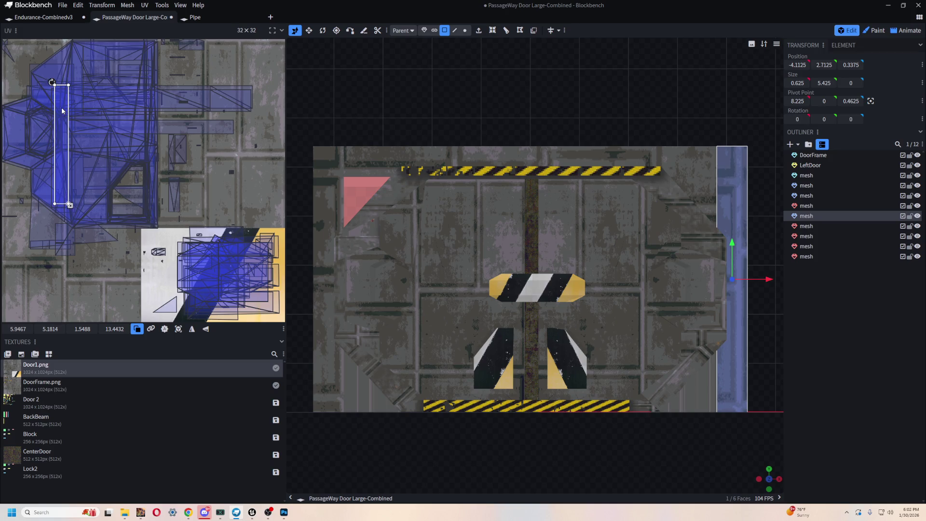
# Move the upper-right wedge's UV triangle onto the plating and lower and heighten the top beam's strip
pyautogui.click(707, 192)
pyautogui.moveTo(137, 201)
pyautogui.mouseDown()
pyautogui.moveTo(70, 145)
pyautogui.moveTo(70, 121)
pyautogui.moveTo(69, 141)
pyautogui.mouseUp()
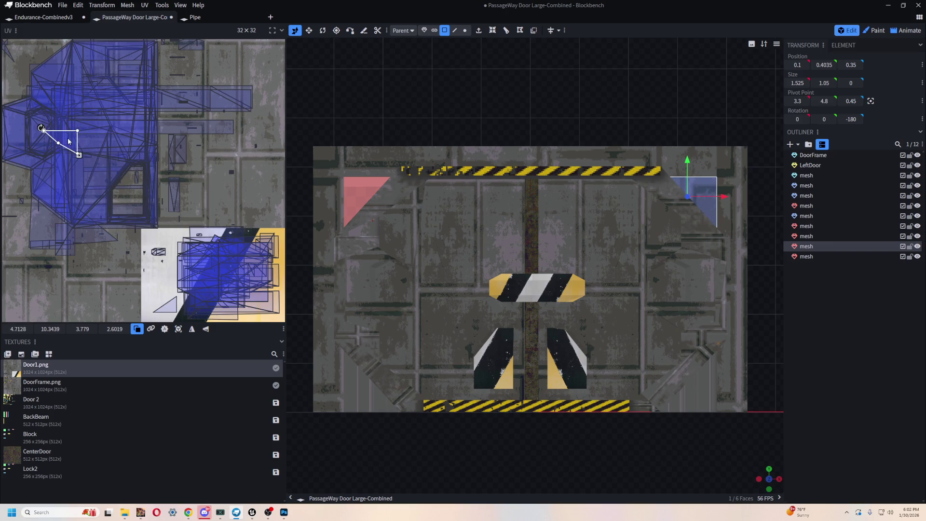
pyautogui.click(662, 156)
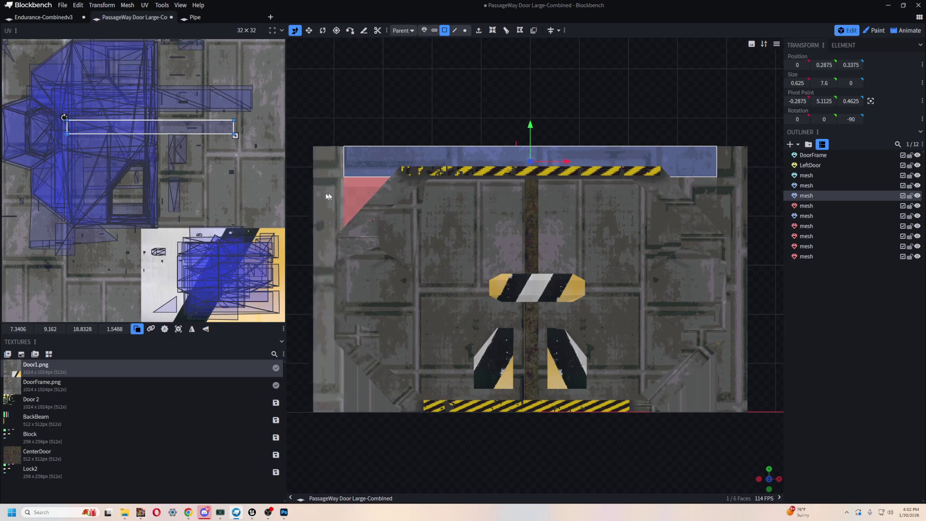
pyautogui.moveTo(205, 135)
pyautogui.mouseDown()
pyautogui.moveTo(181, 133)
pyautogui.moveTo(168, 152)
pyautogui.moveTo(201, 147)
pyautogui.mouseUp()
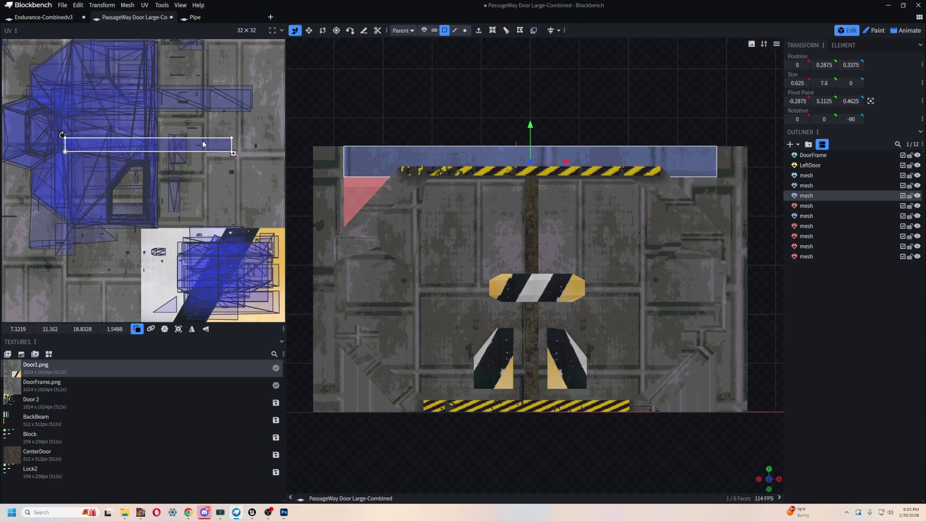
pyautogui.moveTo(233, 153); pyautogui.dragTo(233, 154)
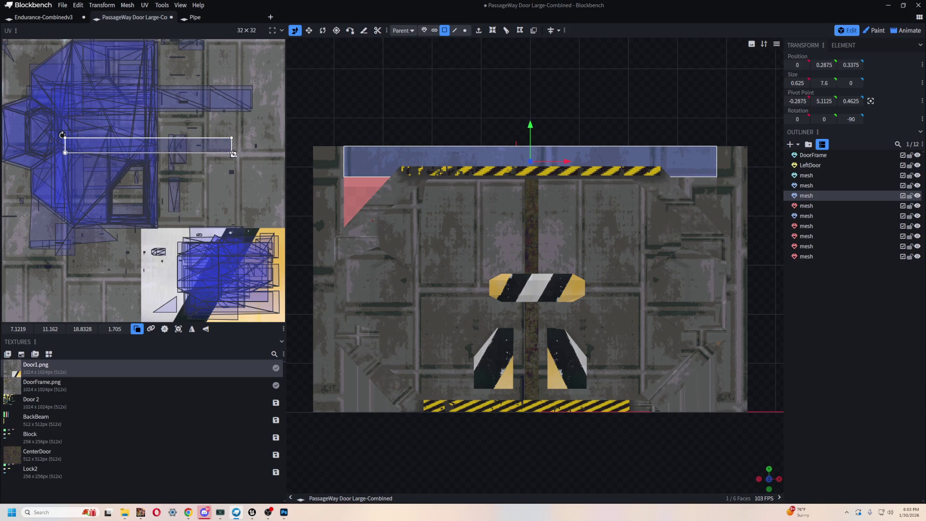
# Apply Door1.png to the top-left corner wedge, then select the bottom-right wedge
pyautogui.click(369, 188)
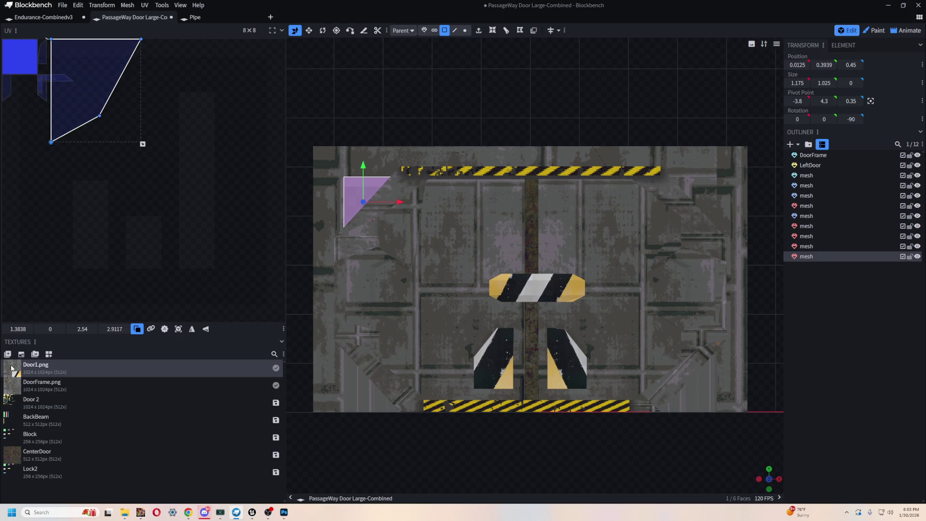
pyautogui.moveTo(34, 60)
pyautogui.mouseDown()
pyautogui.moveTo(62, 97)
pyautogui.moveTo(195, 157)
pyautogui.moveTo(78, 102)
pyautogui.moveTo(68, 104)
pyautogui.moveTo(91, 145)
pyautogui.moveTo(73, 148)
pyautogui.moveTo(77, 140)
pyautogui.moveTo(81, 155)
pyautogui.mouseUp()
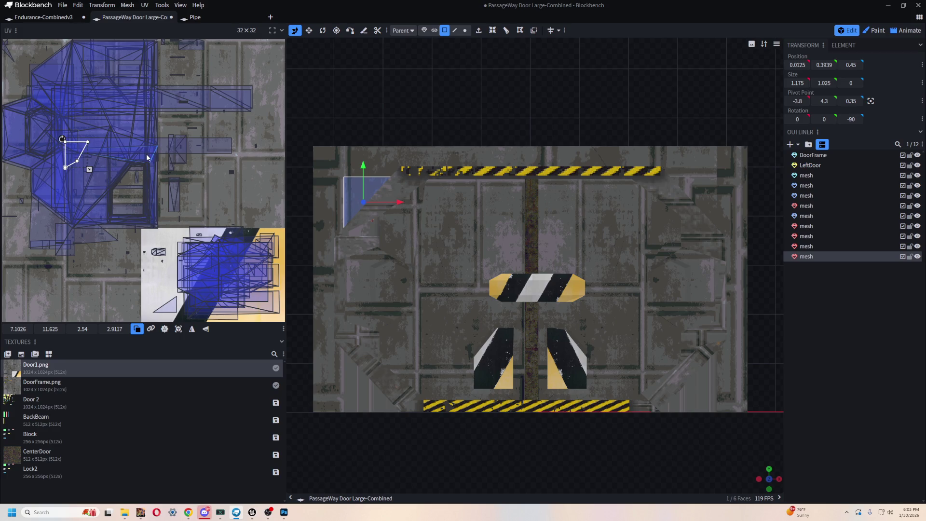
pyautogui.click(699, 381)
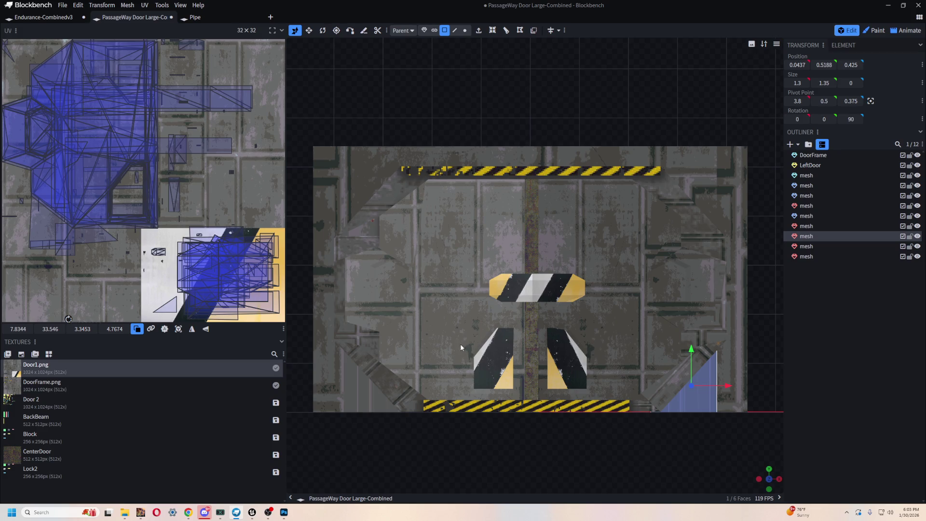
# Project and enlarge the bottom-right wedge's UVs, then project and stretch the bottom-left wedge's UVs
pyautogui.click(178, 330)
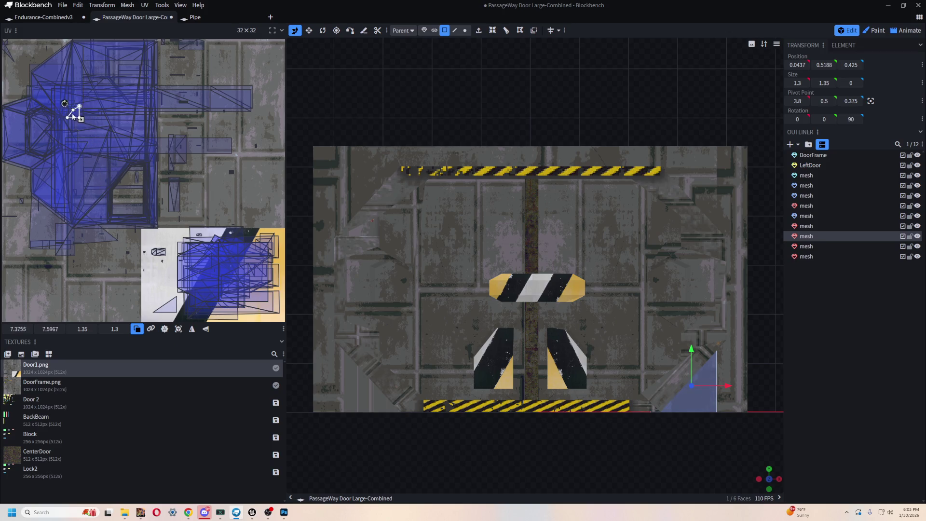
pyautogui.moveTo(72, 115); pyautogui.dragTo(73, 129)
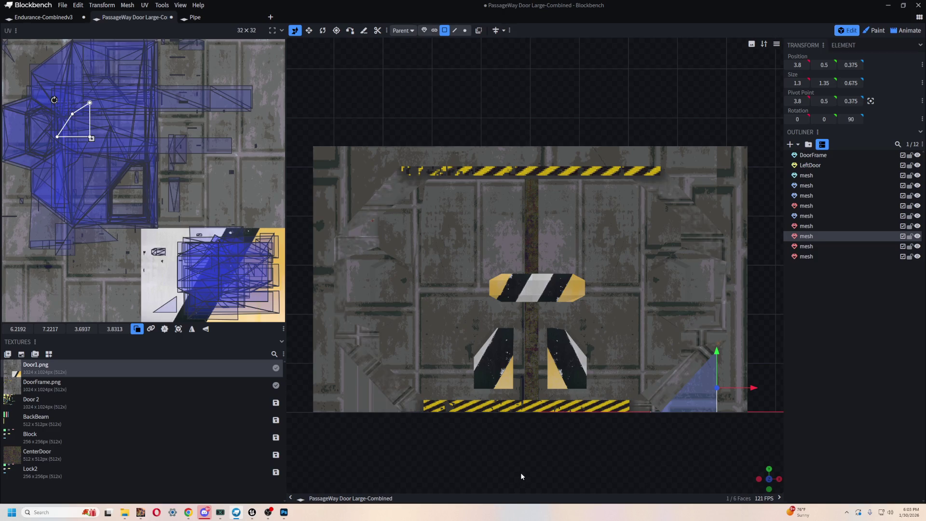
pyautogui.click(354, 393)
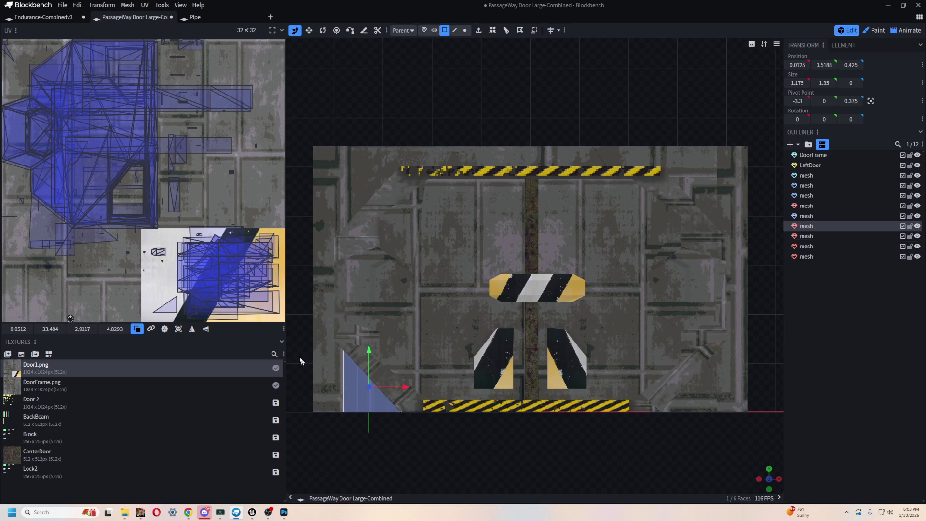
pyautogui.click(83, 166)
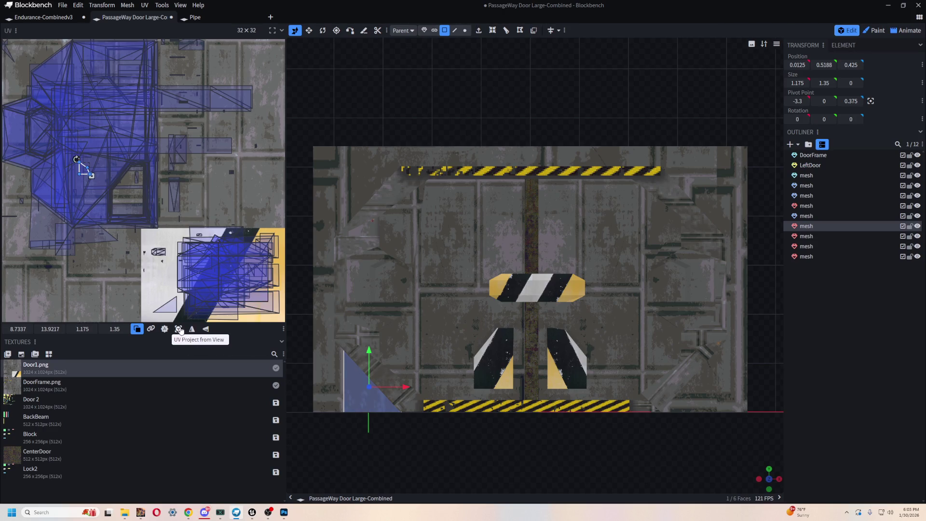
pyautogui.moveTo(120, 198)
pyautogui.mouseDown()
pyautogui.moveTo(137, 221)
pyautogui.moveTo(98, 210)
pyautogui.moveTo(147, 215)
pyautogui.moveTo(130, 200)
pyautogui.moveTo(108, 122)
pyautogui.moveTo(133, 128)
pyautogui.moveTo(71, 98)
pyautogui.moveTo(49, 111)
pyautogui.moveTo(64, 98)
pyautogui.moveTo(203, 177)
pyautogui.moveTo(49, 152)
pyautogui.mouseUp()
# Re-project the bottom-left wedge's UV triangle and resize it to about 6.77 × 7.78 near 7.03, 7.70
pyautogui.click(218, 185)
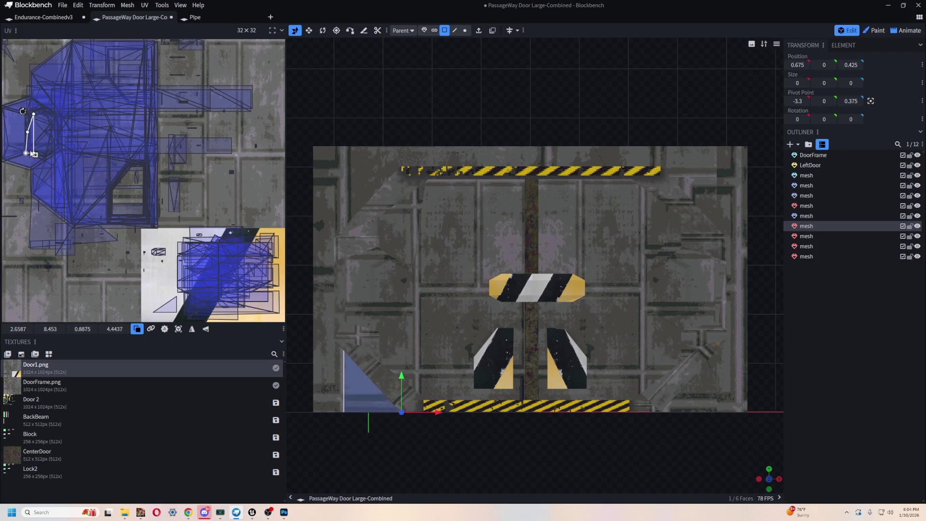
pyautogui.moveTo(84, 162)
pyautogui.mouseDown()
pyautogui.moveTo(109, 171)
pyautogui.moveTo(103, 153)
pyautogui.moveTo(87, 164)
pyautogui.mouseUp()
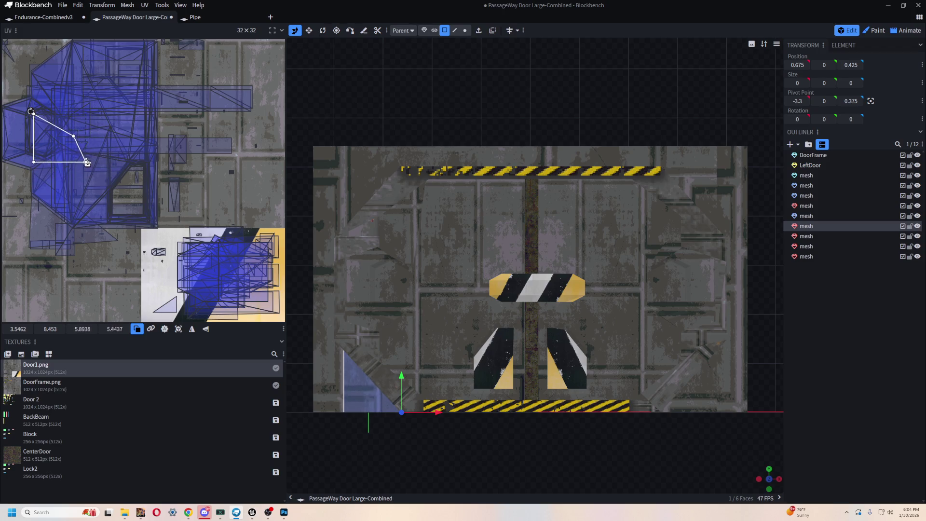
pyautogui.click(184, 332)
pyautogui.moveTo(62, 150)
pyautogui.mouseDown()
pyautogui.moveTo(107, 203)
pyautogui.moveTo(58, 154)
pyautogui.moveTo(90, 97)
pyautogui.moveTo(43, 94)
pyautogui.moveTo(29, 115)
pyautogui.moveTo(142, 215)
pyautogui.moveTo(129, 253)
pyautogui.moveTo(206, 145)
pyautogui.moveTo(241, 158)
pyautogui.moveTo(252, 175)
pyautogui.moveTo(180, 114)
pyautogui.moveTo(107, 89)
pyautogui.moveTo(69, 132)
pyautogui.moveTo(88, 138)
pyautogui.moveTo(81, 160)
pyautogui.moveTo(112, 164)
pyautogui.moveTo(77, 164)
pyautogui.moveTo(86, 167)
pyautogui.mouseUp()
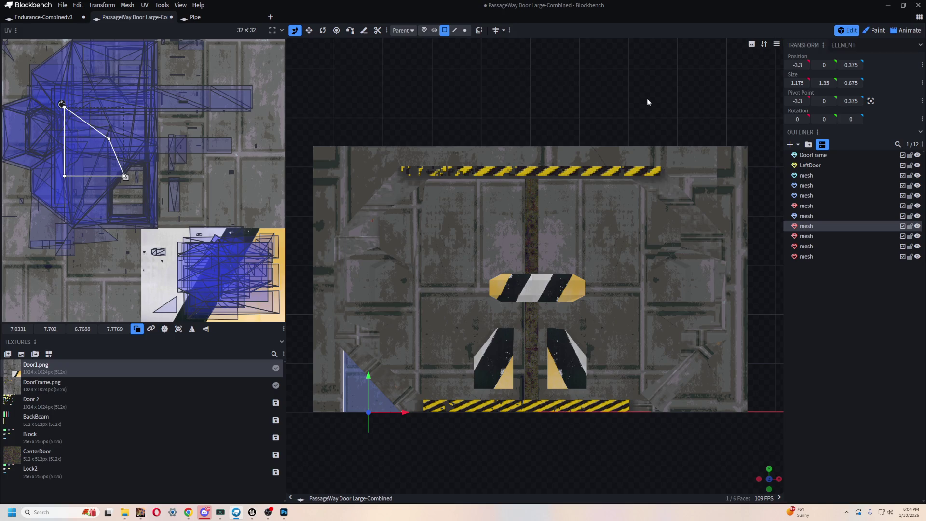
pyautogui.rightClick(623, 95)
pyautogui.scroll(-6, 522, 123)
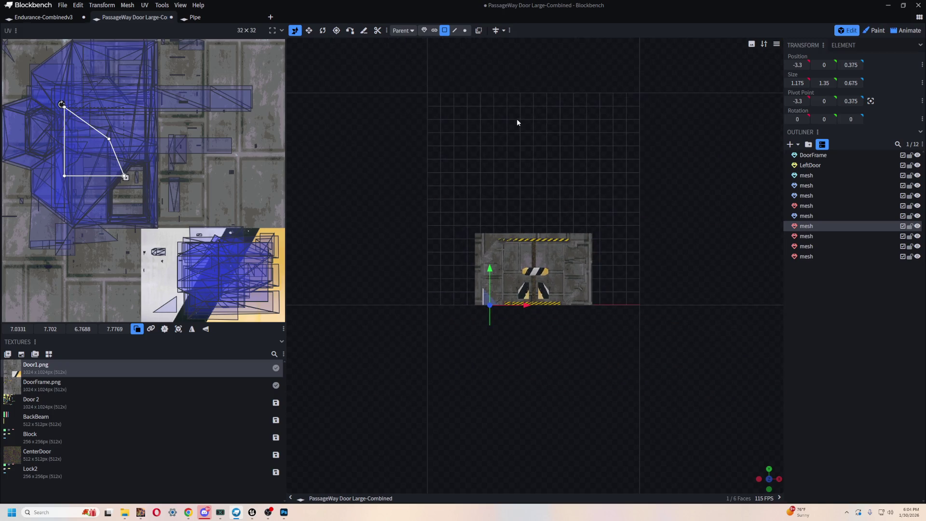
pyautogui.scroll(2, 520, 135)
pyautogui.scroll(5, 531, 120)
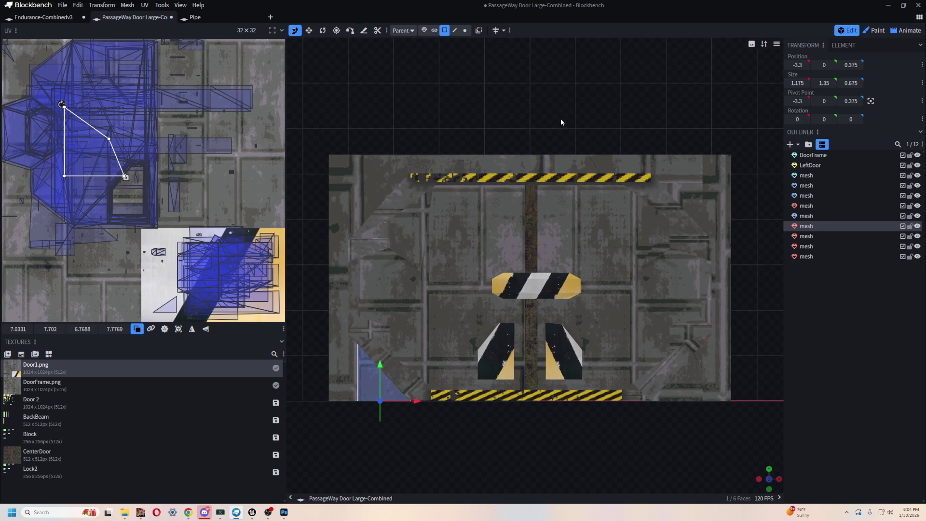
pyautogui.scroll(-10, 574, 87)
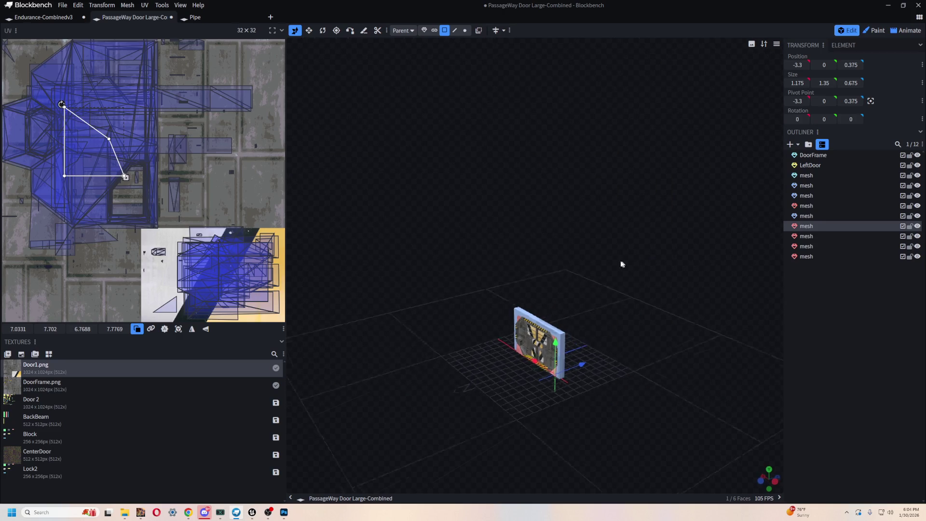
pyautogui.moveTo(476, 227)
pyautogui.mouseDown()
pyautogui.moveTo(678, 244)
pyautogui.moveTo(743, 260)
pyautogui.moveTo(590, 241)
pyautogui.moveTo(588, 169)
pyautogui.moveTo(571, 201)
pyautogui.moveTo(581, 250)
pyautogui.moveTo(585, 243)
pyautogui.mouseUp()
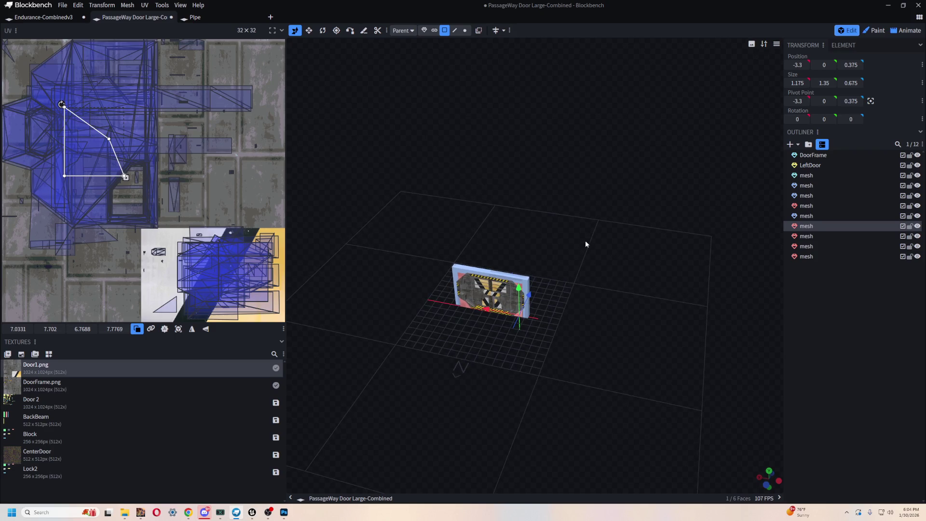
pyautogui.press('KP_7')
pyautogui.press('KP_0')
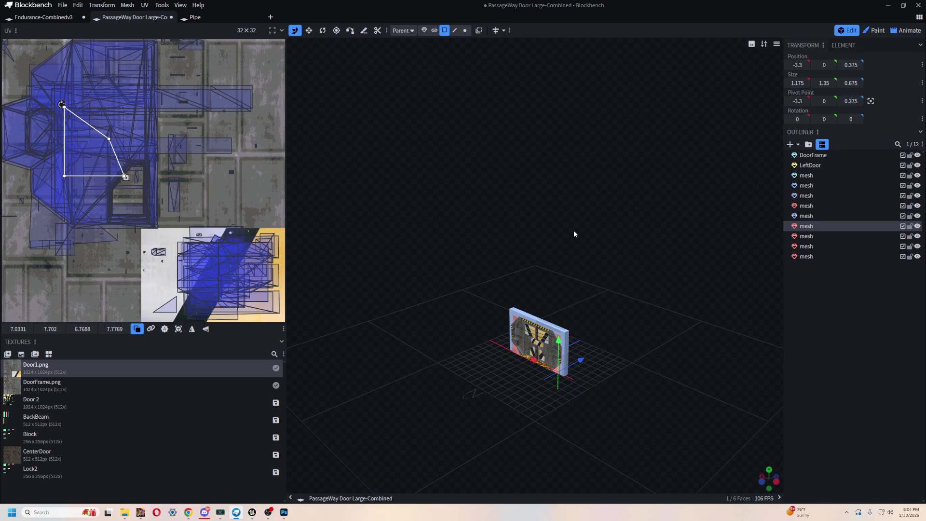
pyautogui.moveTo(659, 263)
pyautogui.mouseDown()
pyautogui.moveTo(649, 238)
pyautogui.moveTo(631, 248)
pyautogui.mouseUp()
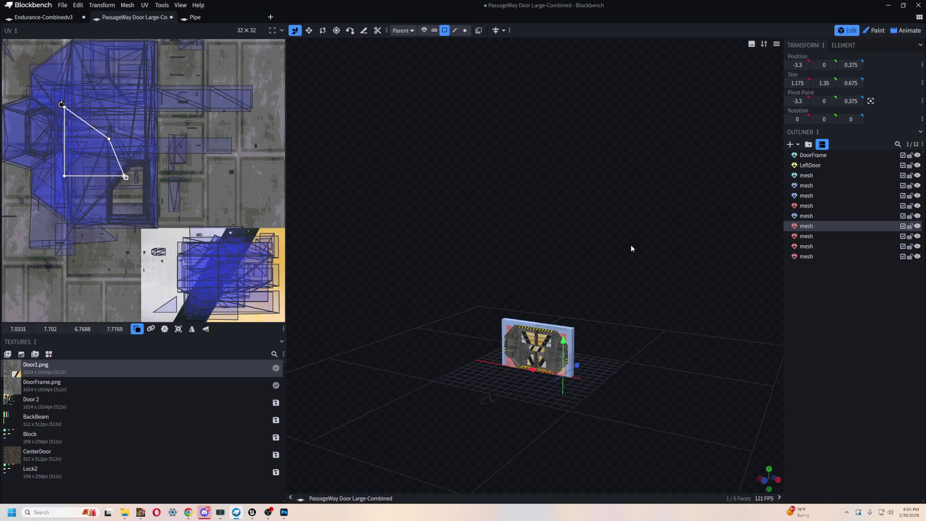
pyautogui.press('KP_8')
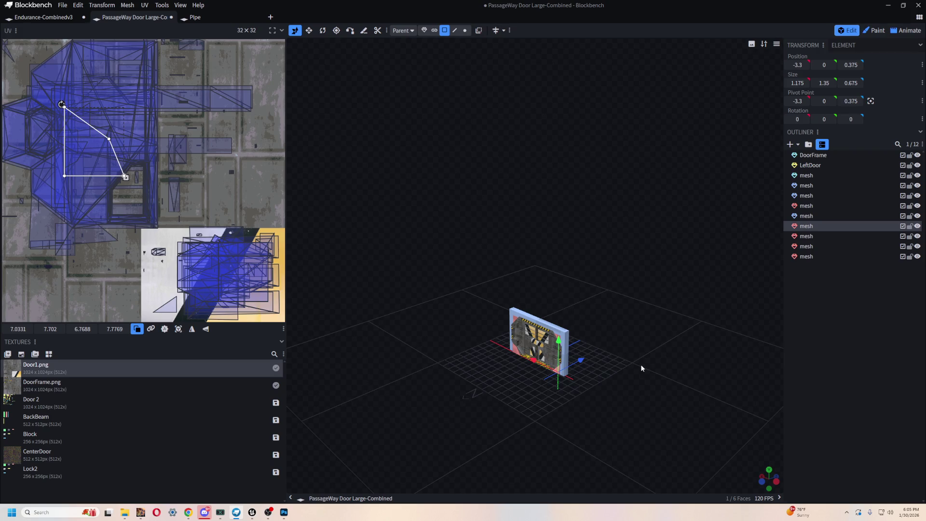
pyautogui.press('KP_5')
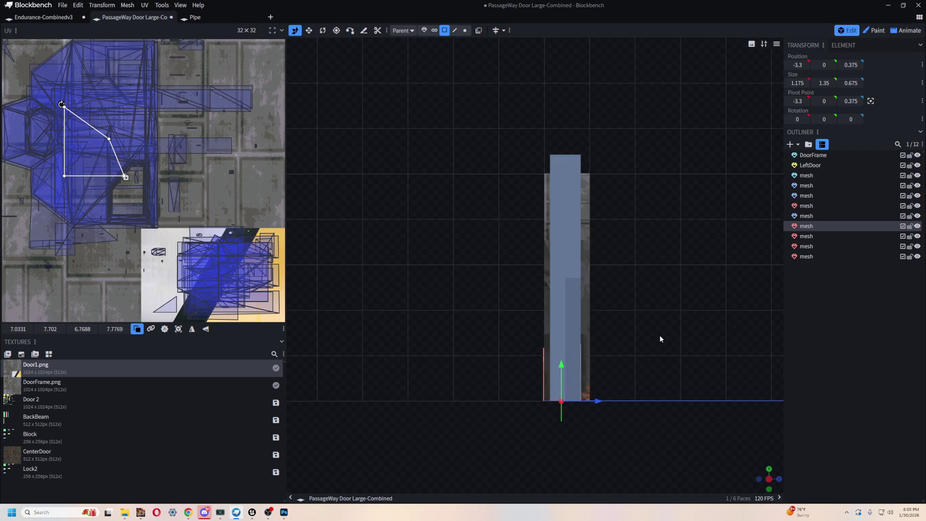
pyautogui.press('KP_1')
pyautogui.press('KP_1')
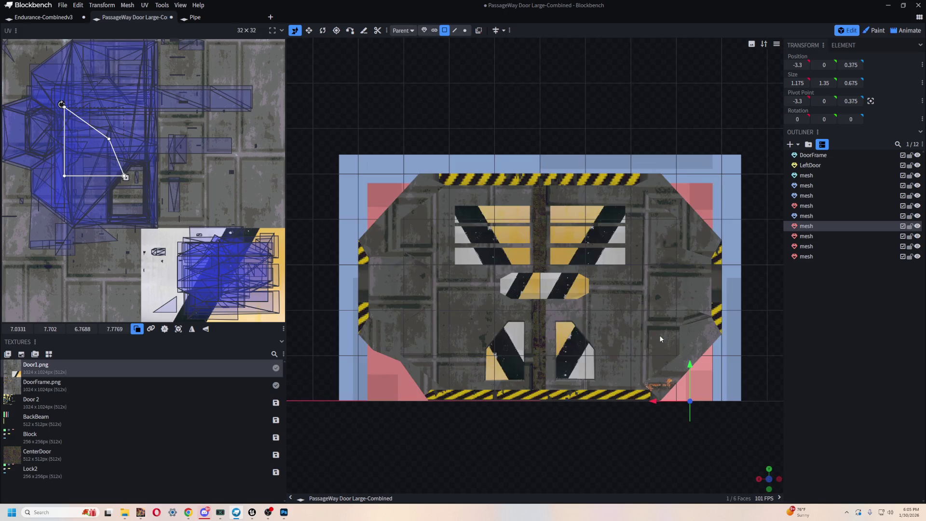
pyautogui.press('KP_7')
pyautogui.press('KP_1')
pyautogui.press('KP_5')
pyautogui.press('ctrl+KP_1')
pyautogui.press('KP_3')
pyautogui.press('KP_7')
pyautogui.press('KP_3')
pyautogui.press('KP_5')
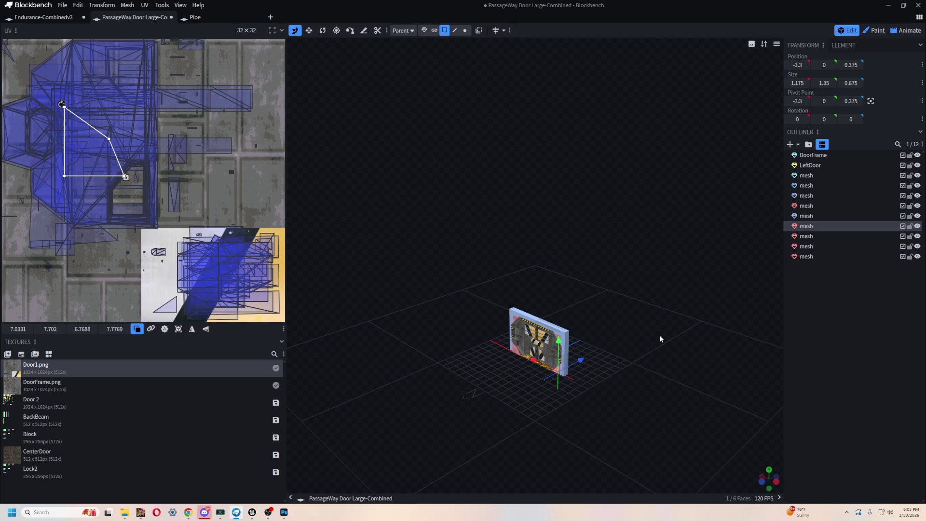
pyautogui.moveTo(521, 198)
pyautogui.mouseDown()
pyautogui.moveTo(430, 168)
pyautogui.moveTo(527, 193)
pyautogui.mouseUp()
pyautogui.press('KP_1')
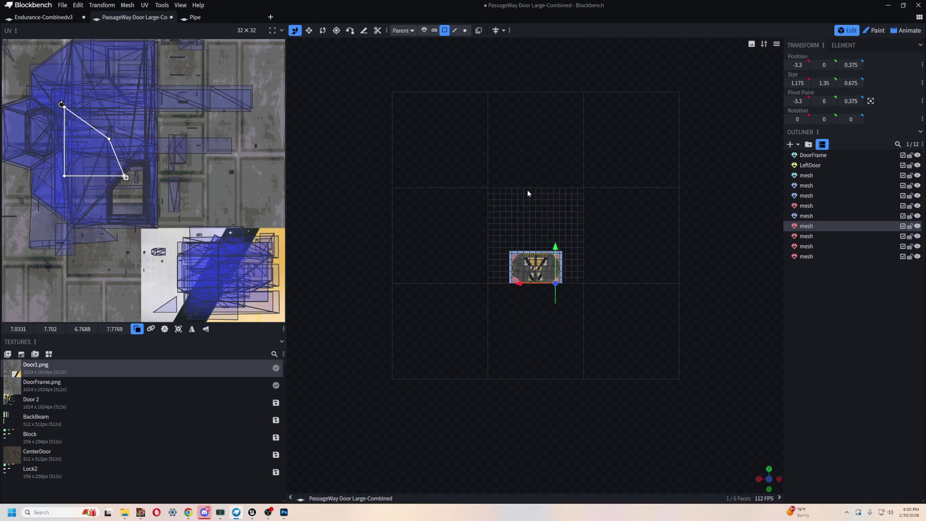
pyautogui.scroll(5, 381, 296)
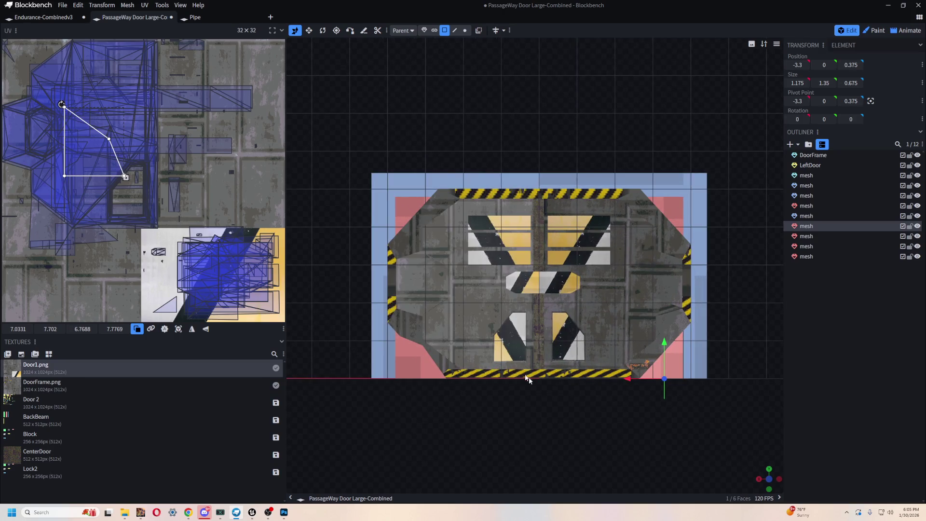
pyautogui.click(697, 349)
pyautogui.keyDown('shift'); pyautogui.click(668, 370); pyautogui.keyUp('shift')
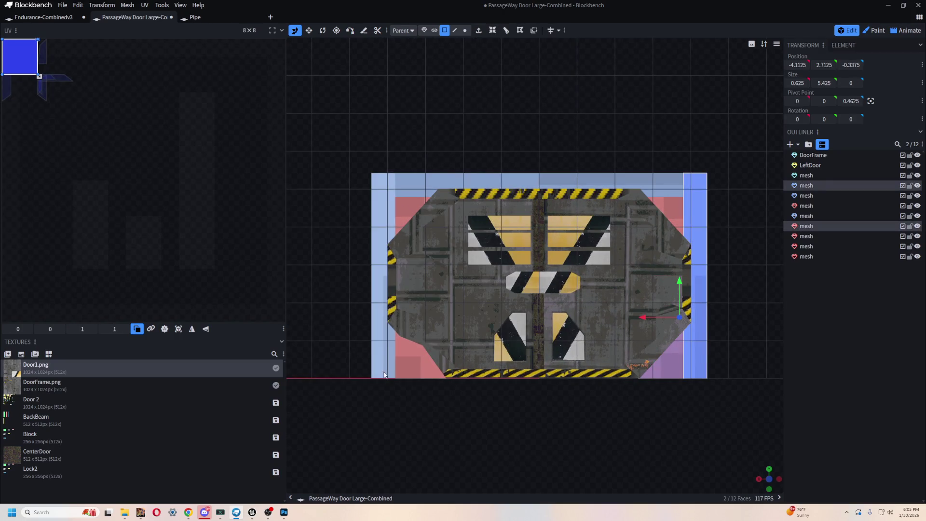
# Apply Door1 to all frame beams and corner wedges and project their UVs onto the metal panel area
pyautogui.keyDown('shift'); pyautogui.click(415, 357); pyautogui.keyUp('shift')
pyautogui.keyDown('shift'); pyautogui.click(384, 290); pyautogui.keyUp('shift')
pyautogui.keyDown('shift'); pyautogui.click(410, 208); pyautogui.keyUp('shift')
pyautogui.keyDown('shift'); pyautogui.click(456, 186); pyautogui.keyUp('shift')
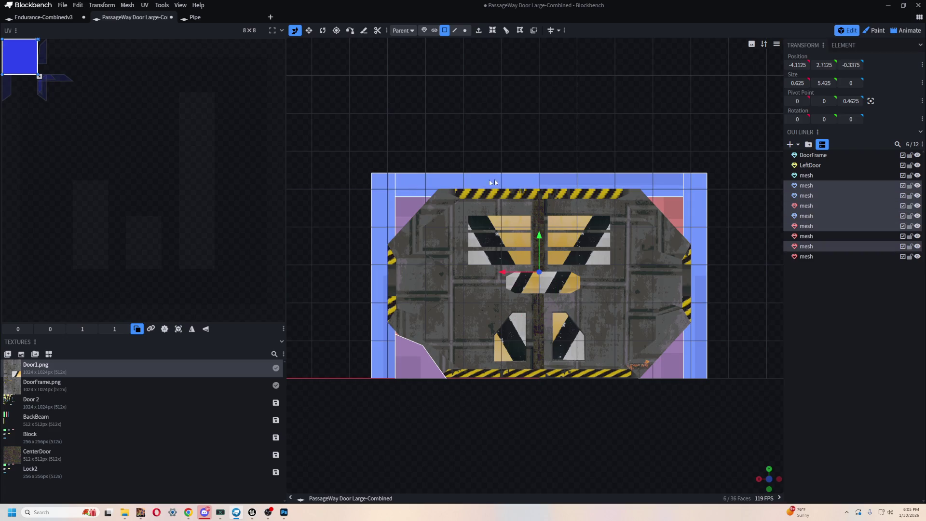
pyautogui.keyDown('shift'); pyautogui.click(668, 206); pyautogui.keyUp('shift')
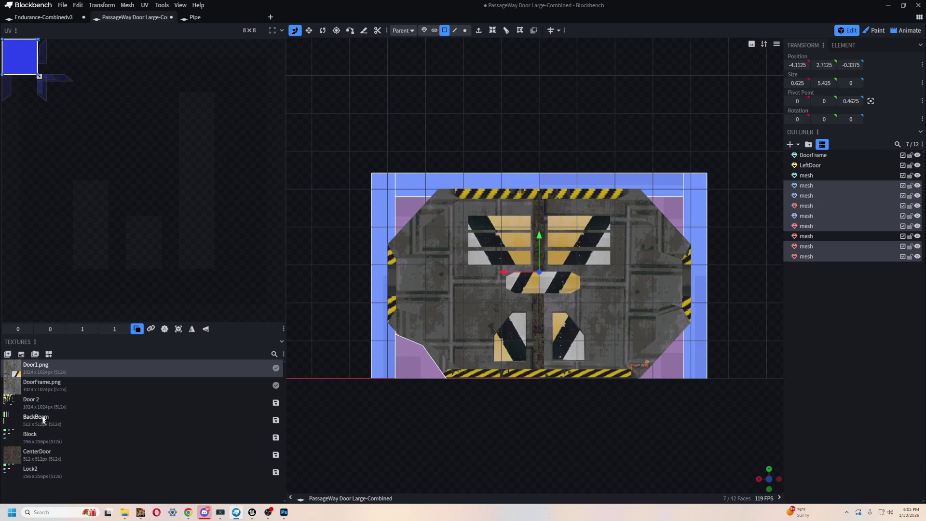
pyautogui.moveTo(15, 365); pyautogui.dragTo(10, 52)
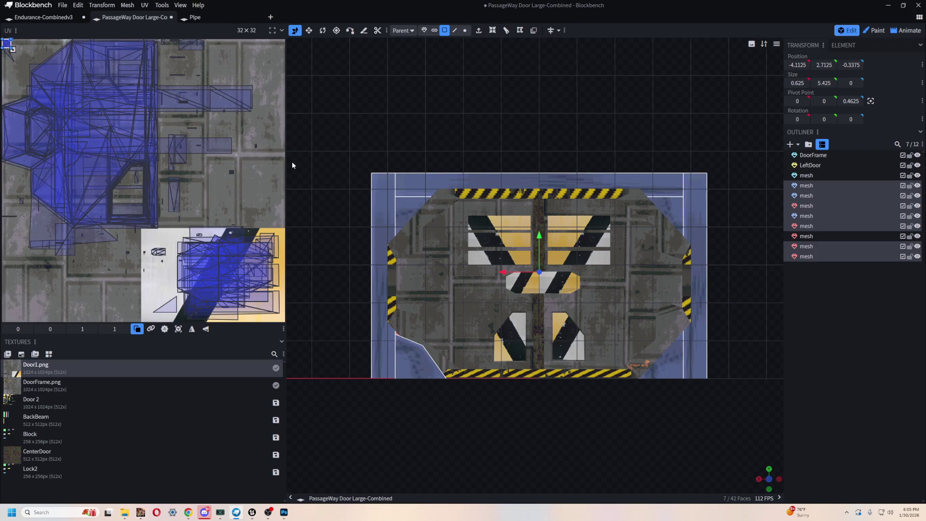
pyautogui.moveTo(12, 49)
pyautogui.mouseDown()
pyautogui.moveTo(141, 189)
pyautogui.moveTo(186, 261)
pyautogui.moveTo(157, 219)
pyautogui.moveTo(198, 242)
pyautogui.moveTo(100, 177)
pyautogui.moveTo(63, 117)
pyautogui.moveTo(94, 129)
pyautogui.moveTo(130, 215)
pyautogui.moveTo(107, 211)
pyautogui.moveTo(97, 232)
pyautogui.moveTo(128, 188)
pyautogui.moveTo(208, 215)
pyautogui.moveTo(72, 213)
pyautogui.moveTo(33, 159)
pyautogui.moveTo(71, 163)
pyautogui.mouseUp()
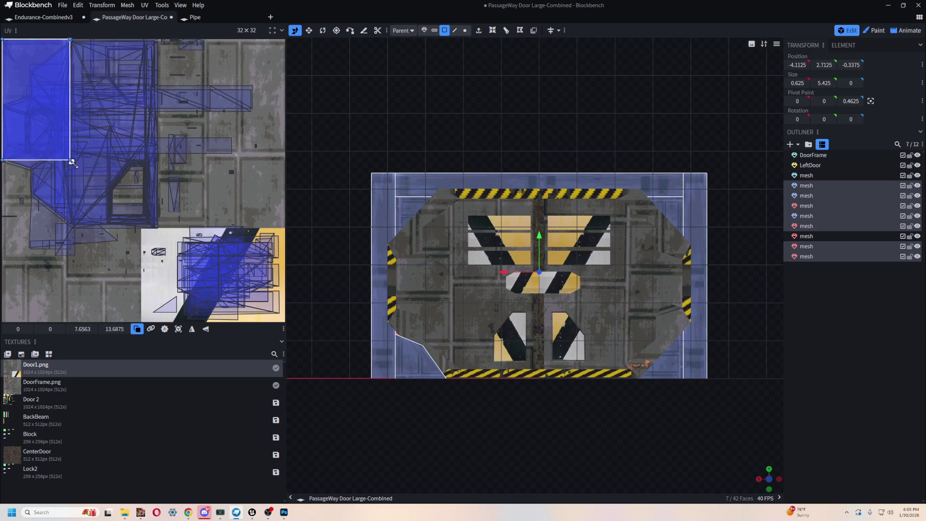
pyautogui.click(178, 330)
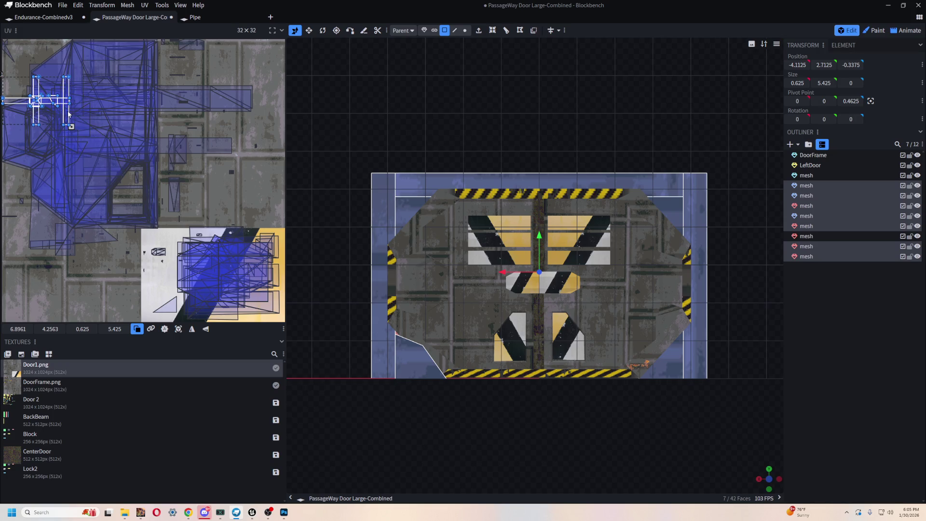
pyautogui.moveTo(68, 112)
pyautogui.mouseDown()
pyautogui.moveTo(145, 145)
pyautogui.moveTo(186, 217)
pyautogui.moveTo(193, 208)
pyautogui.moveTo(227, 218)
pyautogui.mouseUp()
pyautogui.moveTo(229, 269)
pyautogui.mouseDown()
pyautogui.moveTo(219, 263)
pyautogui.moveTo(242, 216)
pyautogui.mouseUp()
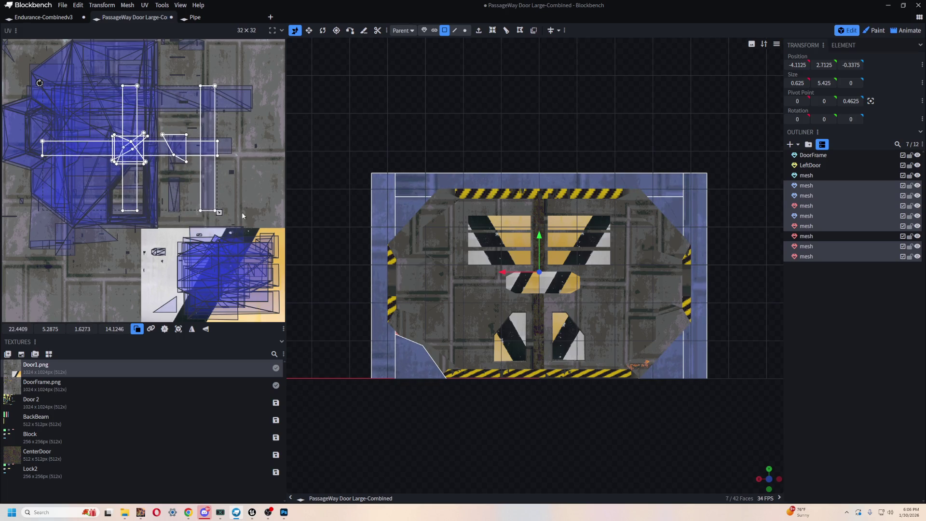
# Reposition the left column's UV strip on the metal panels, then select the right pillar and top beam
pyautogui.click(206, 181)
pyautogui.moveTo(131, 184); pyautogui.dragTo(49, 183)
pyautogui.moveTo(195, 180)
pyautogui.mouseDown()
pyautogui.moveTo(219, 181)
pyautogui.moveTo(210, 210)
pyautogui.moveTo(229, 157)
pyautogui.moveTo(213, 180)
pyautogui.moveTo(204, 171)
pyautogui.moveTo(66, 192)
pyautogui.moveTo(56, 159)
pyautogui.moveTo(62, 216)
pyautogui.moveTo(75, 143)
pyautogui.moveTo(37, 169)
pyautogui.moveTo(39, 178)
pyautogui.moveTo(79, 172)
pyautogui.moveTo(68, 167)
pyautogui.mouseUp()
pyautogui.click(203, 170)
pyautogui.click(645, 185)
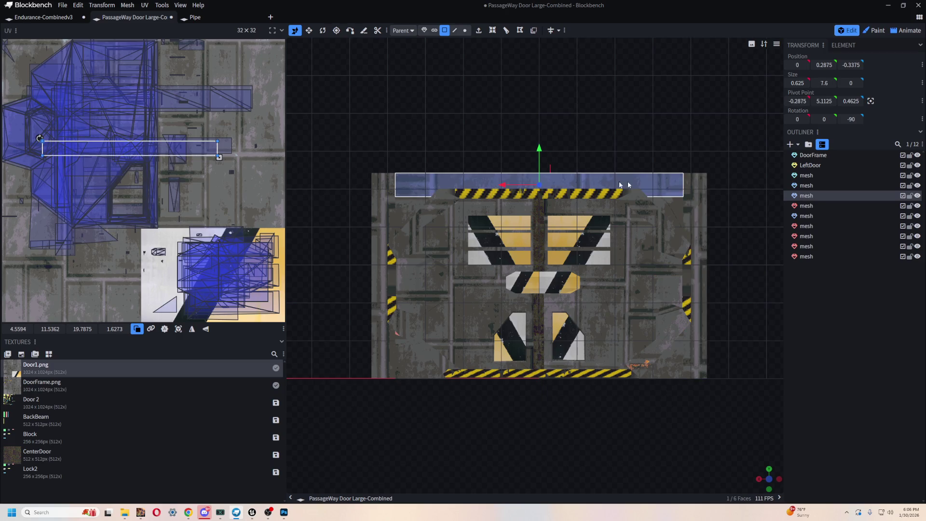
# Move the top beam's UV strip up and slide the top-left and top-right wedge triangles onto plain metal
pyautogui.moveTo(159, 153); pyautogui.dragTo(162, 142)
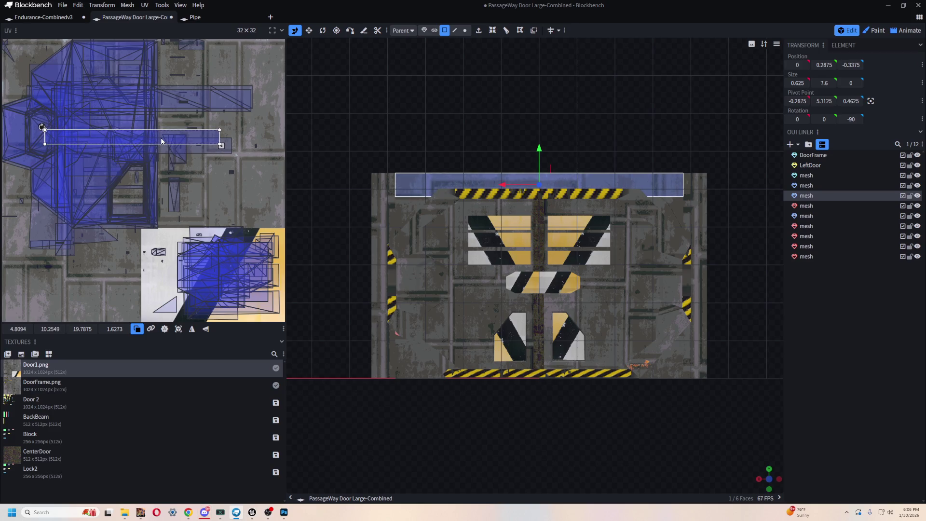
pyautogui.click(405, 207)
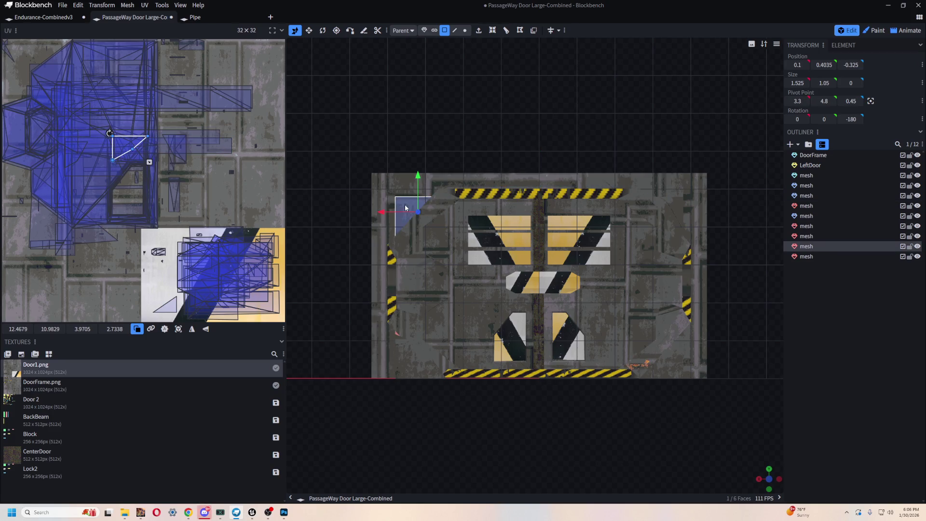
pyautogui.moveTo(126, 145)
pyautogui.mouseDown()
pyautogui.moveTo(80, 143)
pyautogui.moveTo(96, 141)
pyautogui.mouseUp()
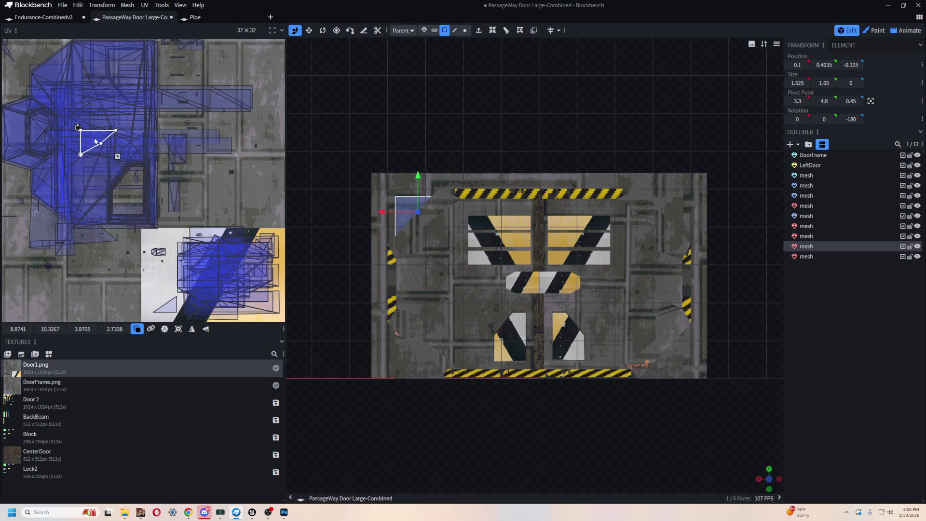
pyautogui.click(665, 208)
pyautogui.moveTo(178, 149)
pyautogui.mouseDown()
pyautogui.moveTo(30, 126)
pyautogui.moveTo(62, 108)
pyautogui.moveTo(44, 110)
pyautogui.mouseUp()
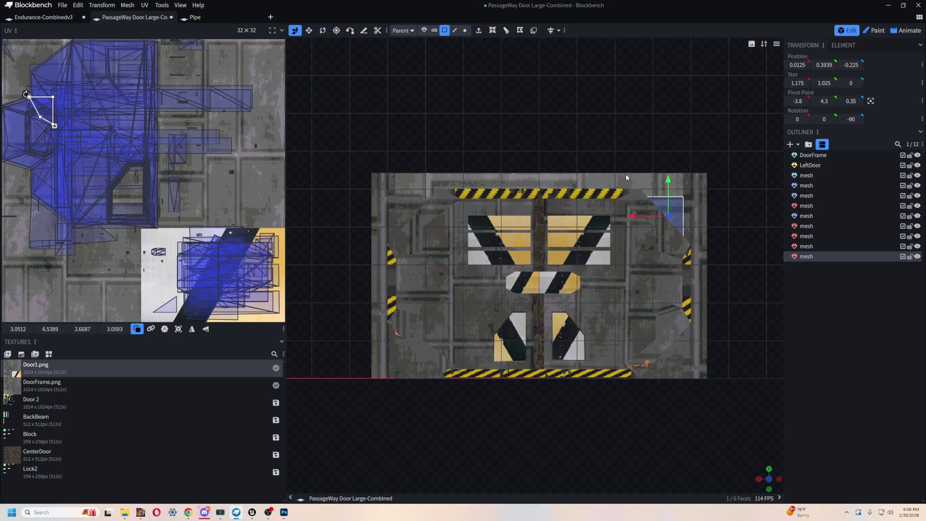
# Place the lower-right (3.51 × 3.06 near 7.95, 24.95) and lower-left wedge UV triangles on plain plating
pyautogui.click(675, 364)
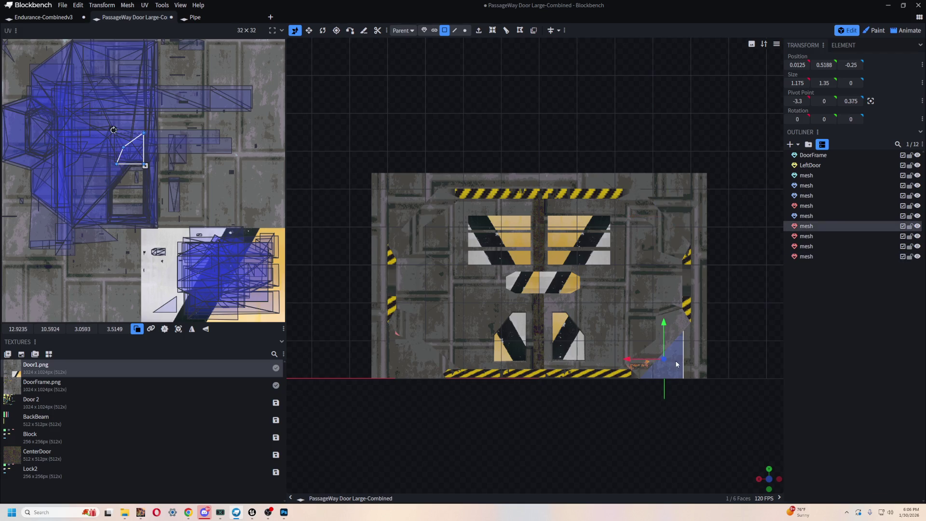
pyautogui.moveTo(134, 154)
pyautogui.mouseDown()
pyautogui.moveTo(86, 274)
pyautogui.moveTo(65, 276)
pyautogui.moveTo(83, 275)
pyautogui.mouseUp()
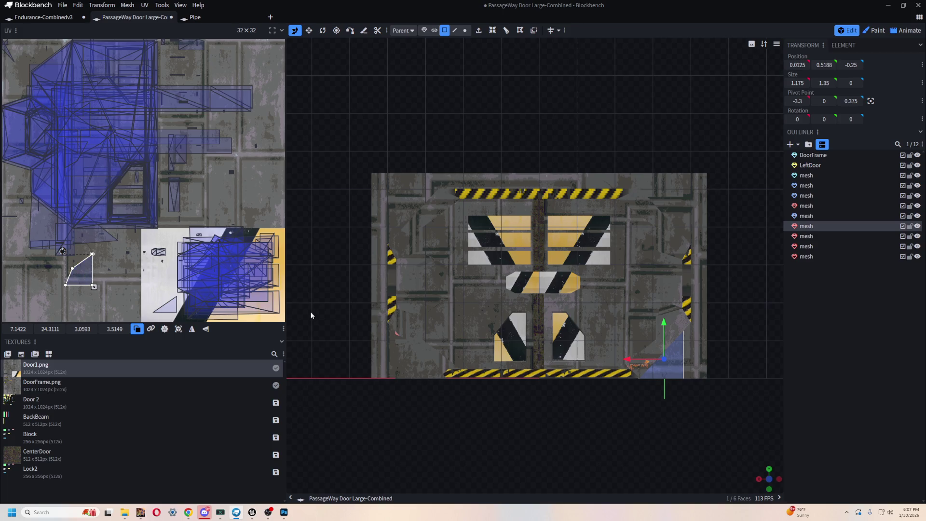
pyautogui.click(416, 351)
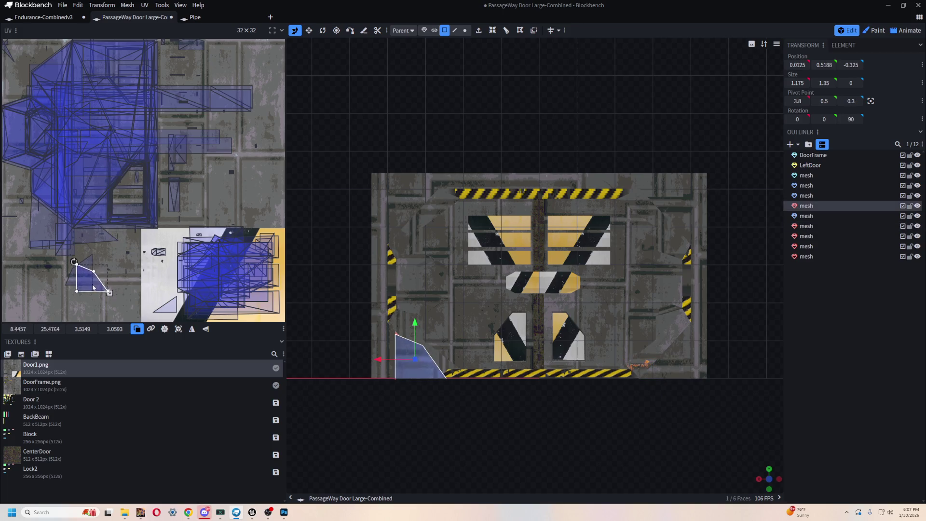
pyautogui.moveTo(94, 288); pyautogui.dragTo(89, 283)
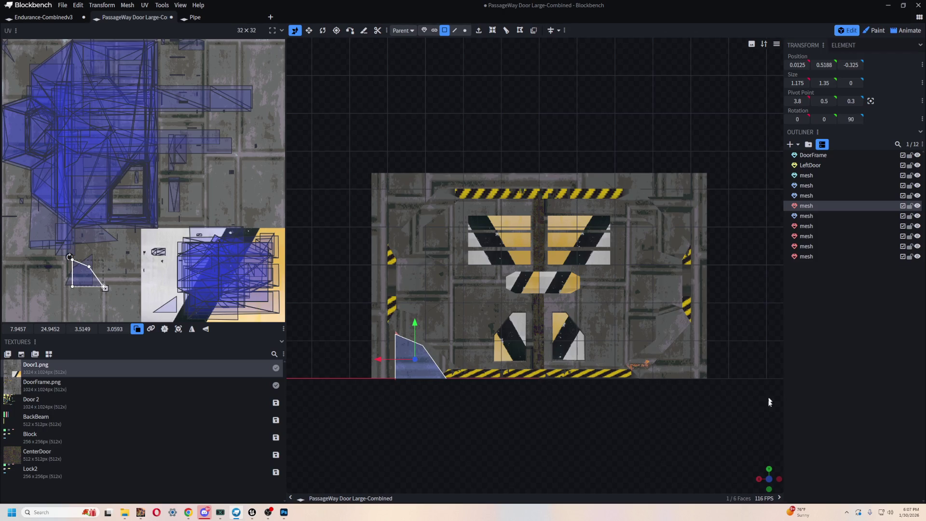
pyautogui.scroll(-10, 619, 396)
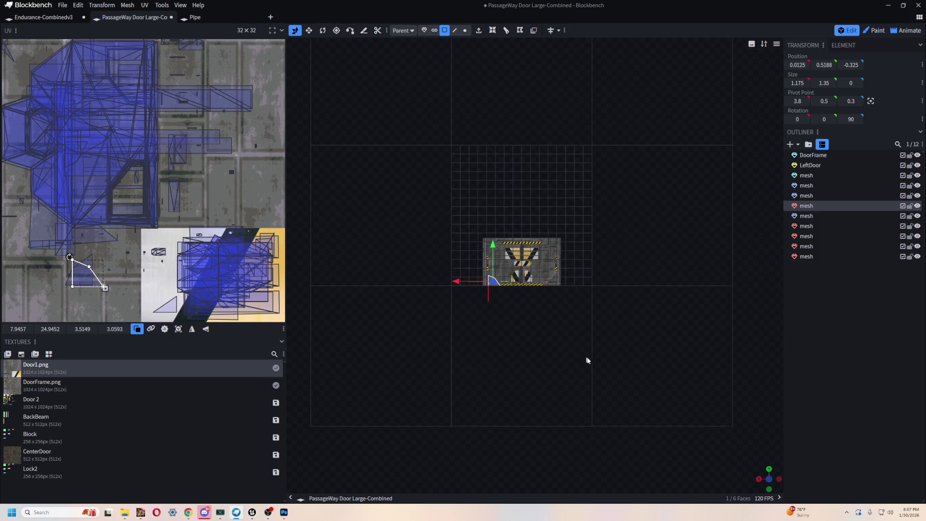
# Select the frame beam and zoom in on it from a side view
pyautogui.scroll(2, 589, 367)
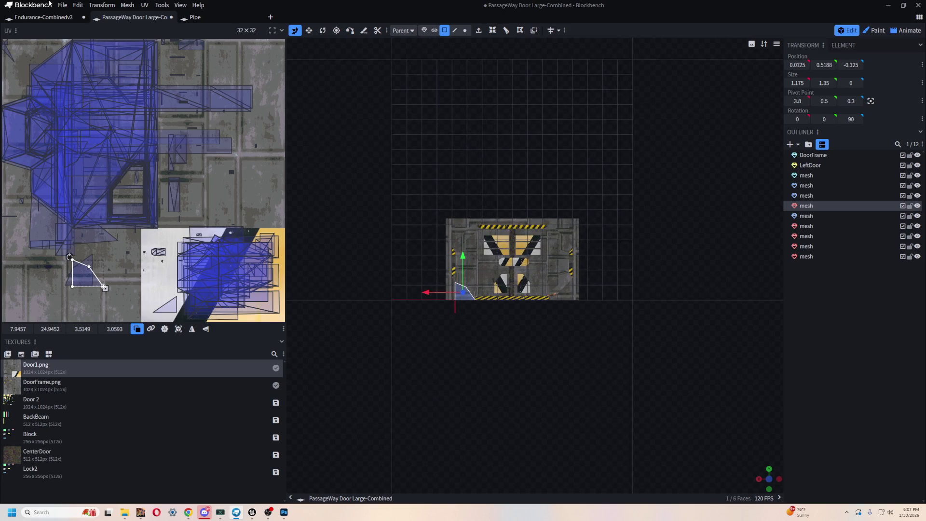
pyautogui.scroll(3, 539, 354)
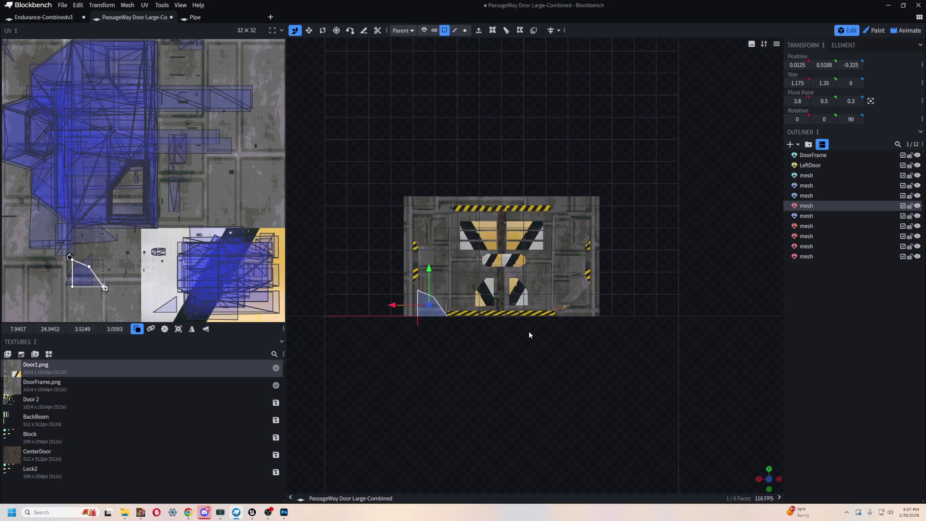
pyautogui.press('KP_0')
pyautogui.moveTo(497, 329)
pyautogui.mouseDown()
pyautogui.moveTo(595, 248)
pyautogui.moveTo(616, 294)
pyautogui.moveTo(645, 236)
pyautogui.mouseUp()
pyautogui.click(560, 290)
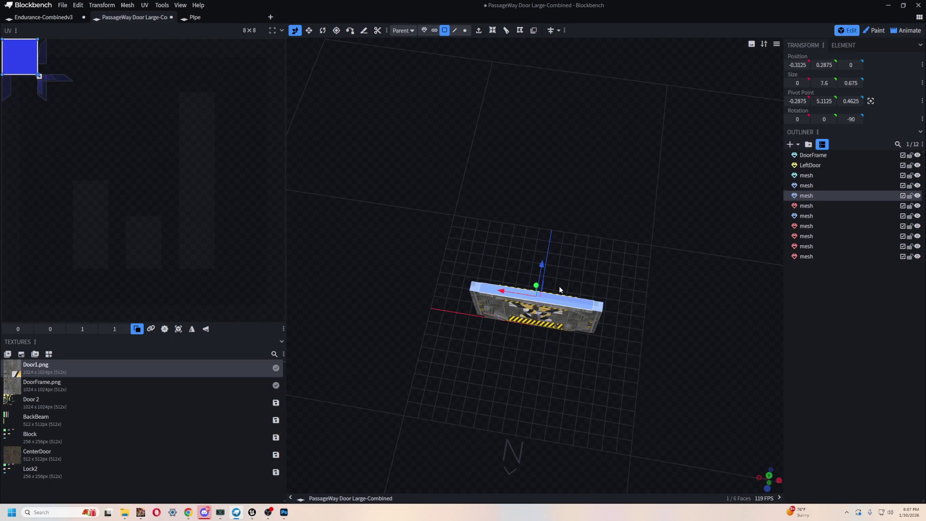
pyautogui.press('KP_1')
pyautogui.press('KP_3')
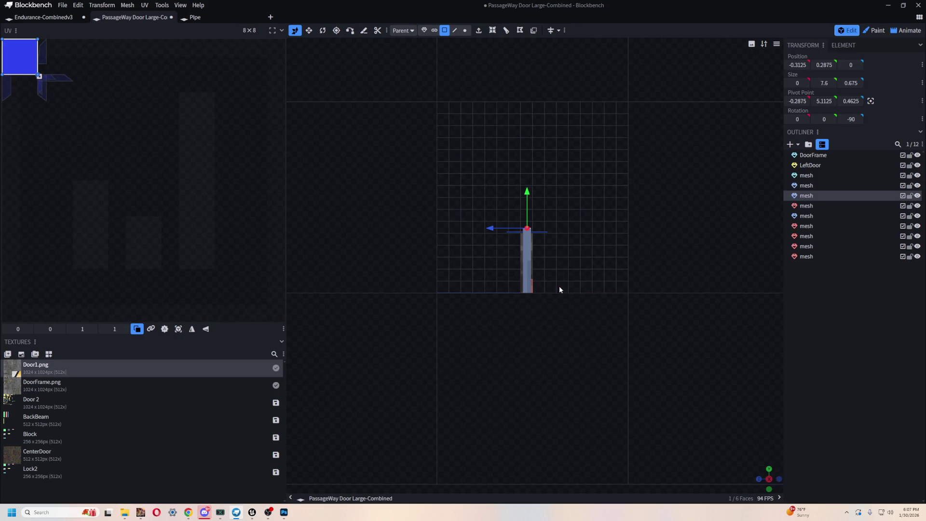
pyautogui.scroll(5, 563, 284)
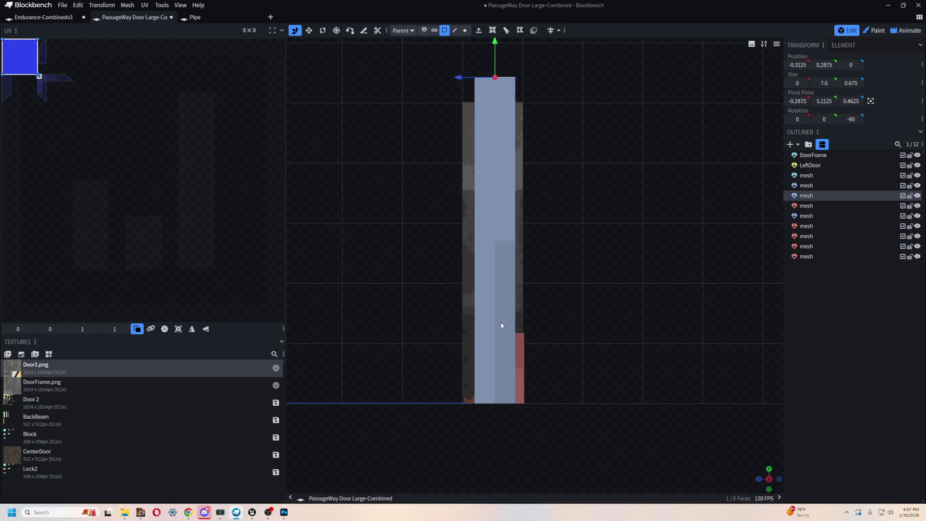
# Texture the first tall side beam with Door1.png, projecting and enlarging its UV onto a metal area
pyautogui.click(501, 323)
pyautogui.moveTo(20, 369)
pyautogui.mouseDown()
pyautogui.moveTo(46, 58)
pyautogui.moveTo(9, 42)
pyautogui.mouseUp()
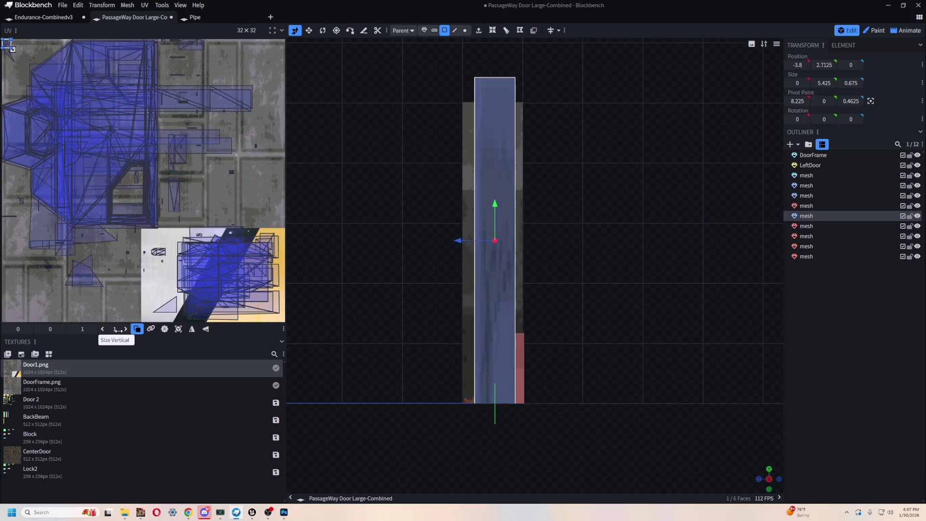
pyautogui.click(179, 331)
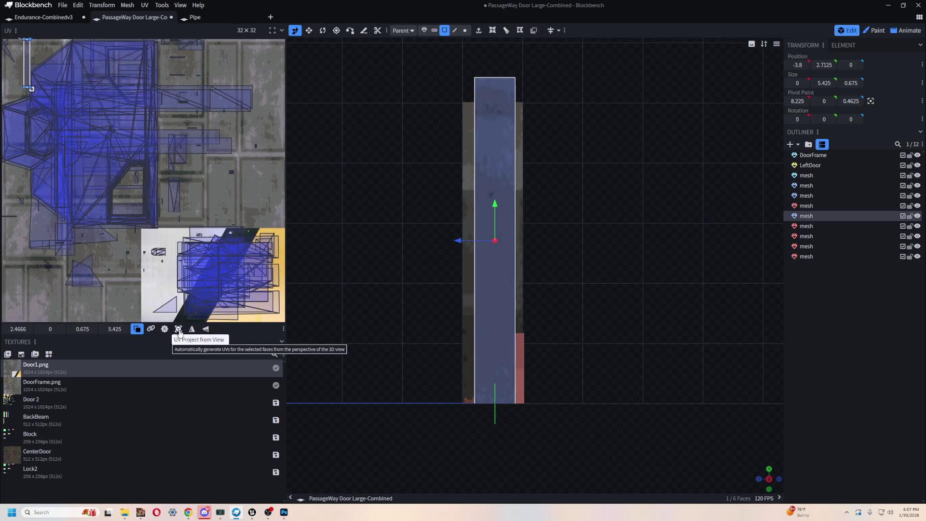
pyautogui.moveTo(31, 89)
pyautogui.mouseDown()
pyautogui.moveTo(72, 248)
pyautogui.moveTo(75, 270)
pyautogui.moveTo(54, 252)
pyautogui.moveTo(57, 285)
pyautogui.moveTo(49, 237)
pyautogui.mouseUp()
pyautogui.moveTo(33, 152)
pyautogui.mouseDown()
pyautogui.moveTo(65, 187)
pyautogui.moveTo(126, 202)
pyautogui.moveTo(110, 201)
pyautogui.mouseUp()
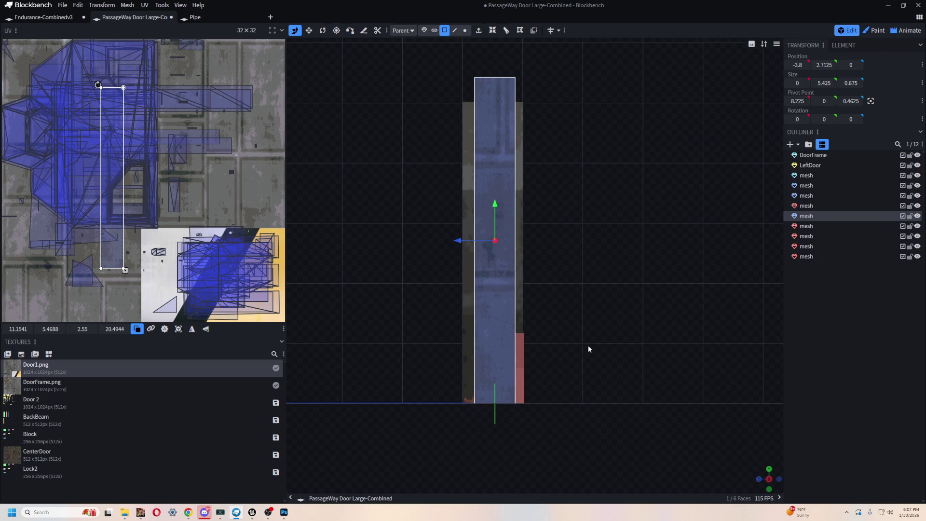
# Apply Door1.png to the small pink strip beside the beam and inspect nearby frame faces
pyautogui.click(521, 347)
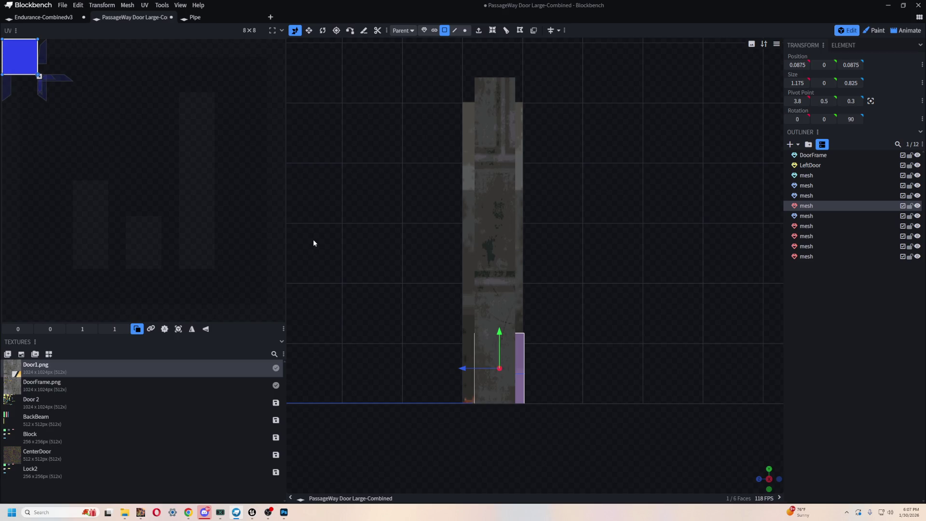
pyautogui.moveTo(17, 366)
pyautogui.mouseDown()
pyautogui.moveTo(14, 61)
pyautogui.moveTo(6, 45)
pyautogui.mouseUp()
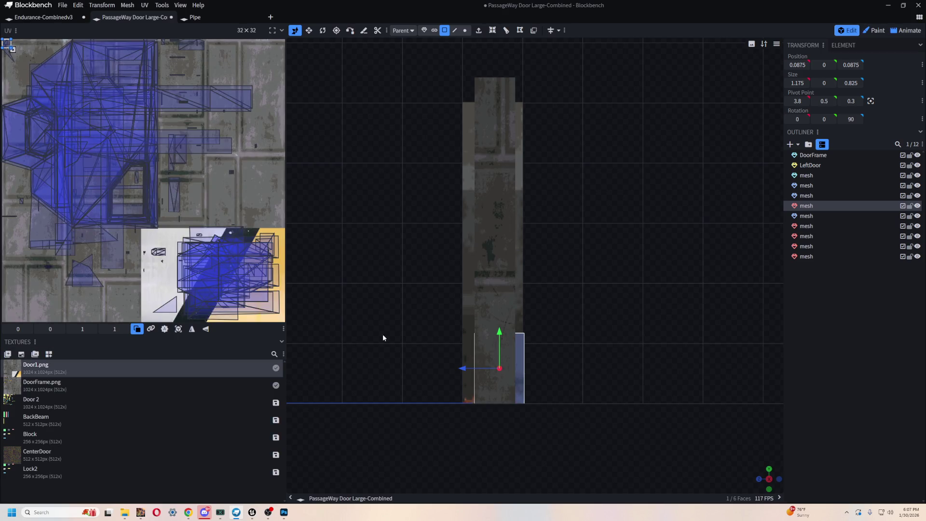
pyautogui.click(468, 399)
pyautogui.click(471, 400)
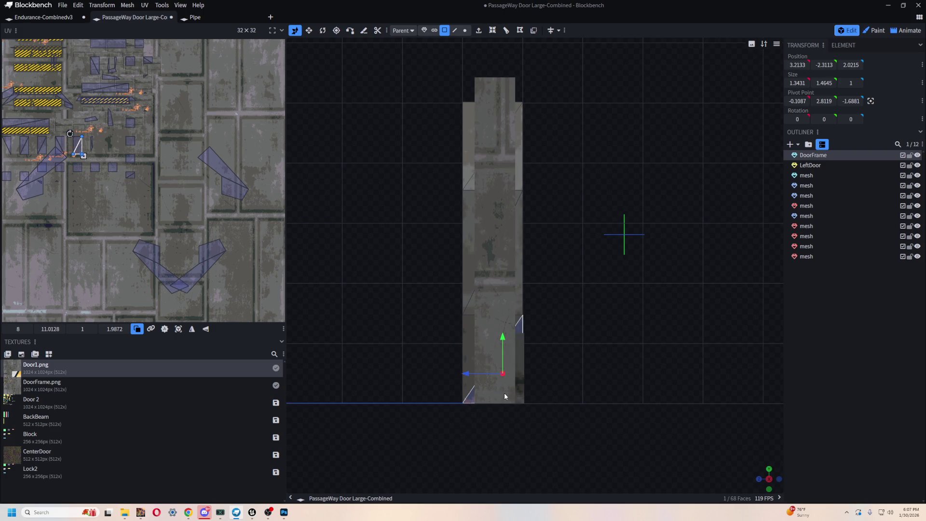
pyautogui.click(504, 392)
pyautogui.click(468, 387)
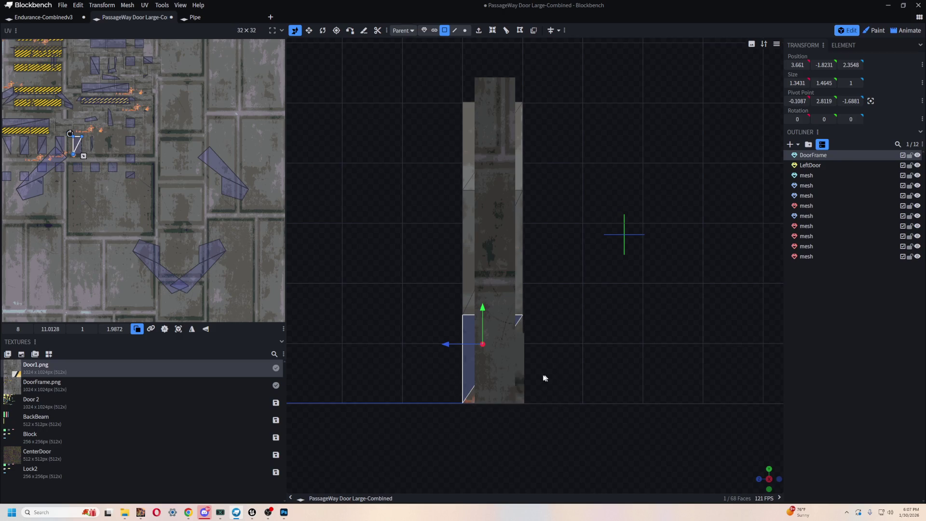
pyautogui.click(502, 374)
pyautogui.press('KP_1')
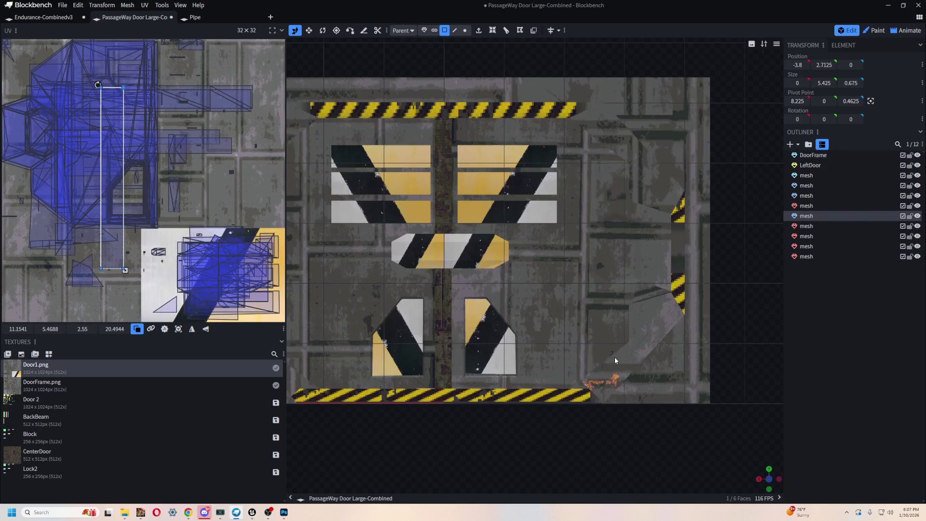
pyautogui.press('KP_3')
pyautogui.press('KP_1')
pyautogui.press('KP_3')
# Texture the other side beam, placing its 1.77 × 14.22 UV strip near 22.74, 2.91
pyautogui.click(575, 361)
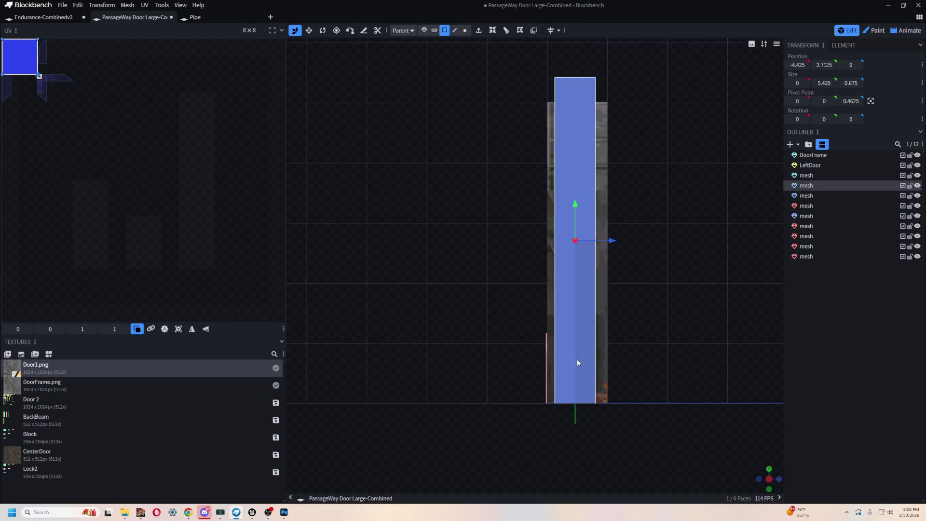
pyautogui.click(6, 49)
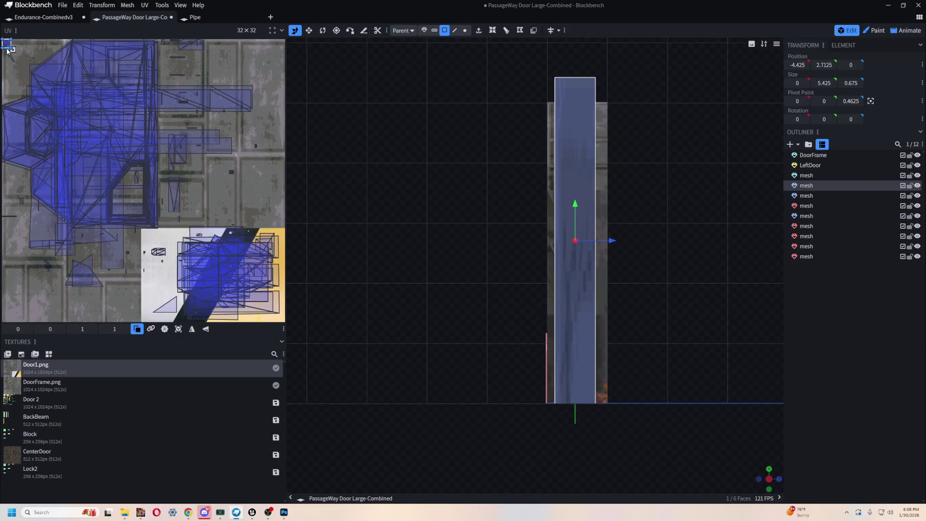
pyautogui.click(178, 329)
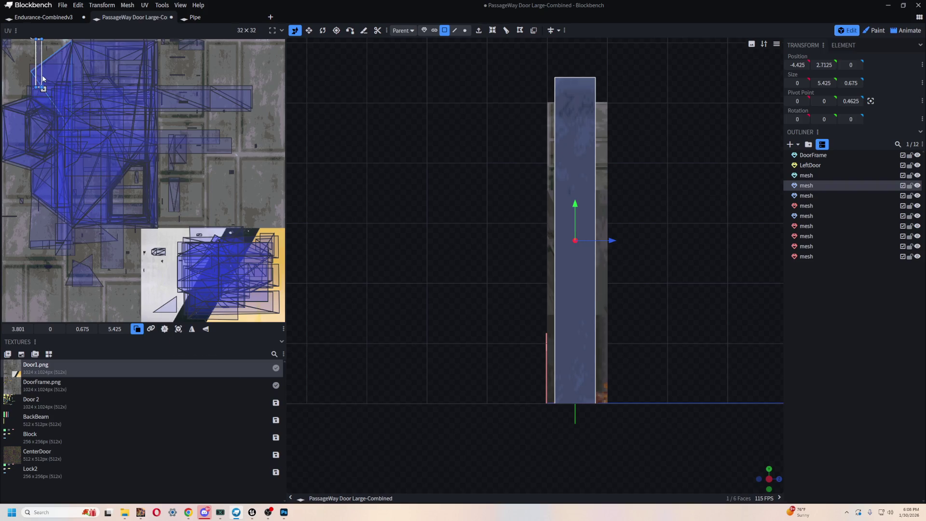
pyautogui.moveTo(142, 115)
pyautogui.mouseDown()
pyautogui.moveTo(211, 110)
pyautogui.moveTo(232, 258)
pyautogui.moveTo(223, 186)
pyautogui.moveTo(218, 198)
pyautogui.mouseUp()
pyautogui.moveTo(210, 165)
pyautogui.mouseDown()
pyautogui.moveTo(209, 156)
pyautogui.moveTo(191, 173)
pyautogui.moveTo(215, 163)
pyautogui.mouseUp()
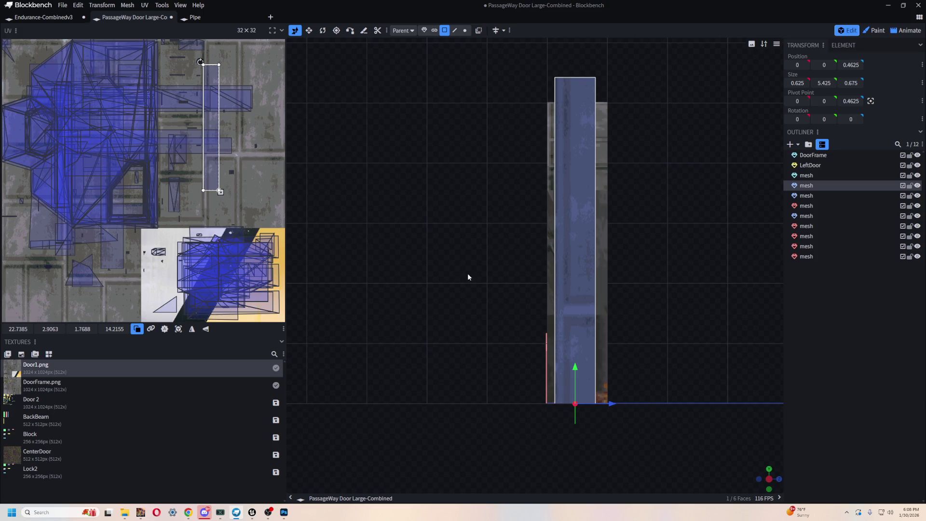
# Return to perspective and select the top horizontal bar in front view
pyautogui.press('KP_0')
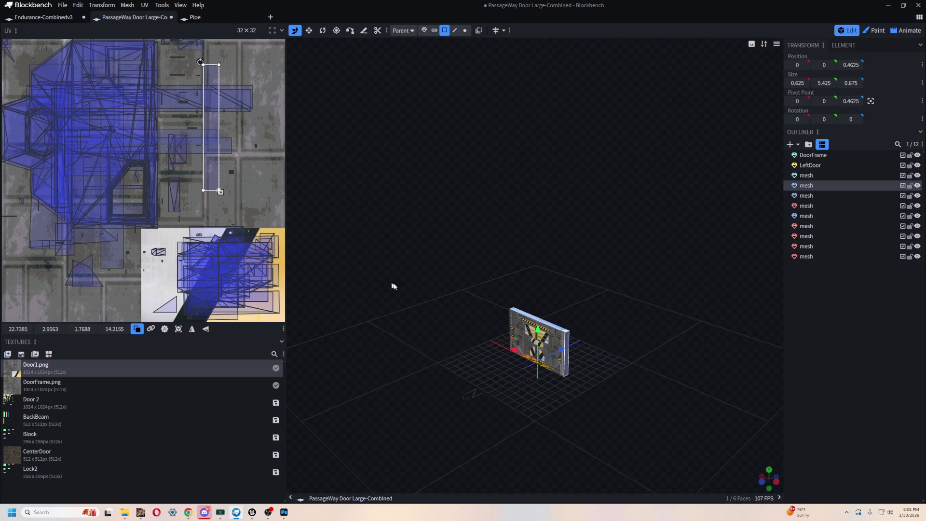
pyautogui.click(577, 384)
pyautogui.moveTo(612, 334)
pyautogui.mouseDown()
pyautogui.moveTo(637, 280)
pyautogui.moveTo(632, 339)
pyautogui.moveTo(595, 326)
pyautogui.moveTo(589, 300)
pyautogui.moveTo(631, 326)
pyautogui.mouseUp()
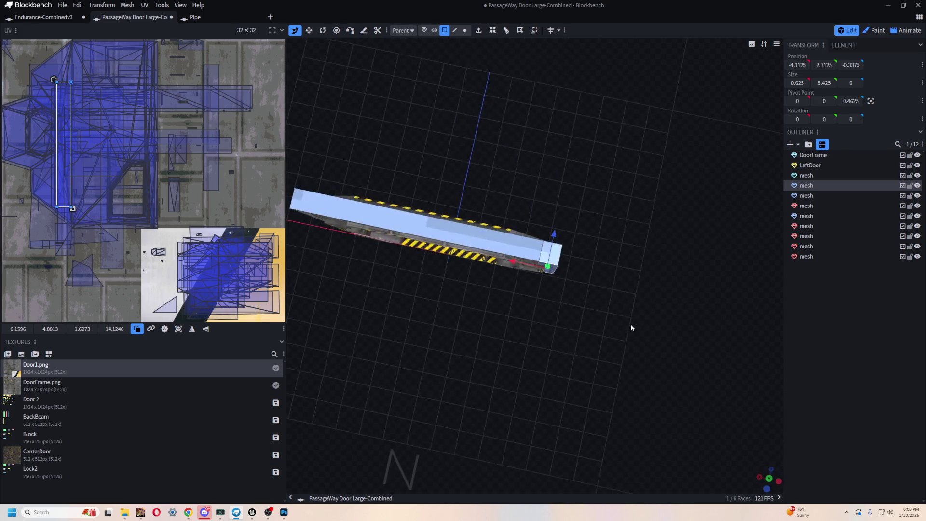
pyautogui.click(470, 238)
pyautogui.press('KP_1')
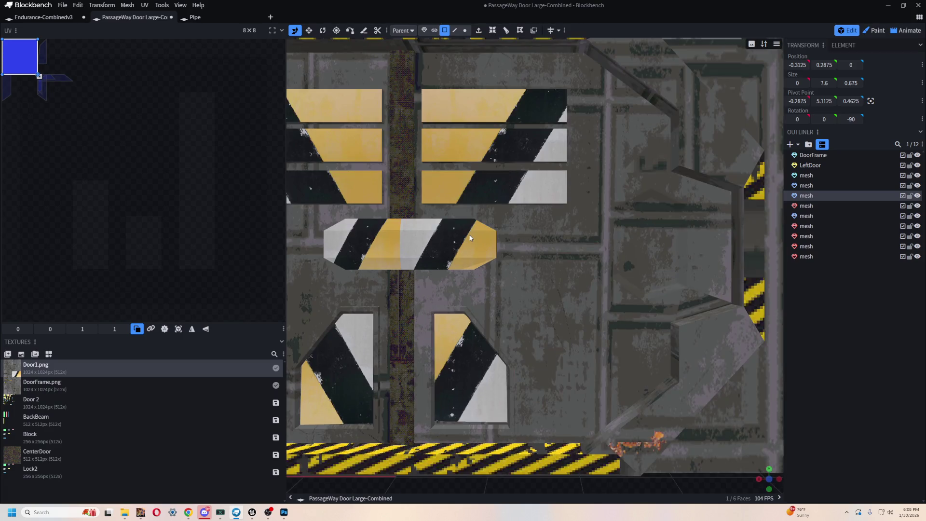
# Apply Door1 to the top bar's pieces and stretch their projected UV over a long texture strip
pyautogui.press('KP_7')
pyautogui.scroll(-3, 512, 237)
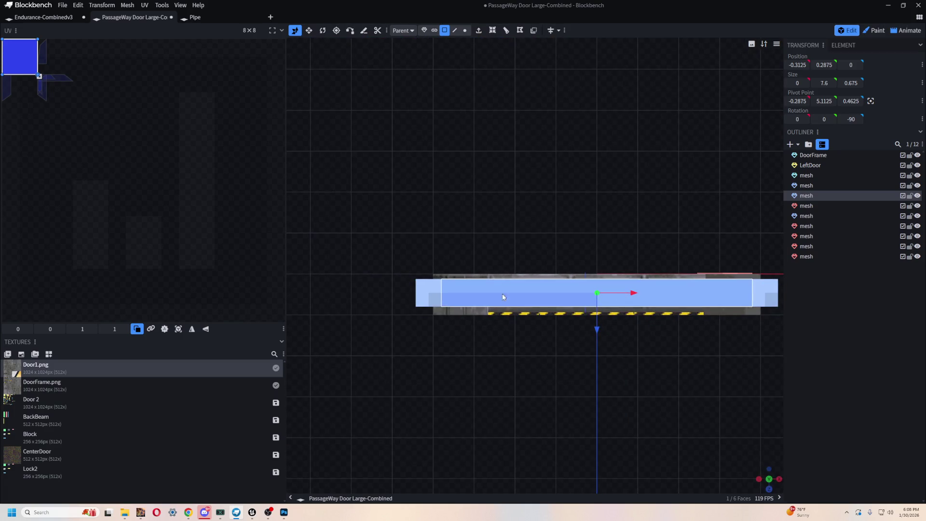
pyautogui.click(428, 293)
pyautogui.keyDown('shift'); pyautogui.click(729, 303); pyautogui.keyUp('shift')
pyautogui.keyDown('shift'); pyautogui.click(772, 303); pyautogui.keyUp('shift')
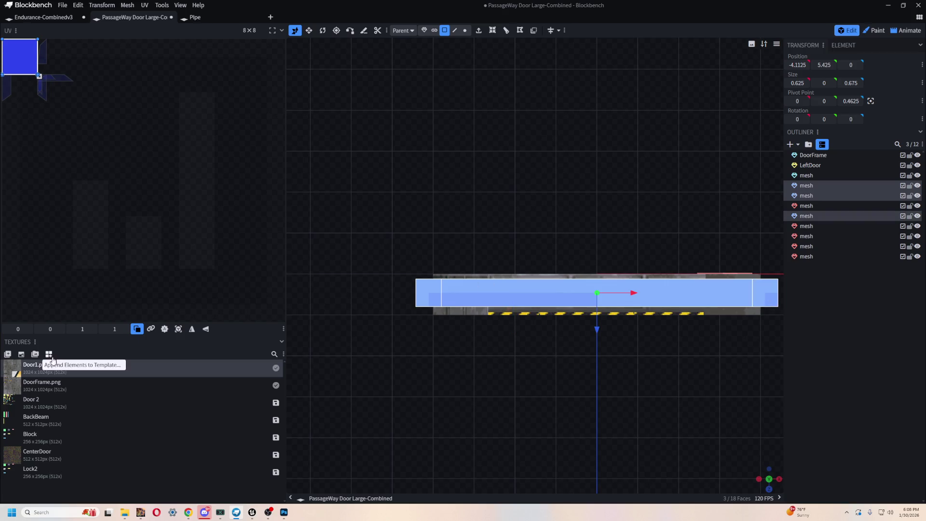
pyautogui.click(10, 46)
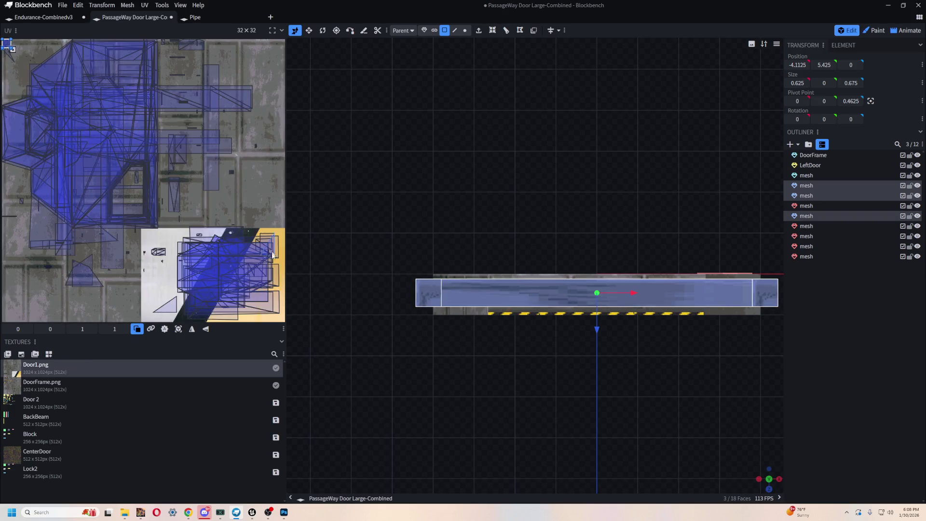
pyautogui.click(178, 328)
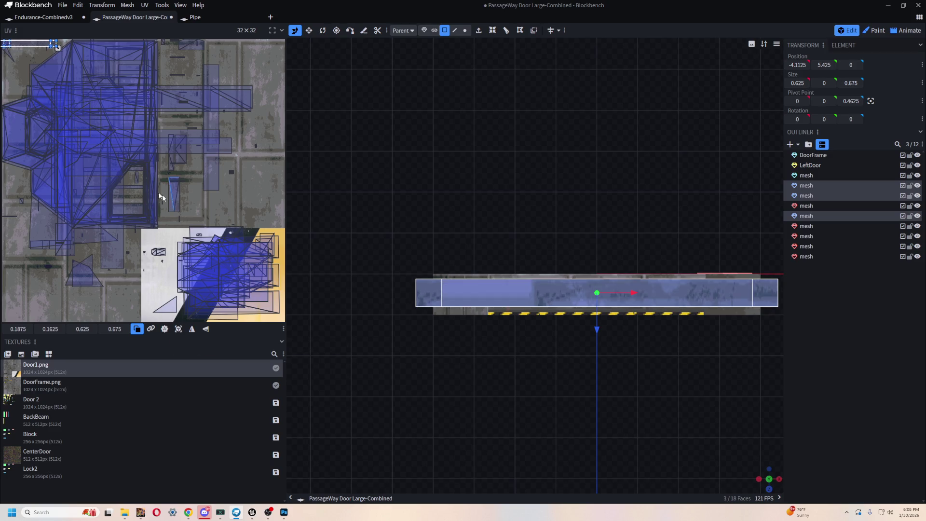
pyautogui.moveTo(57, 48)
pyautogui.mouseDown()
pyautogui.moveTo(113, 68)
pyautogui.moveTo(238, 149)
pyautogui.moveTo(199, 76)
pyautogui.moveTo(210, 68)
pyautogui.moveTo(305, 90)
pyautogui.moveTo(208, 70)
pyautogui.moveTo(208, 145)
pyautogui.moveTo(230, 137)
pyautogui.moveTo(230, 148)
pyautogui.mouseUp()
# Shift one bar end face's UV rectangle left and select another beam end on the opposite side
pyautogui.click(427, 293)
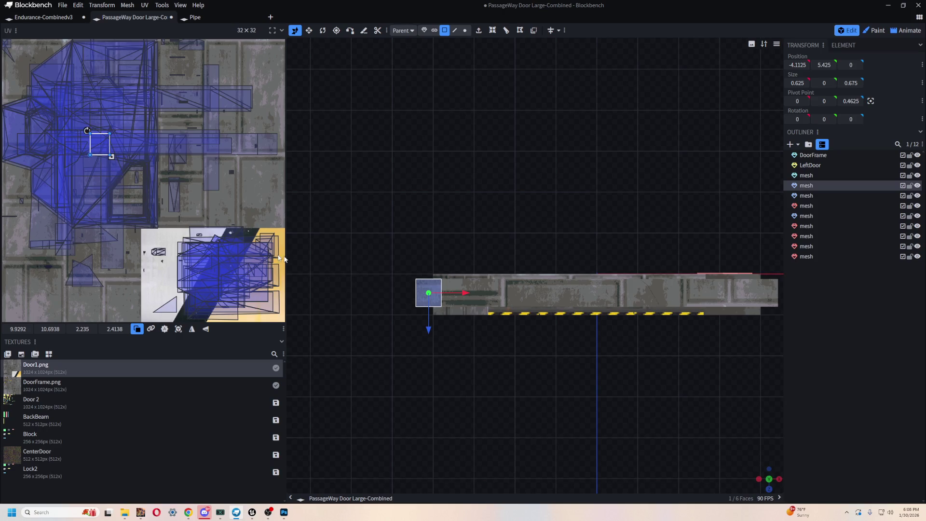
pyautogui.moveTo(100, 145); pyautogui.dragTo(17, 146)
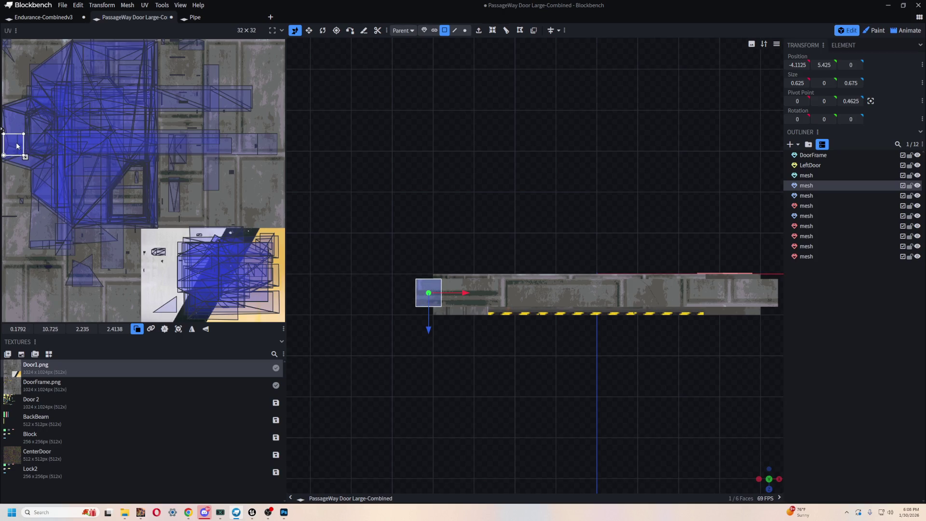
pyautogui.moveTo(717, 374)
pyautogui.mouseDown()
pyautogui.moveTo(634, 374)
pyautogui.moveTo(622, 358)
pyautogui.moveTo(615, 369)
pyautogui.mouseUp()
pyautogui.click(679, 292)
pyautogui.press('KP_2')
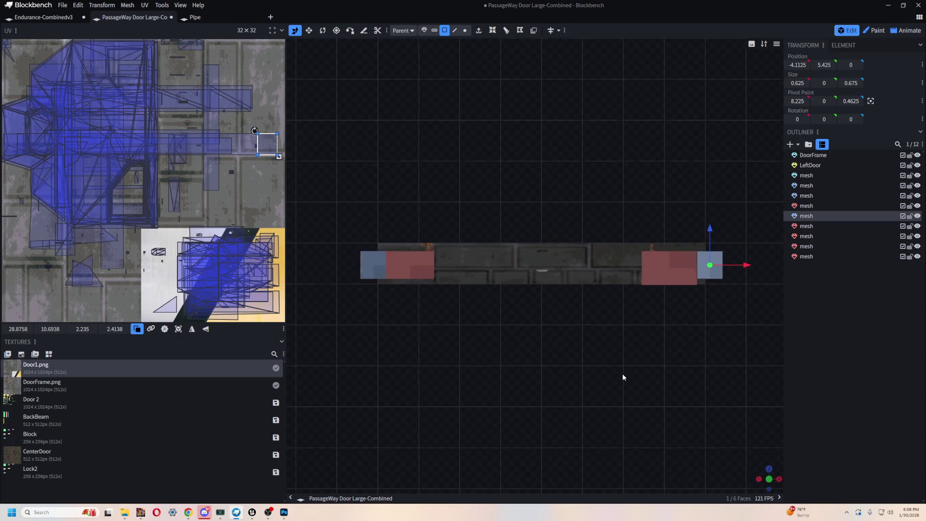
# Give the five beam end faces Door1 with a shared UV square enlarged to 7.84 at top-left
pyautogui.click(374, 266)
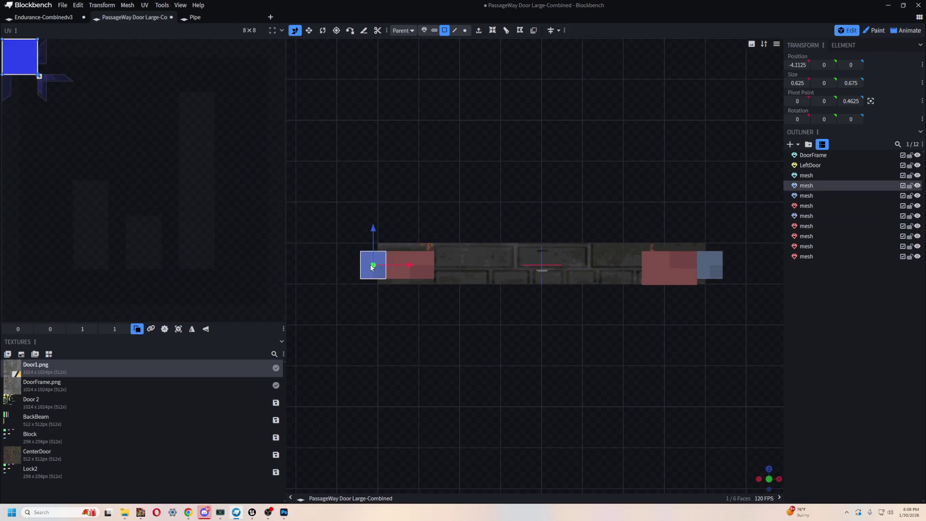
pyautogui.keyDown('shift'); pyautogui.click(410, 267); pyautogui.keyUp('shift')
pyautogui.keyDown('shift'); pyautogui.click(709, 268); pyautogui.keyUp('shift')
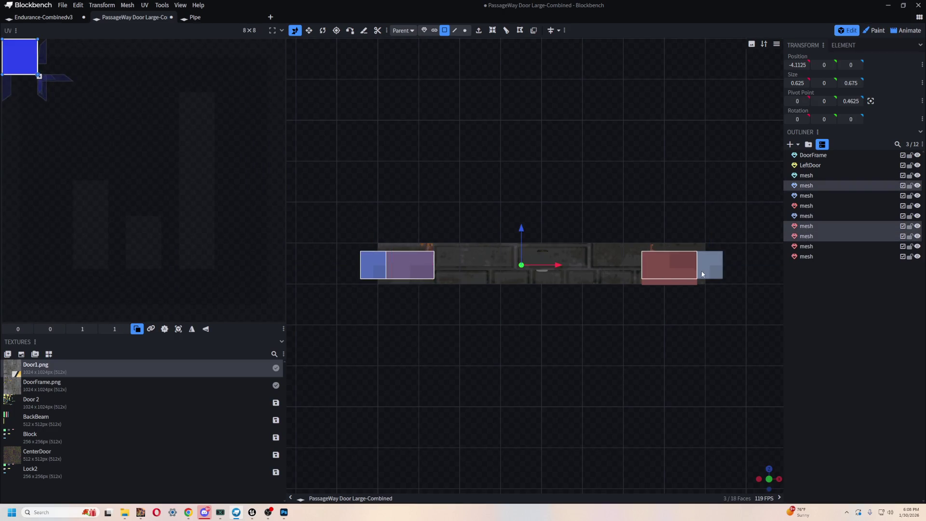
pyautogui.keyDown('shift'); pyautogui.click(687, 283); pyautogui.keyUp('shift')
pyautogui.keyDown('shift'); pyautogui.click(687, 284); pyautogui.keyUp('shift')
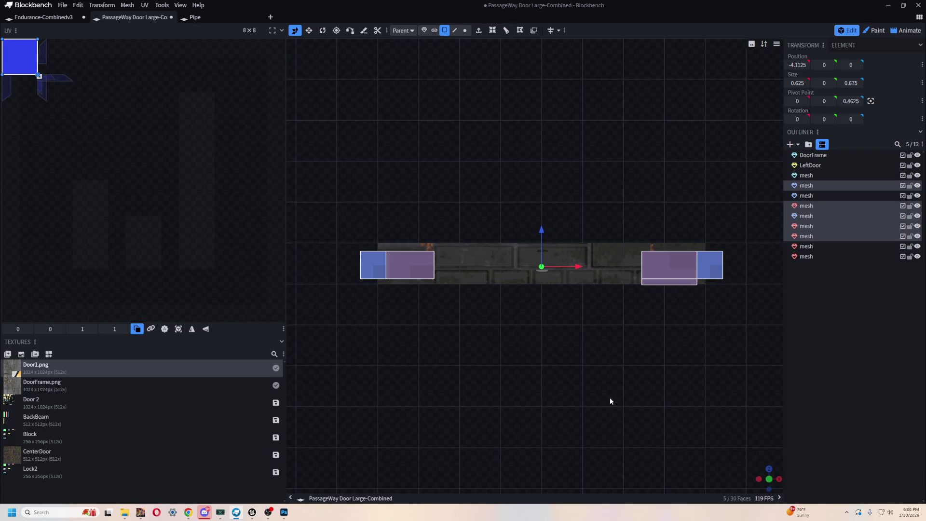
pyautogui.moveTo(10, 405)
pyautogui.mouseDown()
pyautogui.moveTo(37, 145)
pyautogui.moveTo(8, 46)
pyautogui.mouseUp()
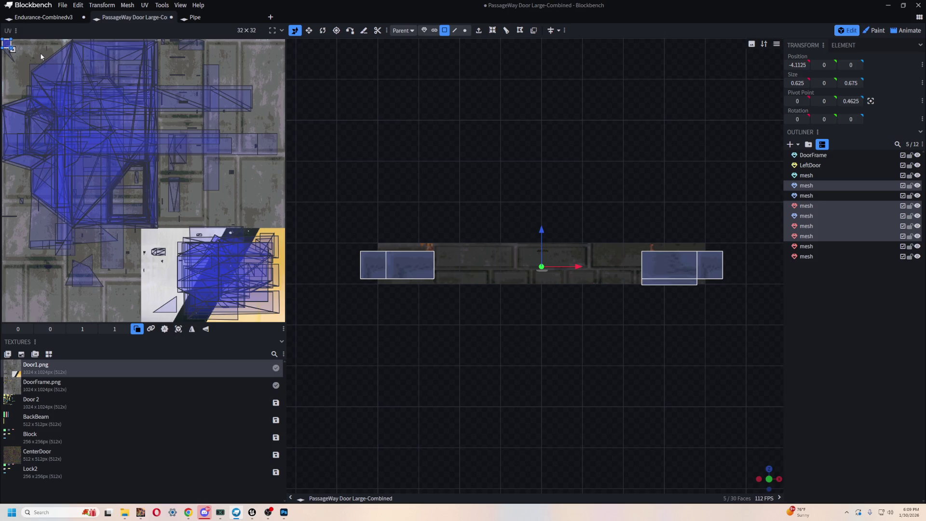
pyautogui.moveTo(12, 48)
pyautogui.mouseDown()
pyautogui.moveTo(74, 107)
pyautogui.moveTo(74, 96)
pyautogui.mouseUp()
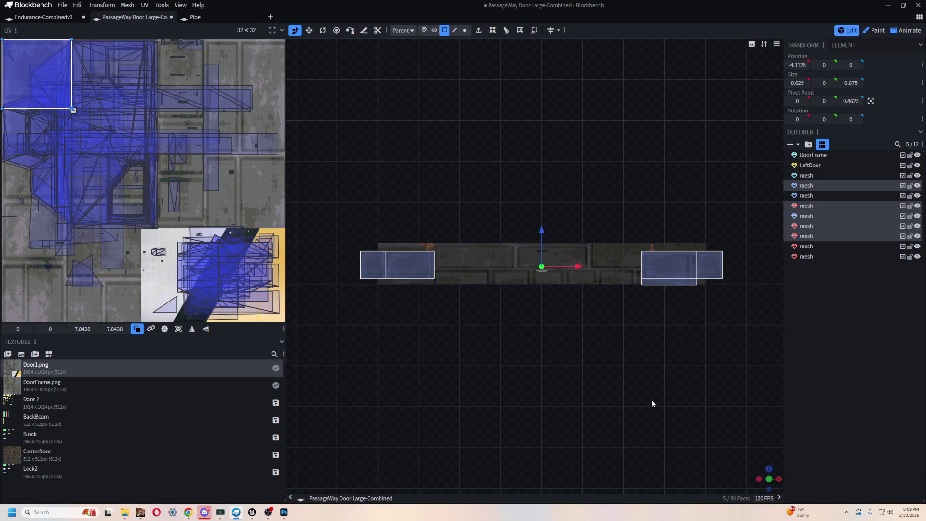
pyautogui.click(585, 273)
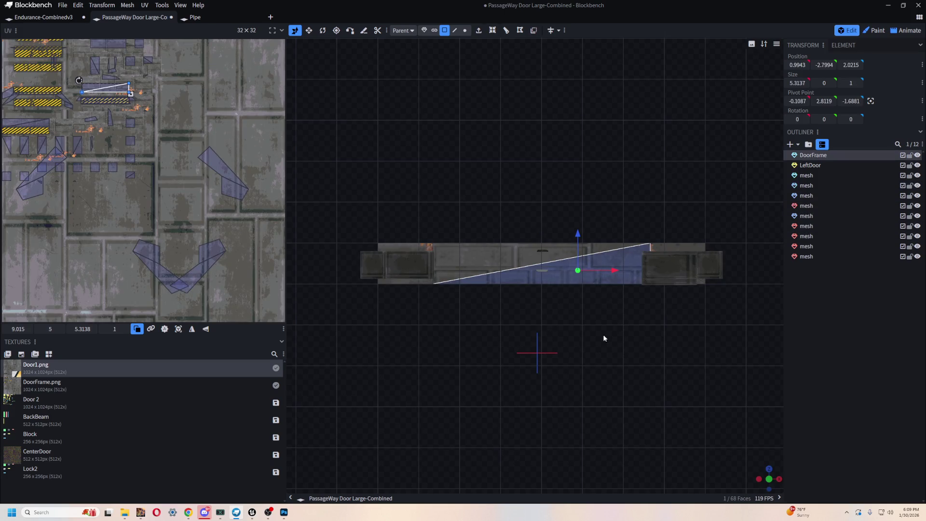
pyautogui.press('KP_0')
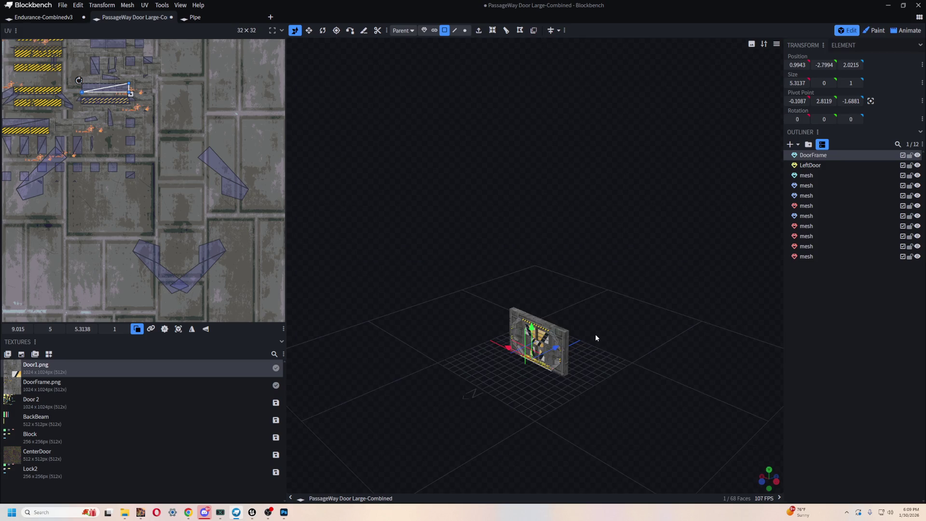
pyautogui.scroll(5, 615, 322)
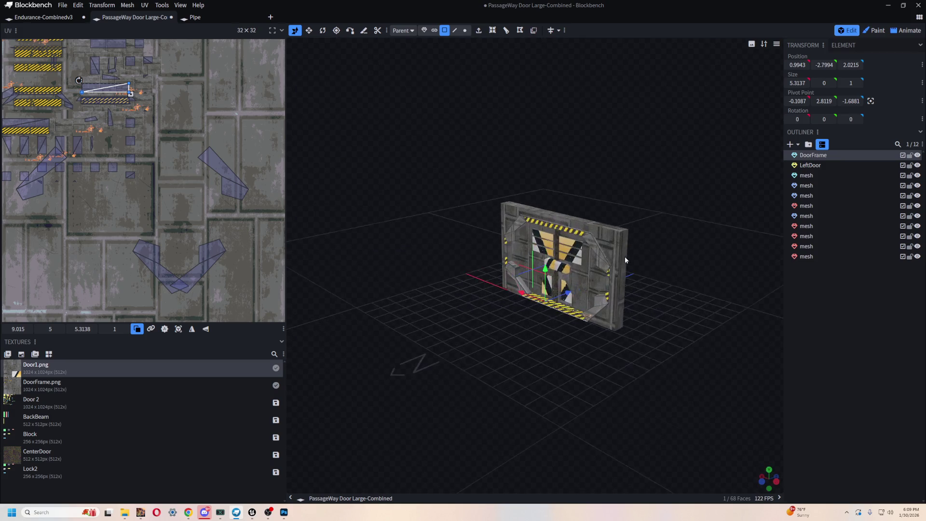
pyautogui.moveTo(522, 362)
pyautogui.mouseDown()
pyautogui.moveTo(614, 343)
pyautogui.moveTo(637, 356)
pyautogui.mouseUp()
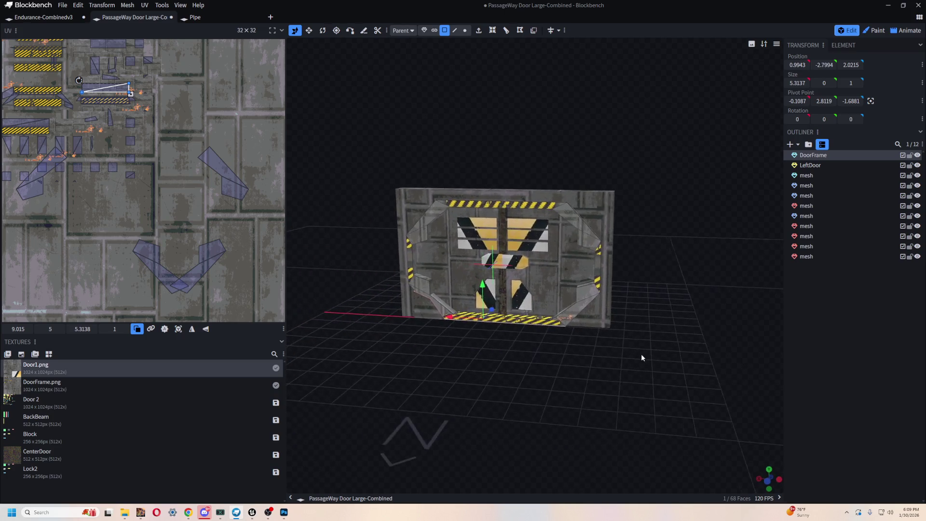
pyautogui.click(606, 268)
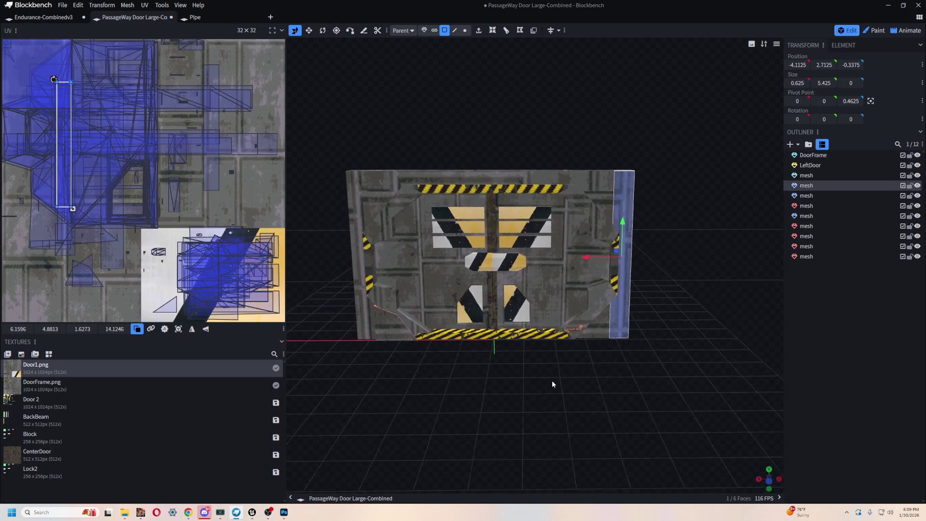
pyautogui.keyDown('shift'); pyautogui.click(595, 179); pyautogui.keyUp('shift')
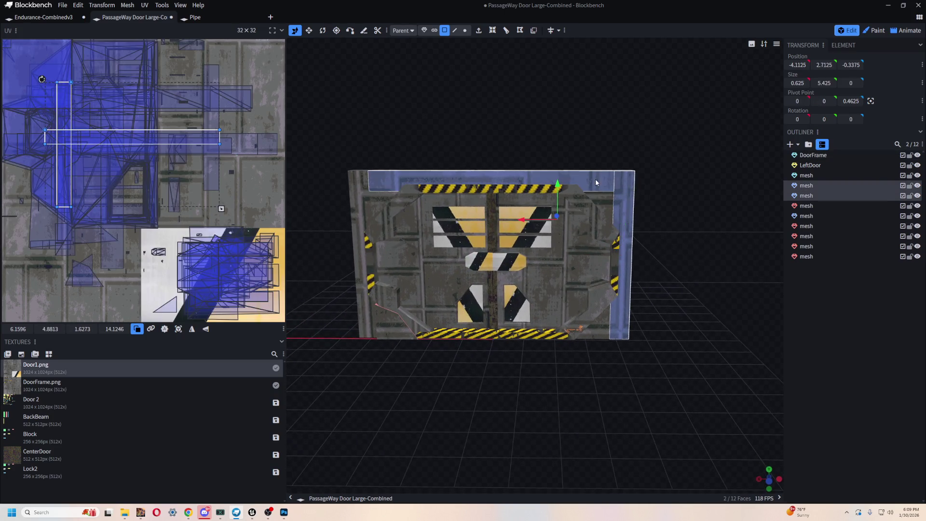
pyautogui.keyDown('shift'); pyautogui.click(595, 205); pyautogui.keyUp('shift')
pyautogui.keyDown('shift'); pyautogui.click(371, 212); pyautogui.keyUp('shift')
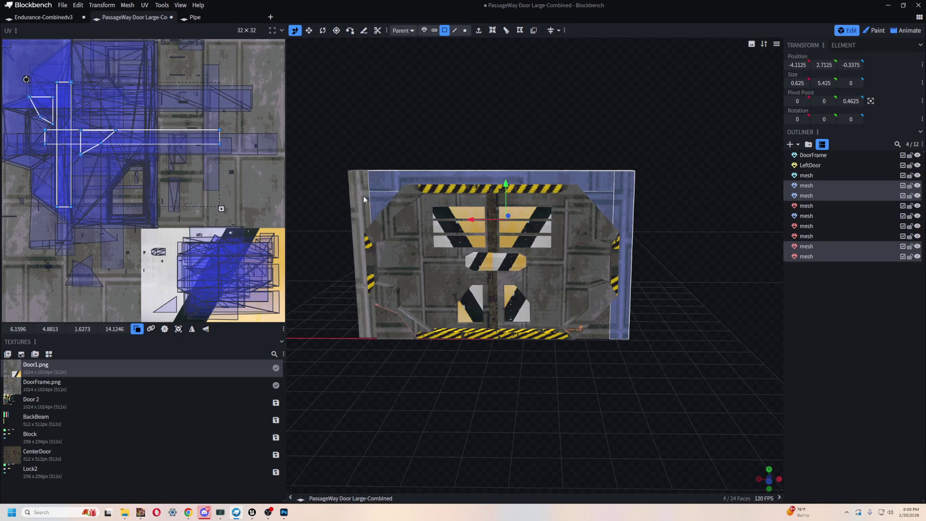
pyautogui.keyDown('shift'); pyautogui.click(364, 200); pyautogui.keyUp('shift')
pyautogui.keyDown('shift'); pyautogui.click(405, 333); pyautogui.keyUp('shift')
pyautogui.keyDown('shift'); pyautogui.click(579, 330); pyautogui.keyUp('shift')
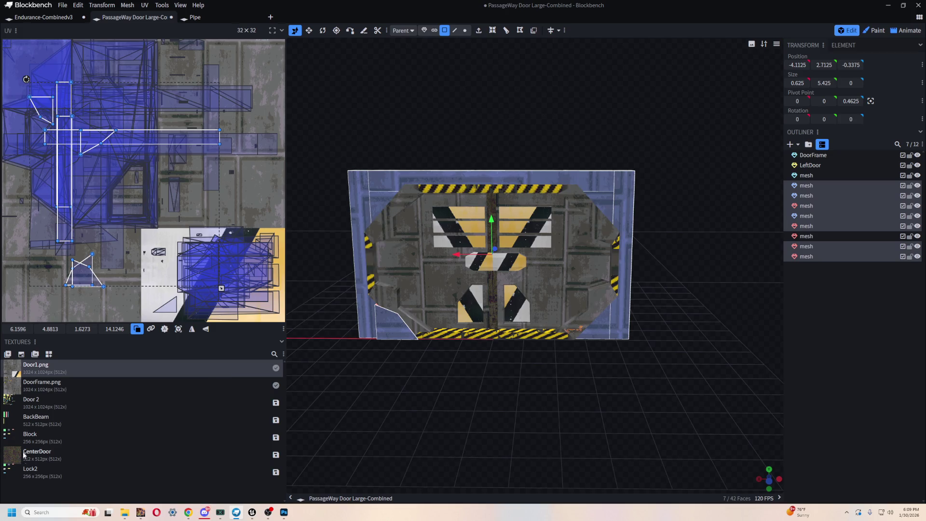
pyautogui.moveTo(18, 465)
pyautogui.mouseDown()
pyautogui.moveTo(27, 436)
pyautogui.moveTo(15, 53)
pyautogui.mouseUp()
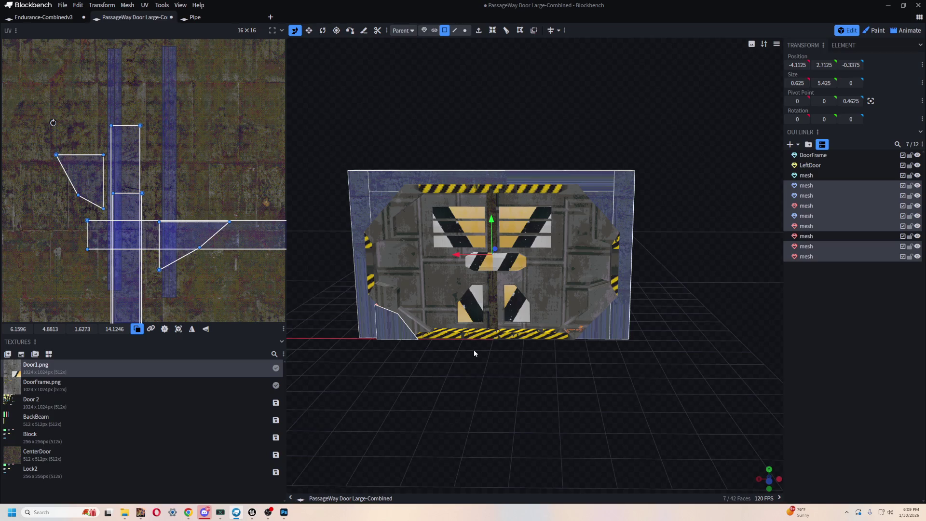
pyautogui.hotkey('ctrl', 'z')
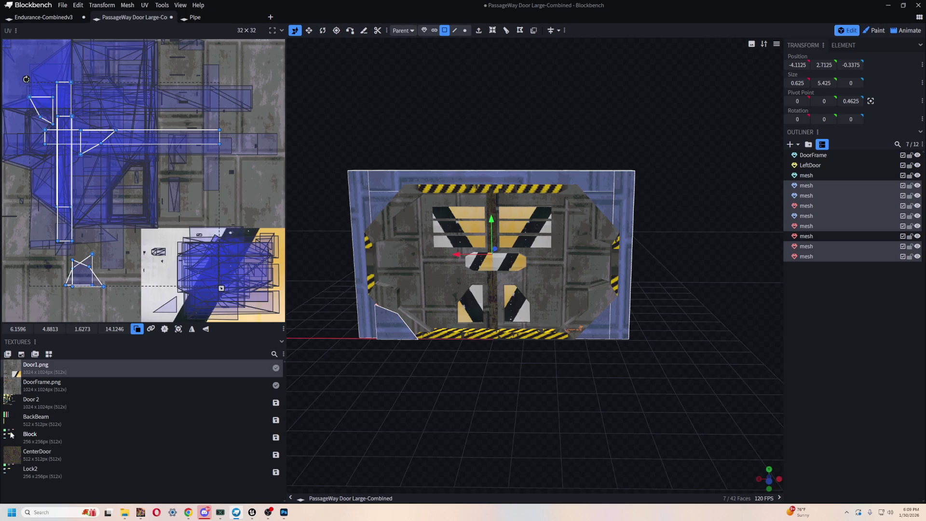
pyautogui.moveTo(448, 345)
pyautogui.mouseDown()
pyautogui.moveTo(484, 378)
pyautogui.moveTo(642, 379)
pyautogui.moveTo(494, 420)
pyautogui.moveTo(412, 366)
pyautogui.moveTo(312, 368)
pyautogui.mouseUp()
pyautogui.moveTo(476, 379)
pyautogui.mouseDown()
pyautogui.moveTo(490, 378)
pyautogui.moveTo(474, 379)
pyautogui.moveTo(487, 398)
pyautogui.moveTo(496, 389)
pyautogui.moveTo(629, 392)
pyautogui.moveTo(674, 409)
pyautogui.moveTo(532, 419)
pyautogui.moveTo(554, 420)
pyautogui.moveTo(512, 387)
pyautogui.mouseUp()
pyautogui.click(690, 320)
pyautogui.moveTo(451, 329); pyautogui.dragTo(366, 343)
pyautogui.hotkey('ctrl', 'z')
pyautogui.moveTo(434, 343)
pyautogui.mouseDown()
pyautogui.moveTo(517, 343)
pyautogui.moveTo(606, 281)
pyautogui.mouseUp()
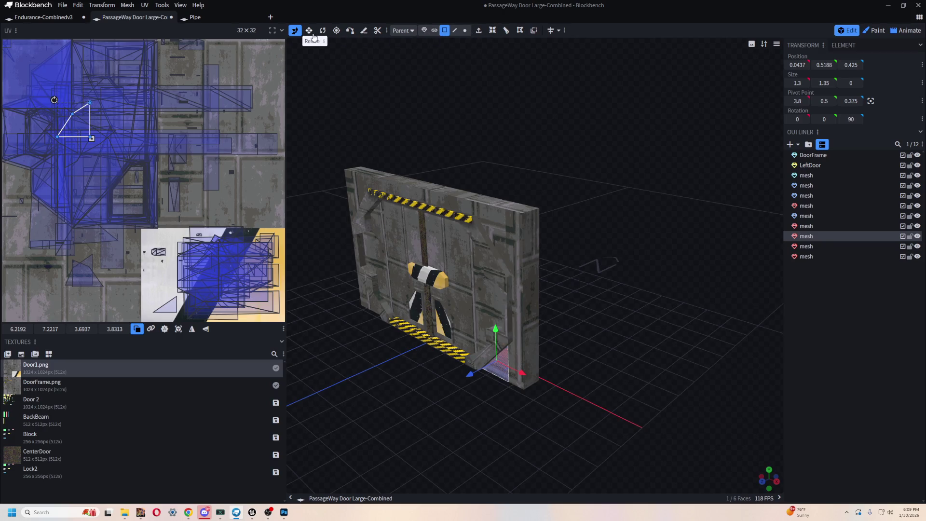
# Delete the extra pink corner piece and move the remaining wedge to the door's bottom corner
pyautogui.click(424, 30)
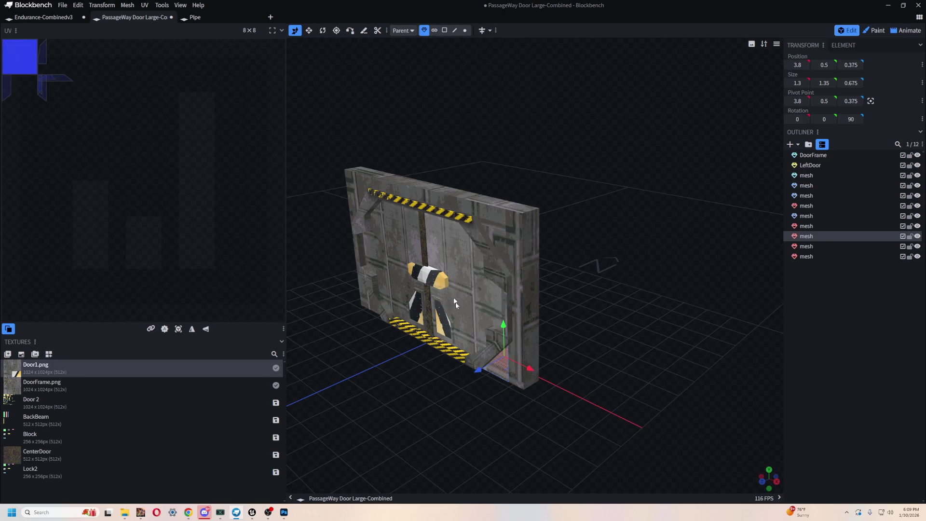
pyautogui.moveTo(470, 376)
pyautogui.mouseDown()
pyautogui.moveTo(360, 443)
pyautogui.moveTo(485, 407)
pyautogui.mouseUp()
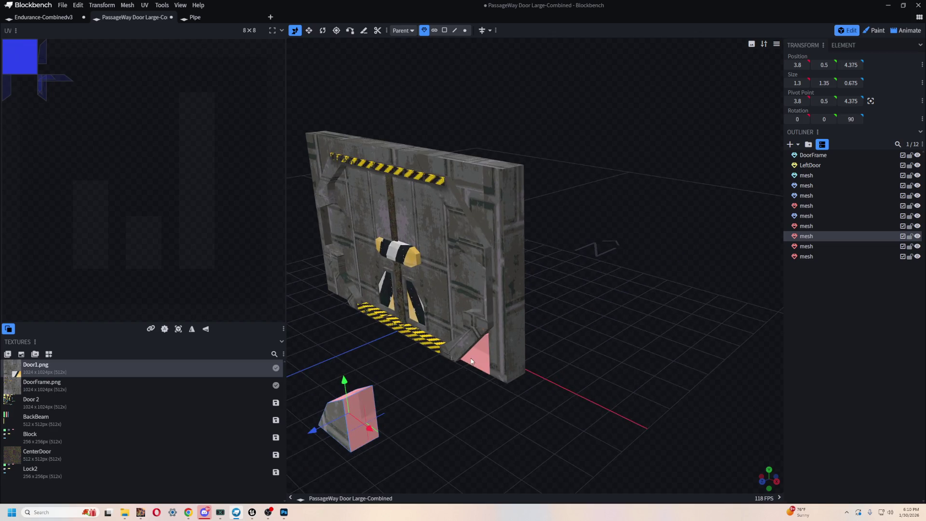
pyautogui.click(470, 381)
pyautogui.press('Delete')
pyautogui.click(355, 443)
pyautogui.moveTo(316, 430)
pyautogui.mouseDown()
pyautogui.moveTo(435, 386)
pyautogui.moveTo(433, 423)
pyautogui.moveTo(598, 333)
pyautogui.moveTo(670, 374)
pyautogui.moveTo(625, 382)
pyautogui.mouseUp()
# Map the wedge face to Door1, fitting a 2.54 × 2.44 UV triangle near 6.76, 8.26
pyautogui.moveTo(551, 336)
pyautogui.mouseDown()
pyautogui.moveTo(545, 372)
pyautogui.moveTo(610, 393)
pyautogui.moveTo(423, 340)
pyautogui.moveTo(459, 385)
pyautogui.moveTo(427, 372)
pyautogui.mouseUp()
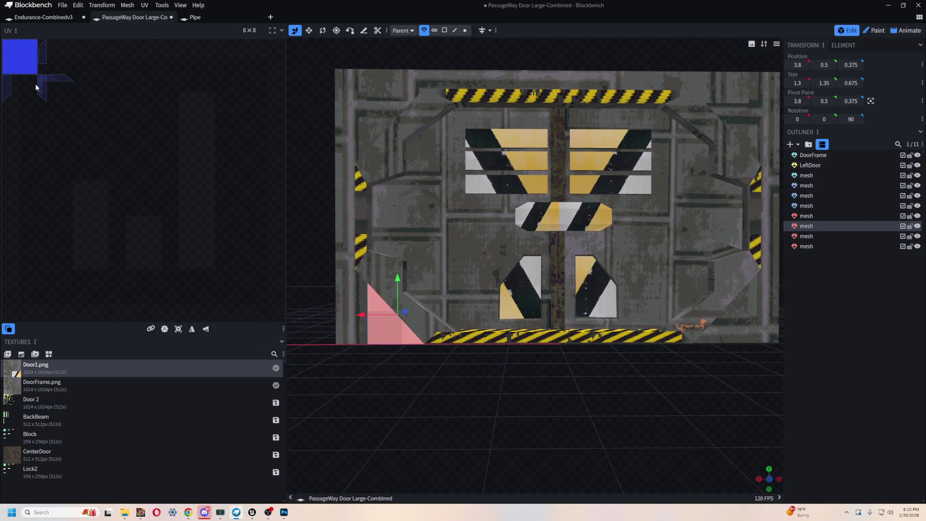
pyautogui.press('KP_7')
pyautogui.press('KP_1')
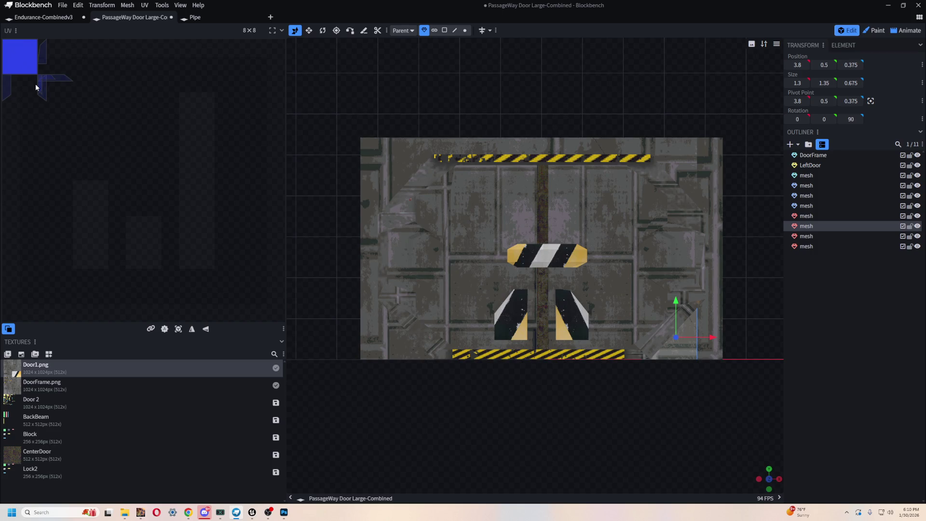
pyautogui.press('KP_3')
pyautogui.press('KP_7')
pyautogui.press('KP_3')
pyautogui.press('KP_1')
pyautogui.press('ctrl+KP_1')
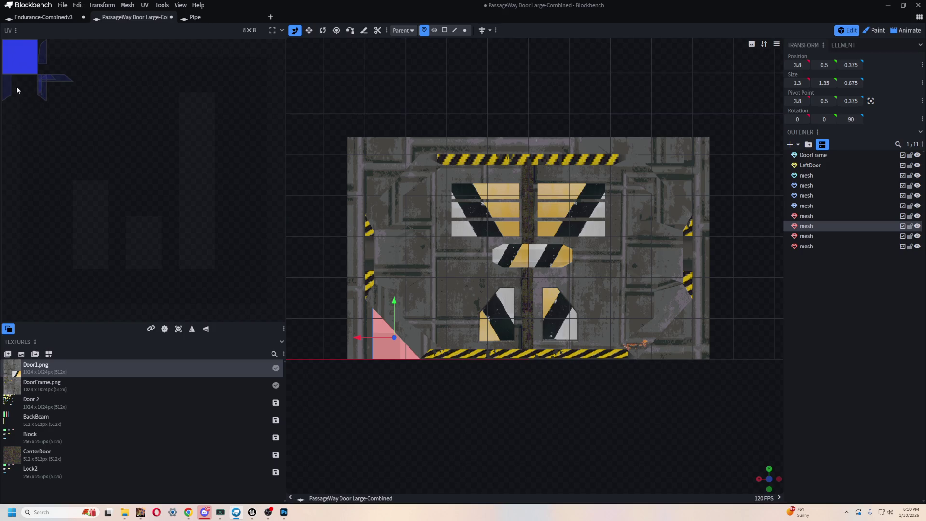
pyautogui.click(444, 33)
pyautogui.moveTo(15, 374)
pyautogui.mouseDown()
pyautogui.moveTo(20, 48)
pyautogui.moveTo(63, 110)
pyautogui.mouseUp()
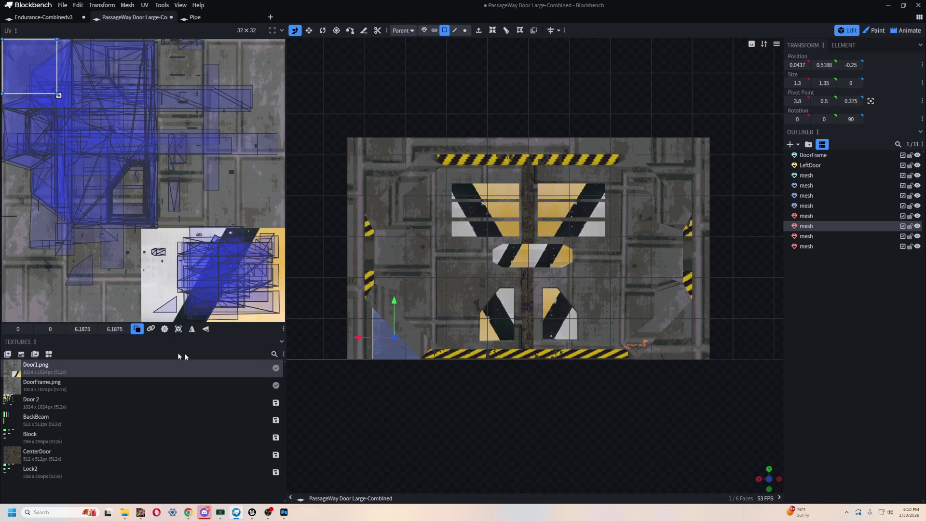
pyautogui.click(186, 327)
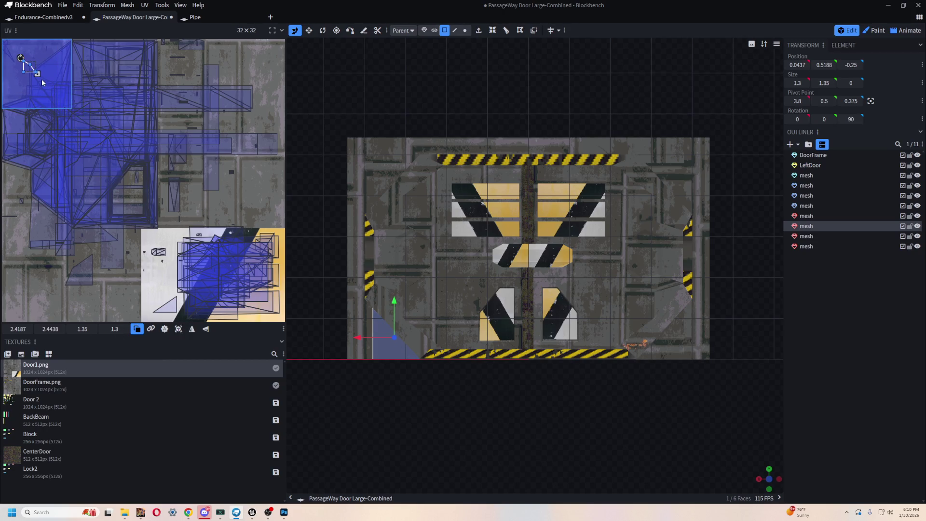
pyautogui.moveTo(38, 73)
pyautogui.mouseDown()
pyautogui.moveTo(86, 127)
pyautogui.moveTo(74, 137)
pyautogui.moveTo(130, 179)
pyautogui.moveTo(74, 124)
pyautogui.mouseUp()
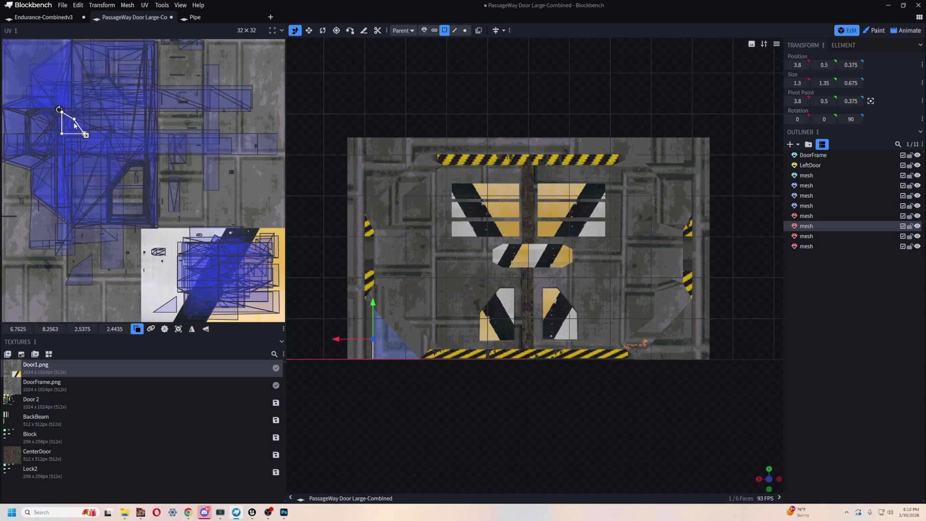